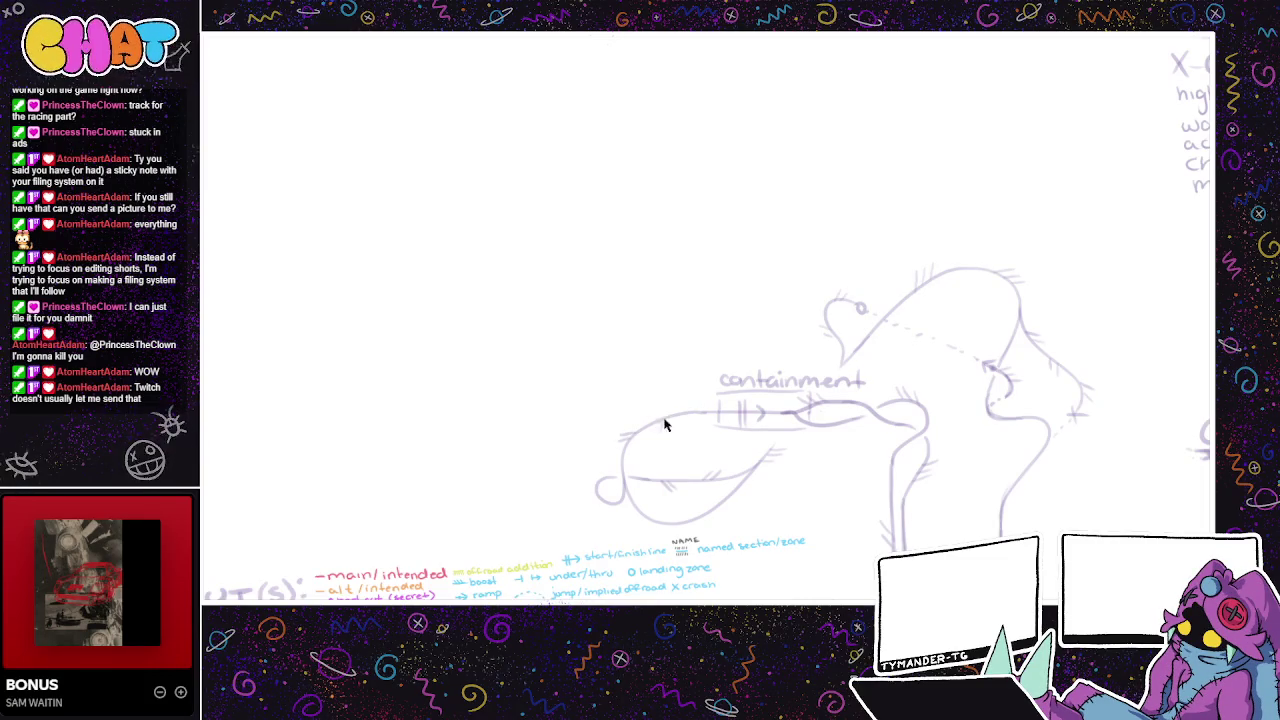
- Pan around to frame the track sketch, centering on its top arc
left_click_drag(983, 514, 803, 485)
left_click_drag(873, 509, 848, 514)
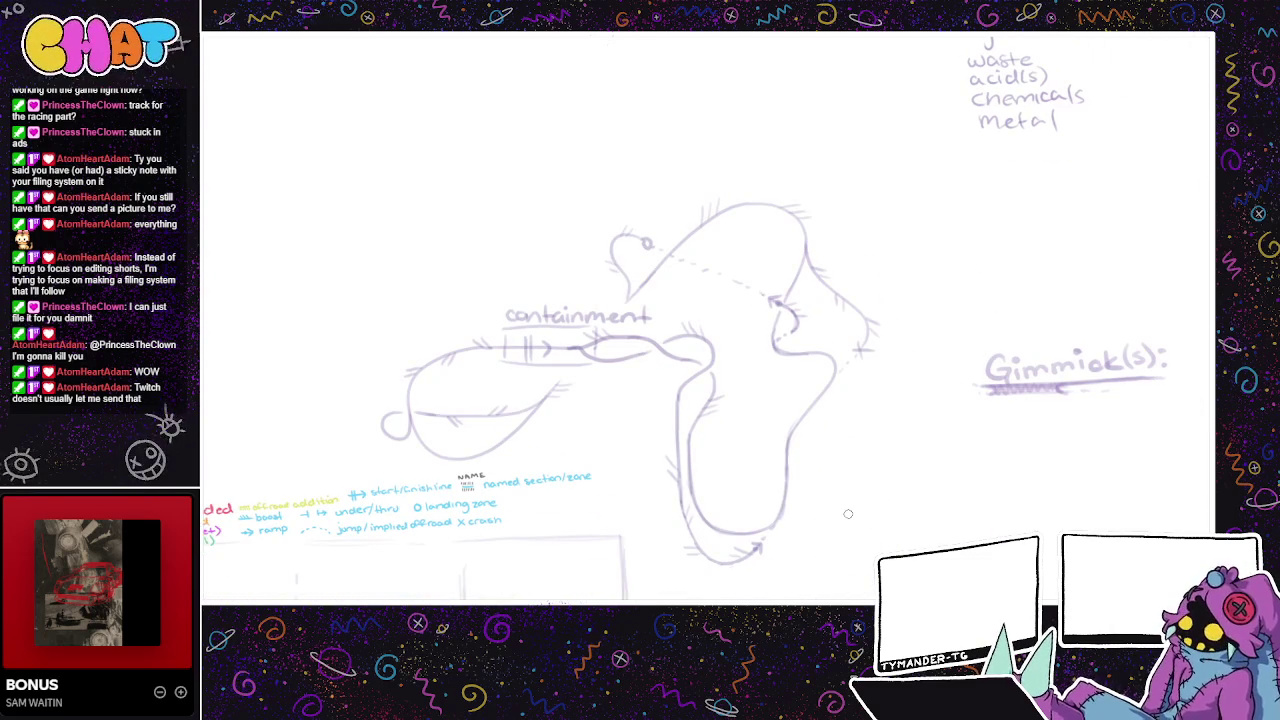
mouse_move(848, 514)
left_mouse_down()
mouse_move(777, 529)
mouse_move(995, 554)
left_mouse_up()
mouse_move(851, 594)
left_mouse_down()
mouse_move(869, 575)
mouse_move(825, 591)
mouse_move(782, 585)
left_mouse_up()
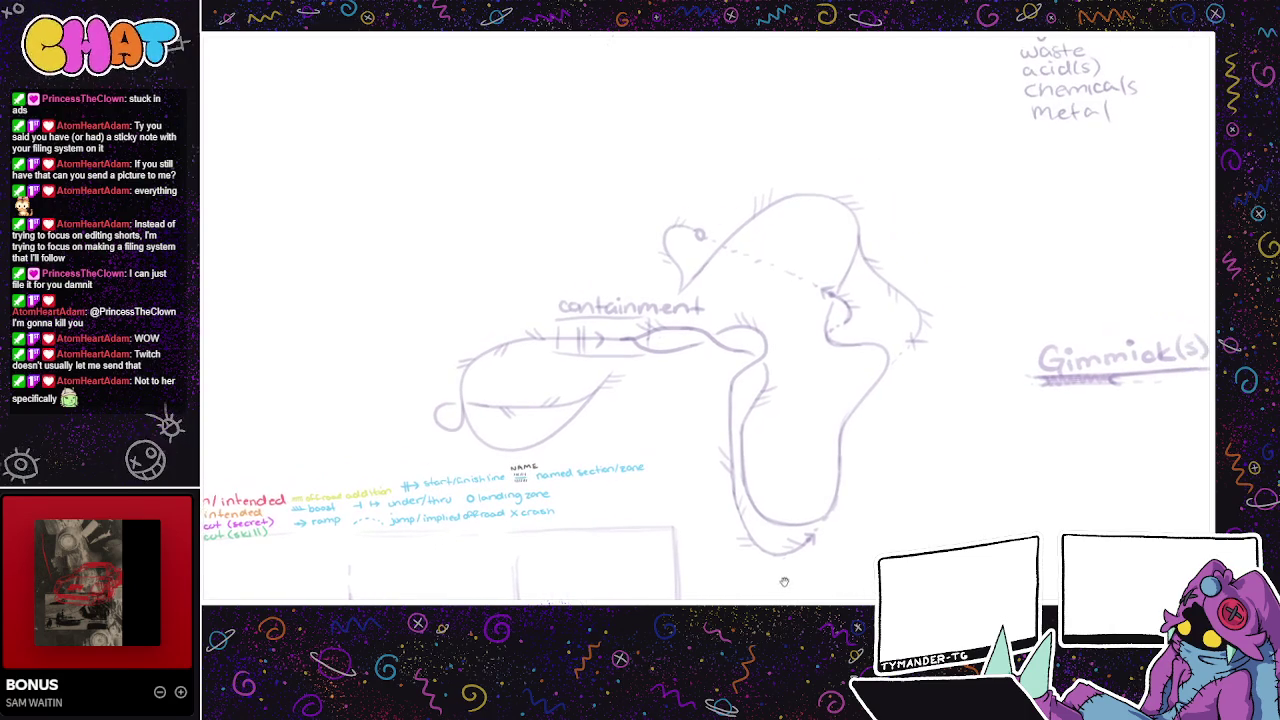
left_click_drag(873, 568, 790, 567)
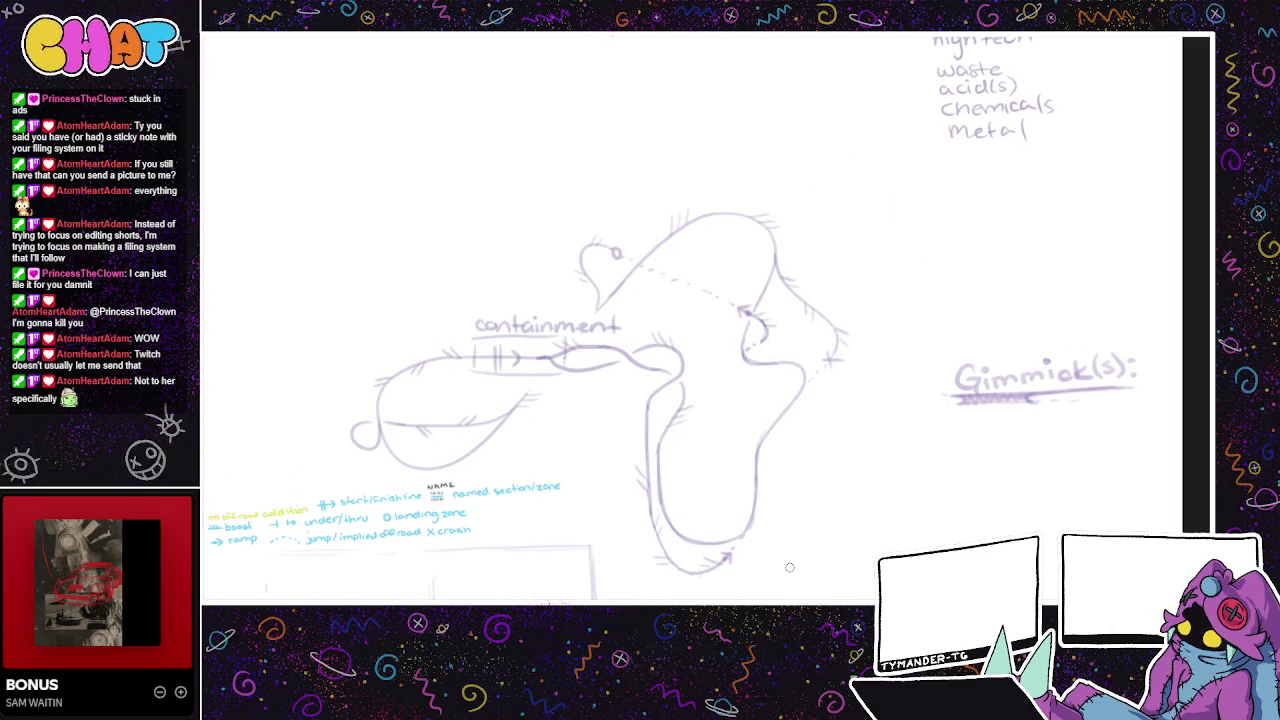
left_click_drag(605, 510, 669, 494)
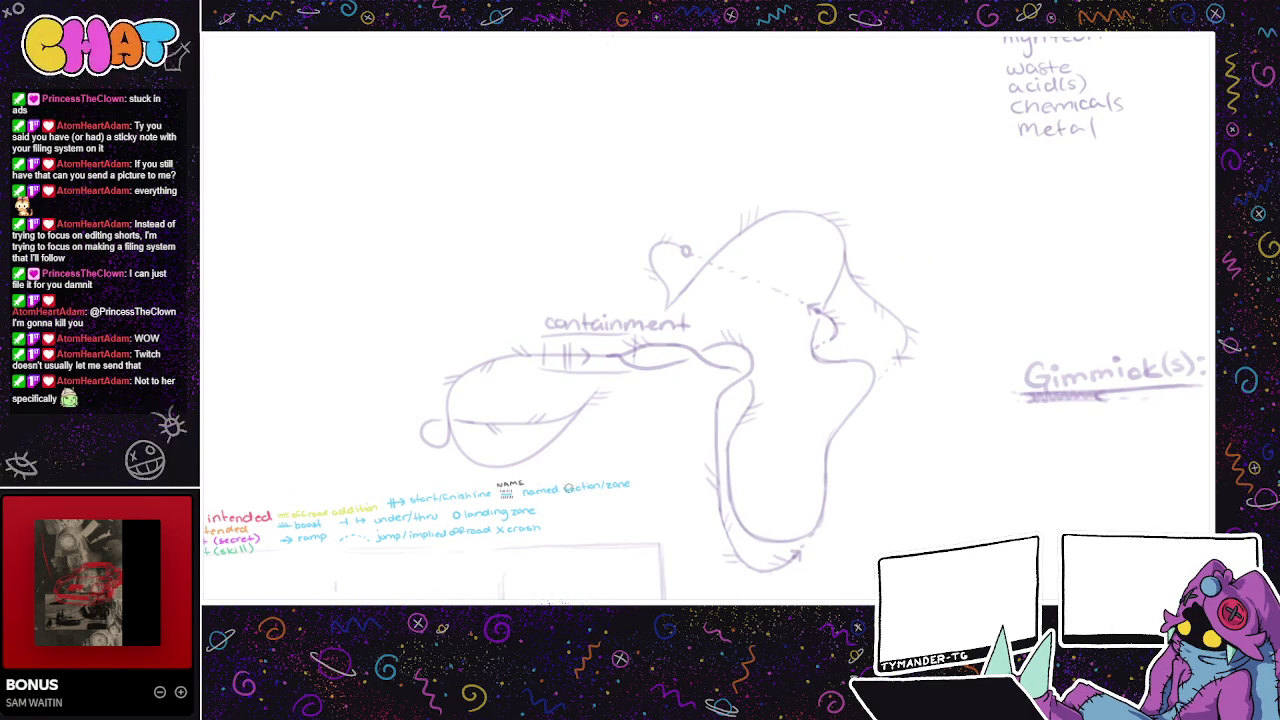
left_click_drag(586, 490, 612, 504)
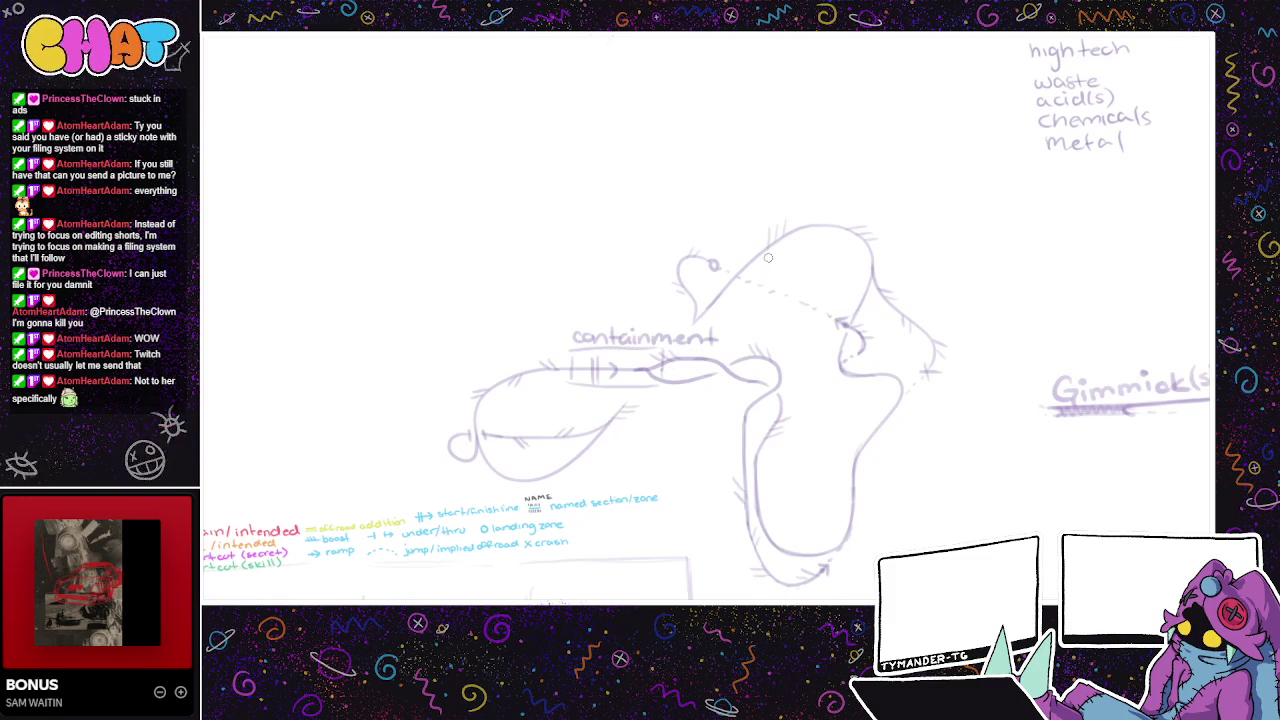
scroll(858, 332, "right", 2)
scroll(835, 390, "right", 2)
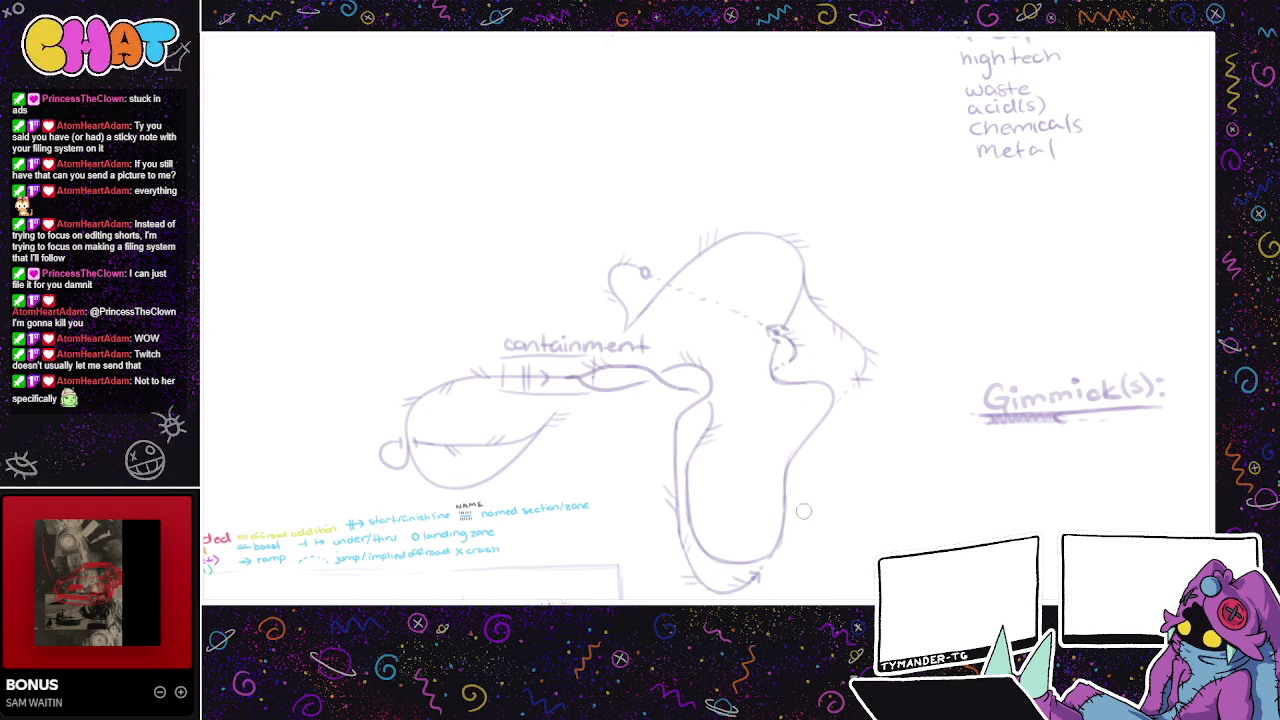
left_click_drag(803, 521, 728, 507)
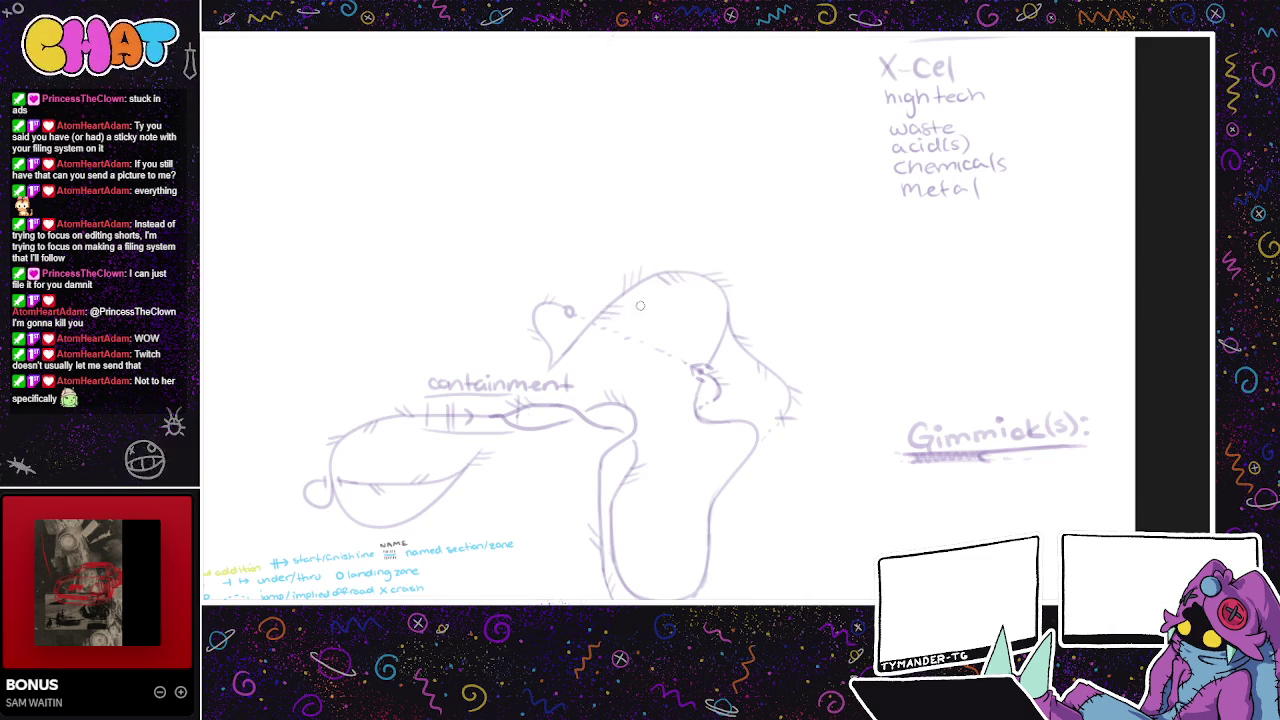
left_click_drag(698, 332, 682, 292)
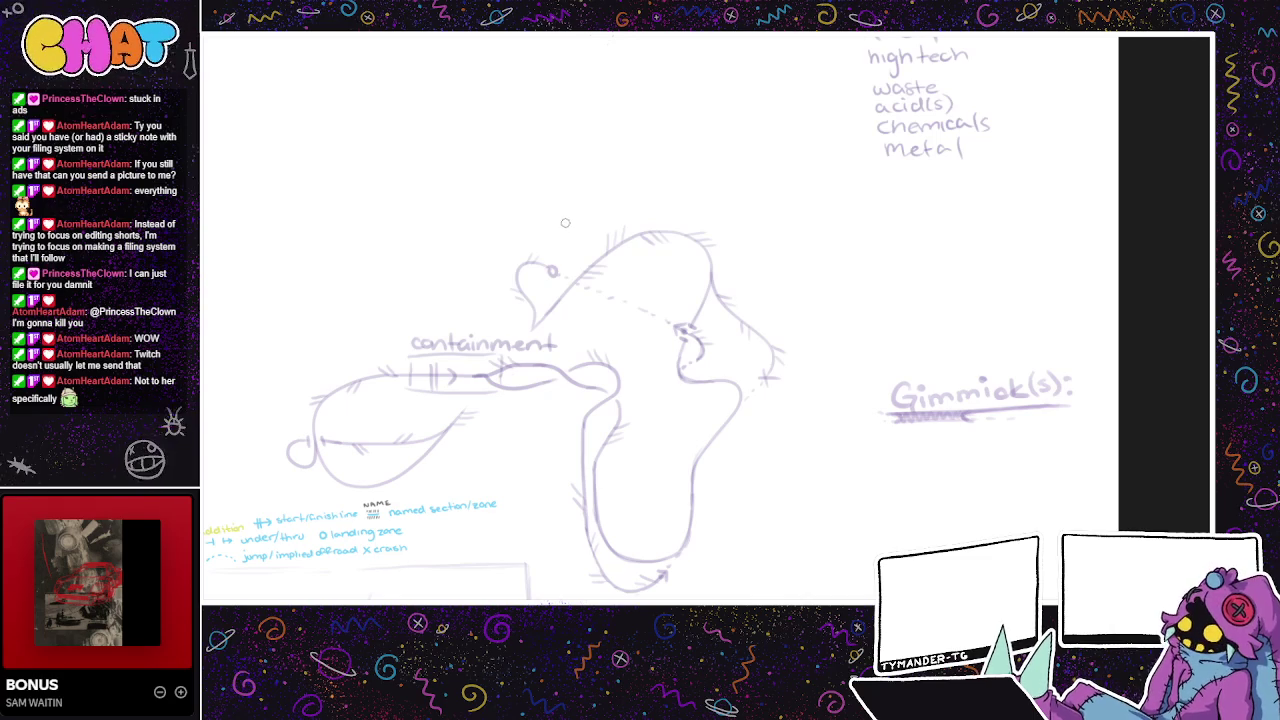
- Retrace the top arc as a bold darker purple line after several retries
left_click_drag(570, 200, 536, 263)
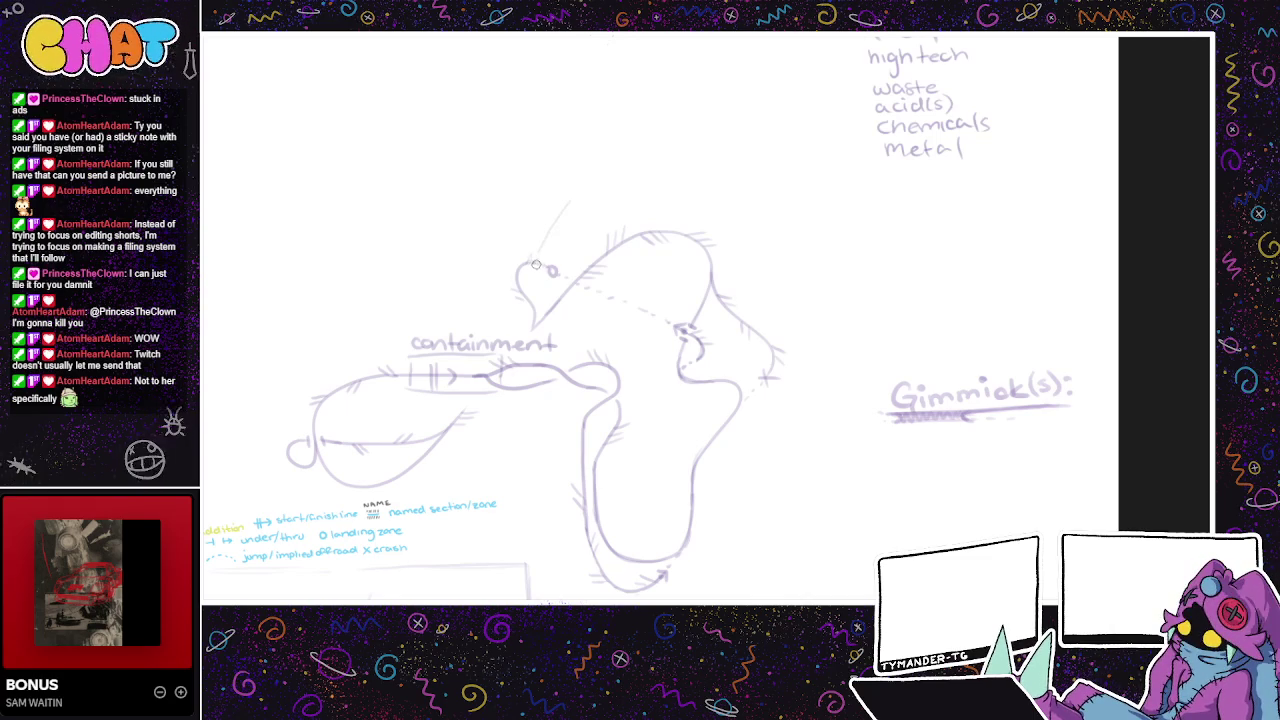
key("ctrl+z")
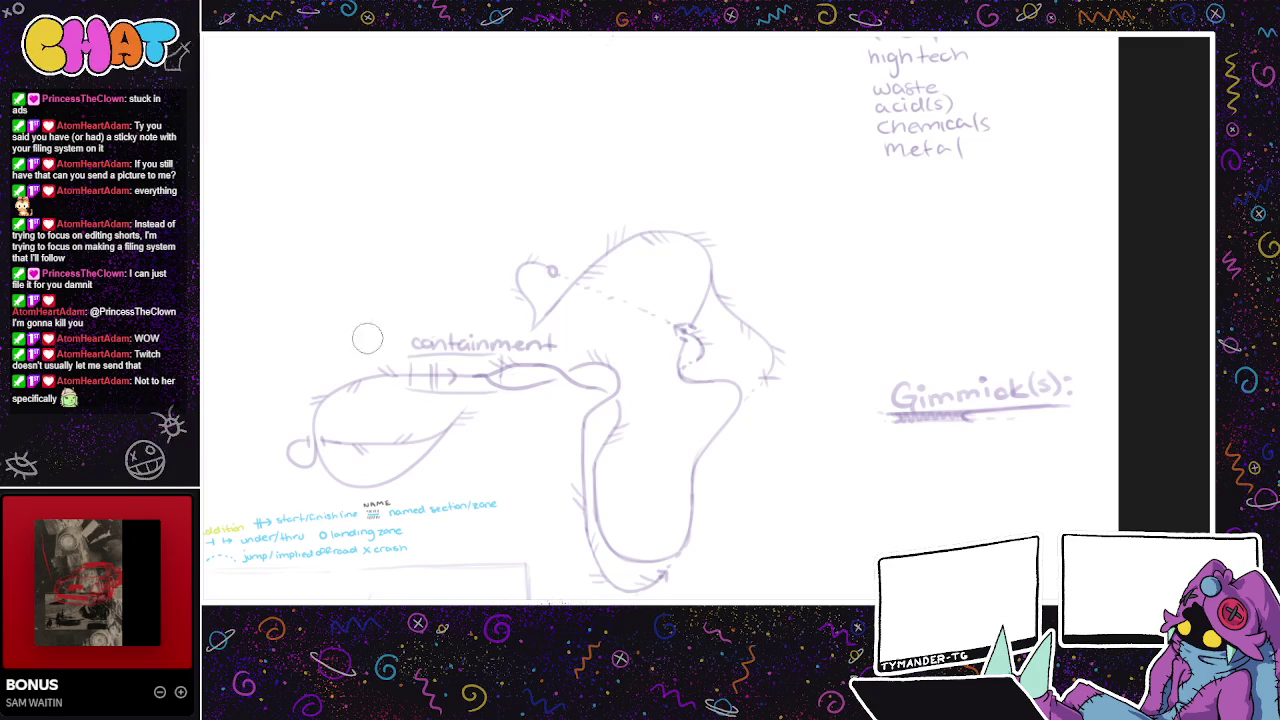
left_click_drag(550, 314, 698, 228)
key("ctrl+z")
mouse_move(546, 316)
left_mouse_down()
mouse_move(640, 230)
mouse_move(712, 296)
left_mouse_up()
key("ctrl+z")
key("ctrl+z")
key("ctrl+z")
mouse_move(584, 256)
left_mouse_down()
mouse_move(550, 288)
mouse_move(655, 232)
left_mouse_up()
key("ctrl+z")
mouse_move(540, 318)
left_mouse_down()
mouse_move(665, 232)
mouse_move(722, 285)
mouse_move(695, 345)
left_mouse_up()
key("ctrl+z")
mouse_move(546, 313)
left_mouse_down()
mouse_move(650, 224)
mouse_move(712, 265)
mouse_move(718, 315)
left_mouse_up()
key("ctrl+z")
mouse_move(550, 308)
left_mouse_down()
mouse_move(605, 255)
mouse_move(695, 232)
mouse_move(720, 290)
mouse_move(507, 308)
mouse_move(607, 265)
mouse_move(670, 295)
mouse_move(646, 366)
left_mouse_up()
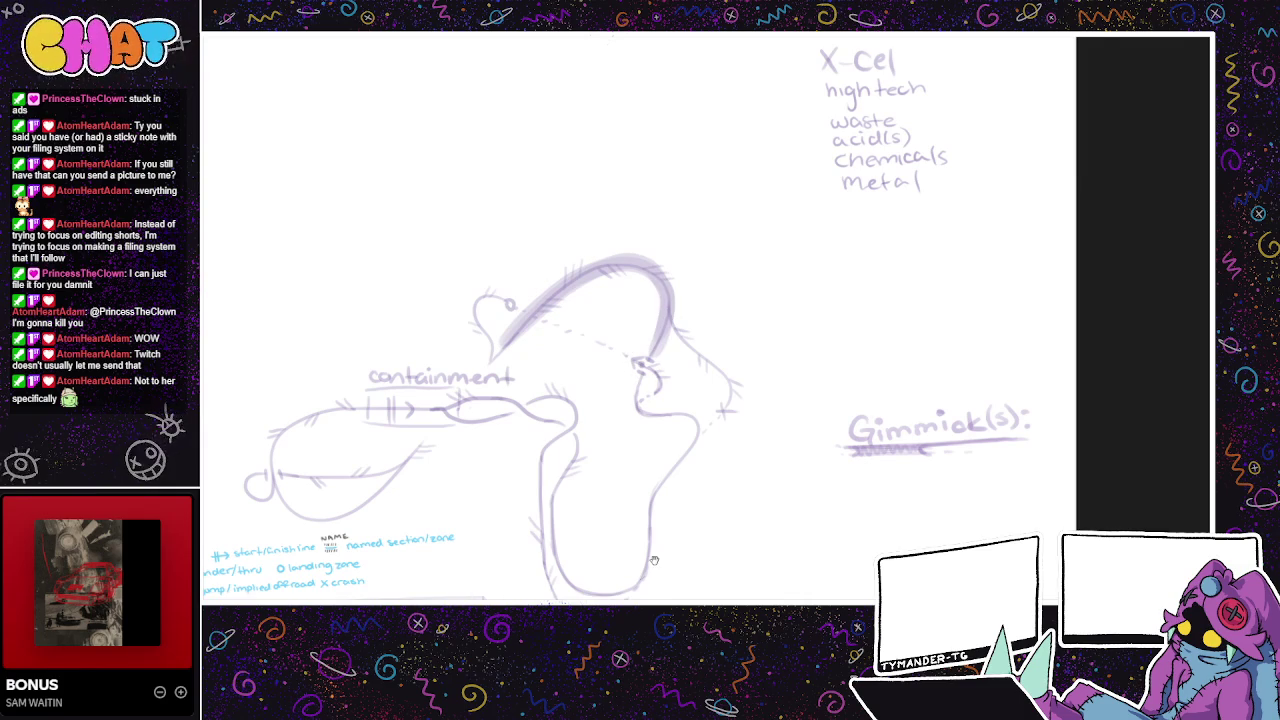
- Review the new arc, then shade the start arrow under 'containment' pale blue
left_click_drag(633, 566, 801, 418)
left_click_drag(779, 329, 691, 335)
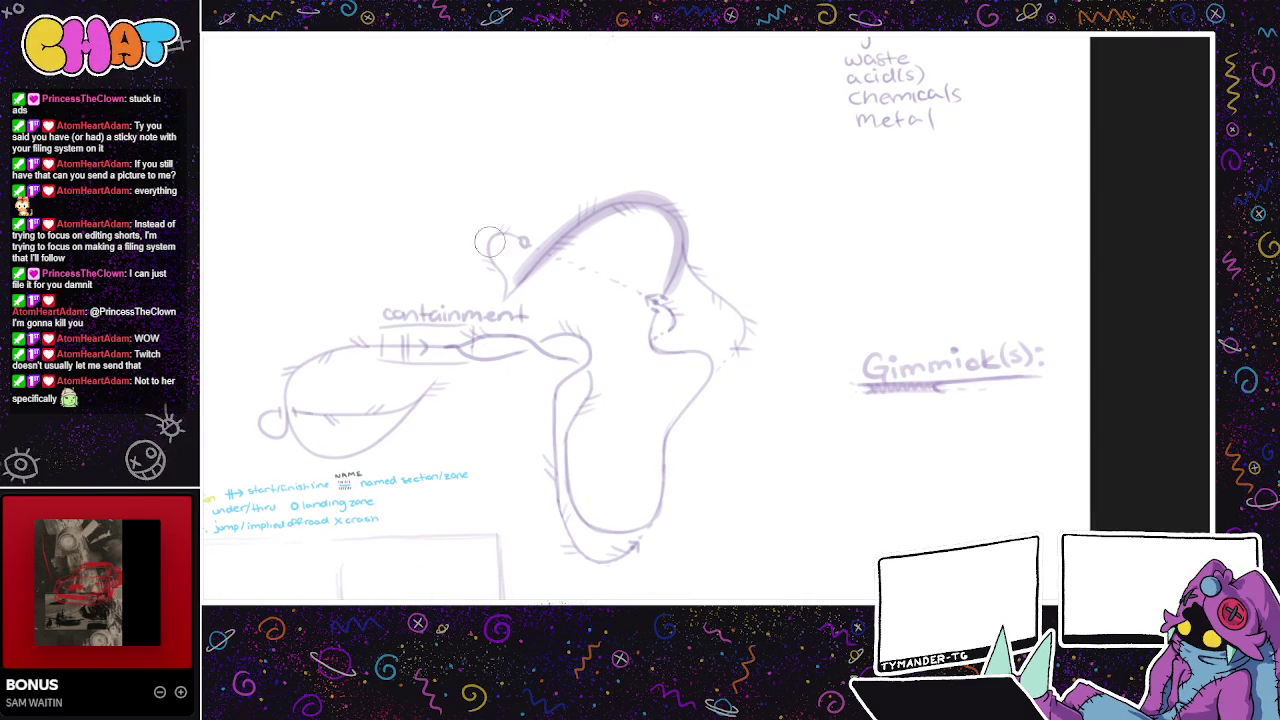
scroll(585, 234, "left", 3)
scroll(590, 240, "left", 3)
scroll(673, 305, "left", 3)
scroll(673, 305, "down", 1)
scroll(673, 305, "right", 5)
scroll(673, 305, "up", 2)
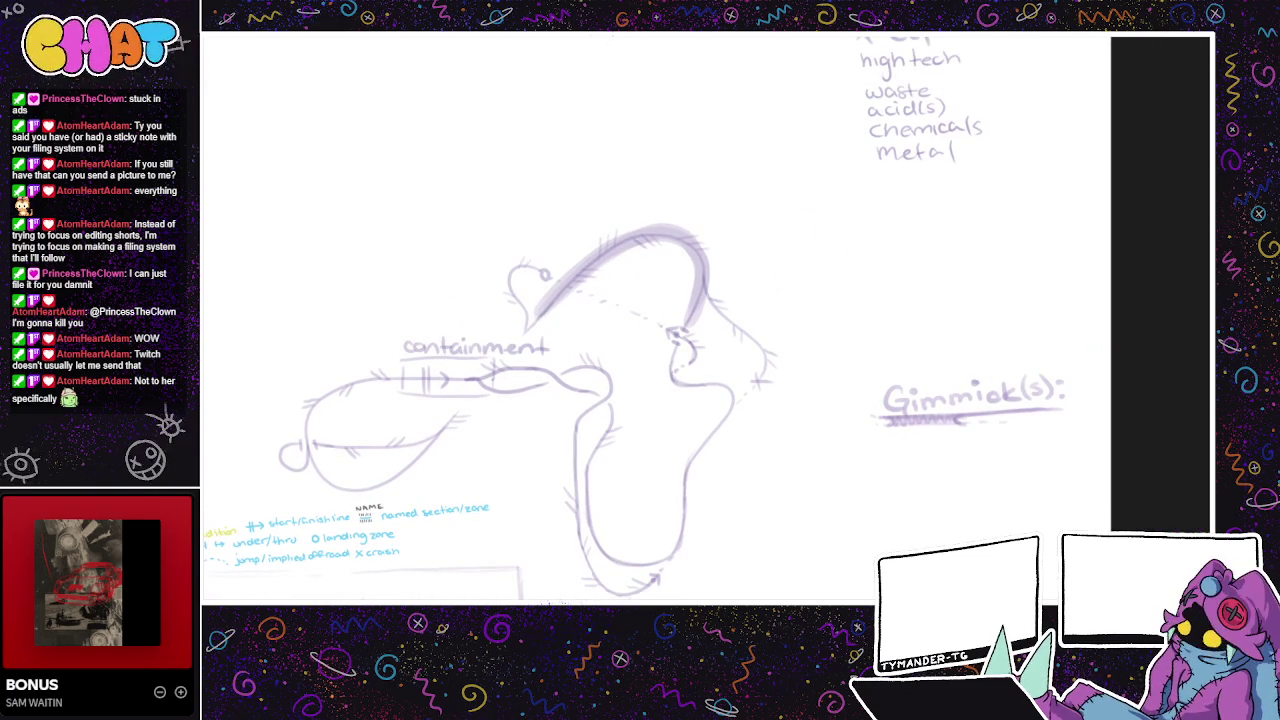
scroll(547, 378, "left", 3)
scroll(547, 378, "down", 1)
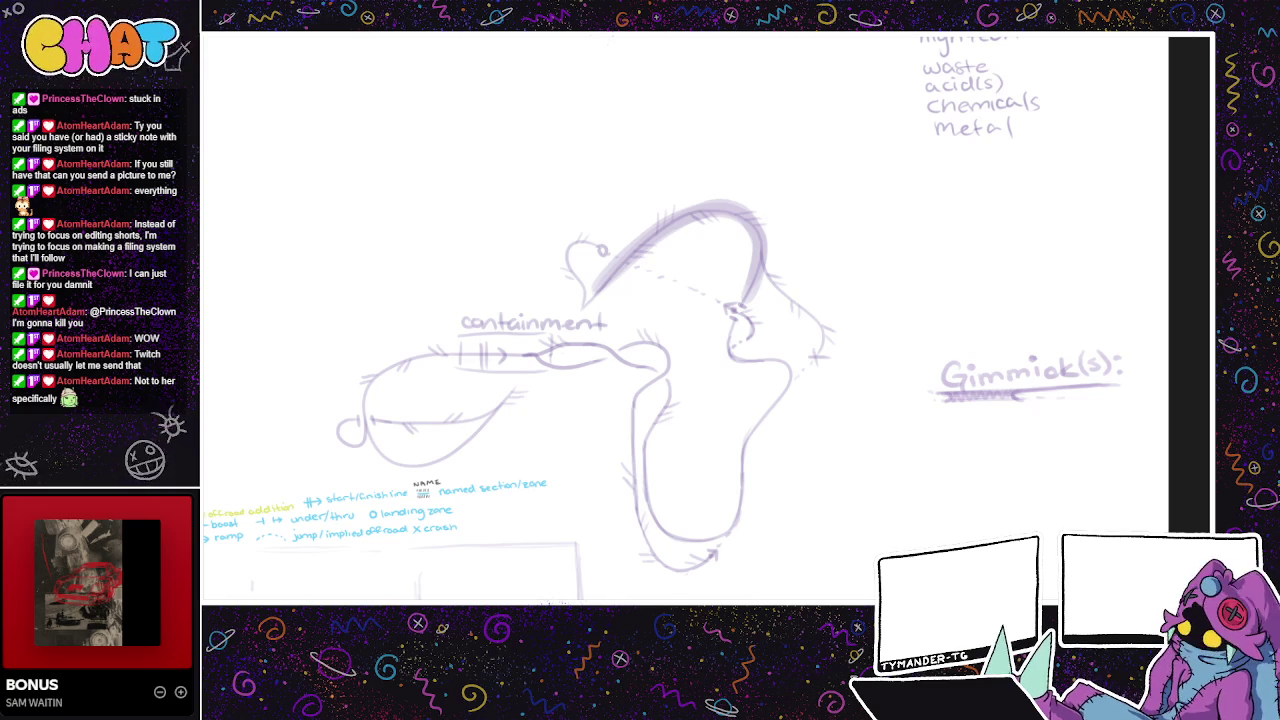
left_click_drag(487, 355, 589, 346)
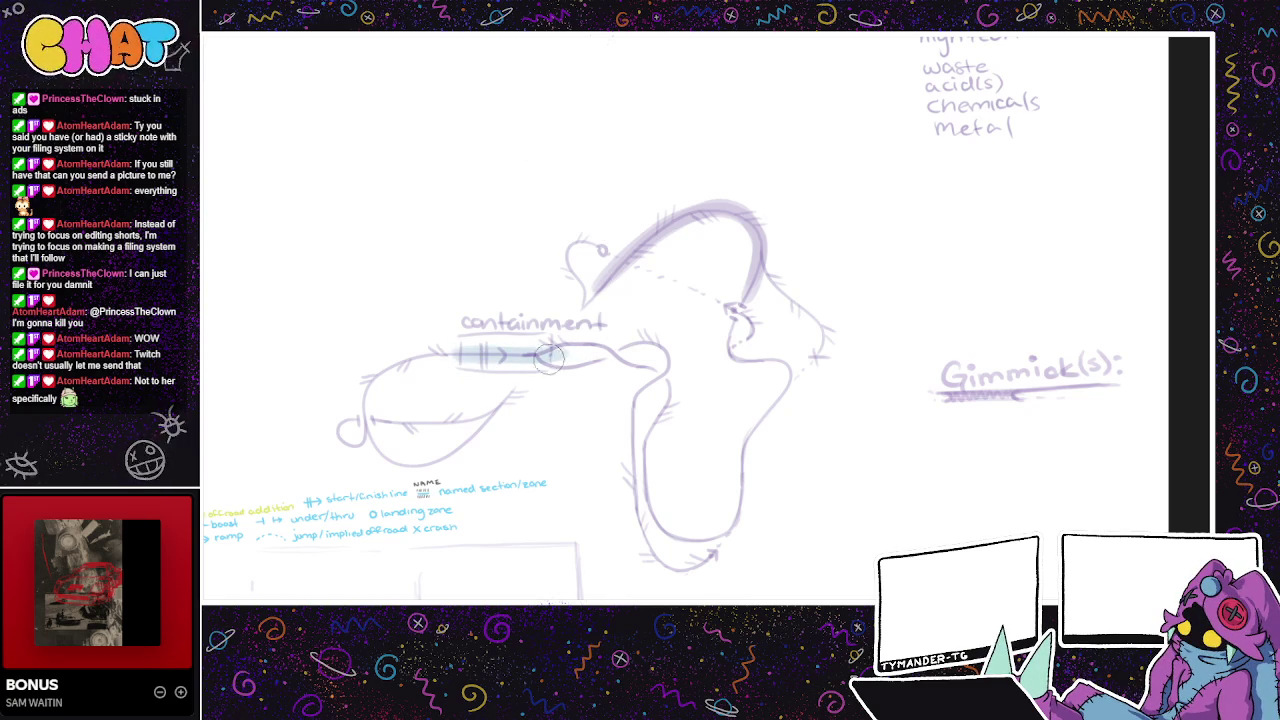
- Extend the blue over the start arrow and begin yellow on the track after it
mouse_move(557, 352)
left_mouse_down()
mouse_move(530, 358)
mouse_move(630, 425)
left_mouse_up()
mouse_move(543, 356)
left_mouse_down()
mouse_move(579, 344)
mouse_move(648, 363)
left_mouse_up()
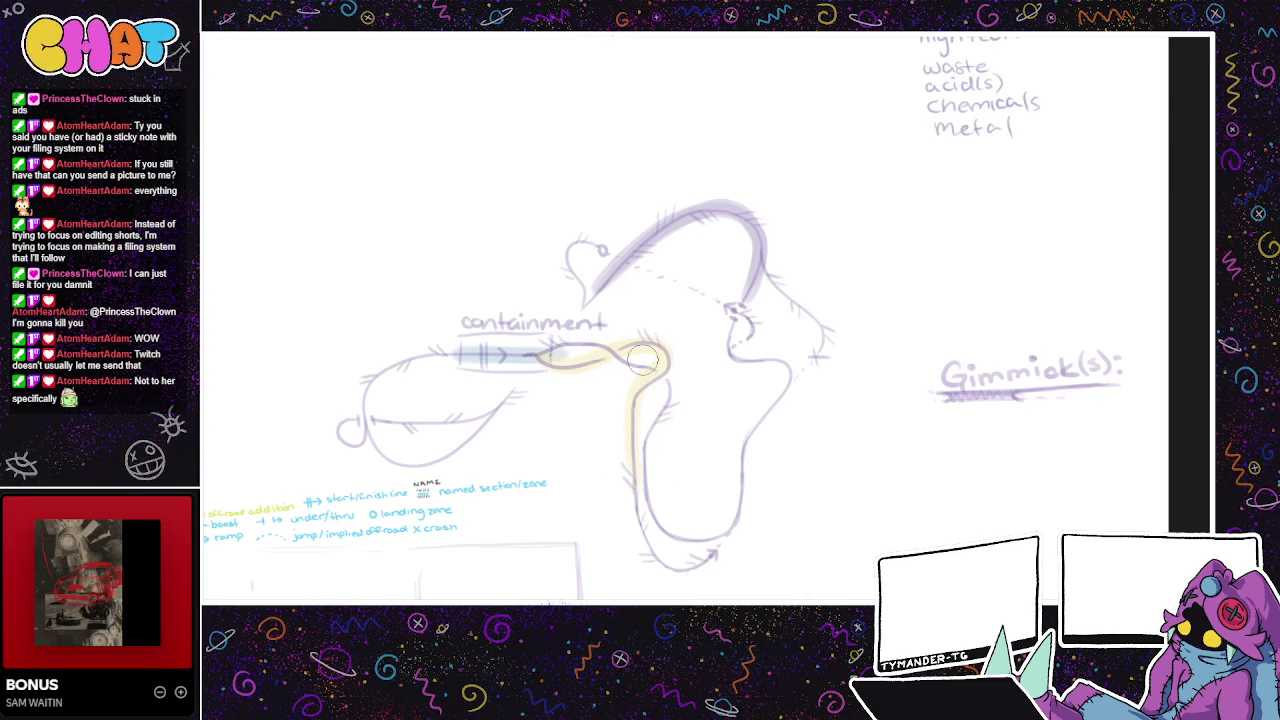
mouse_move(538, 355)
left_mouse_down()
mouse_move(615, 358)
mouse_move(670, 395)
mouse_move(643, 478)
left_mouse_up()
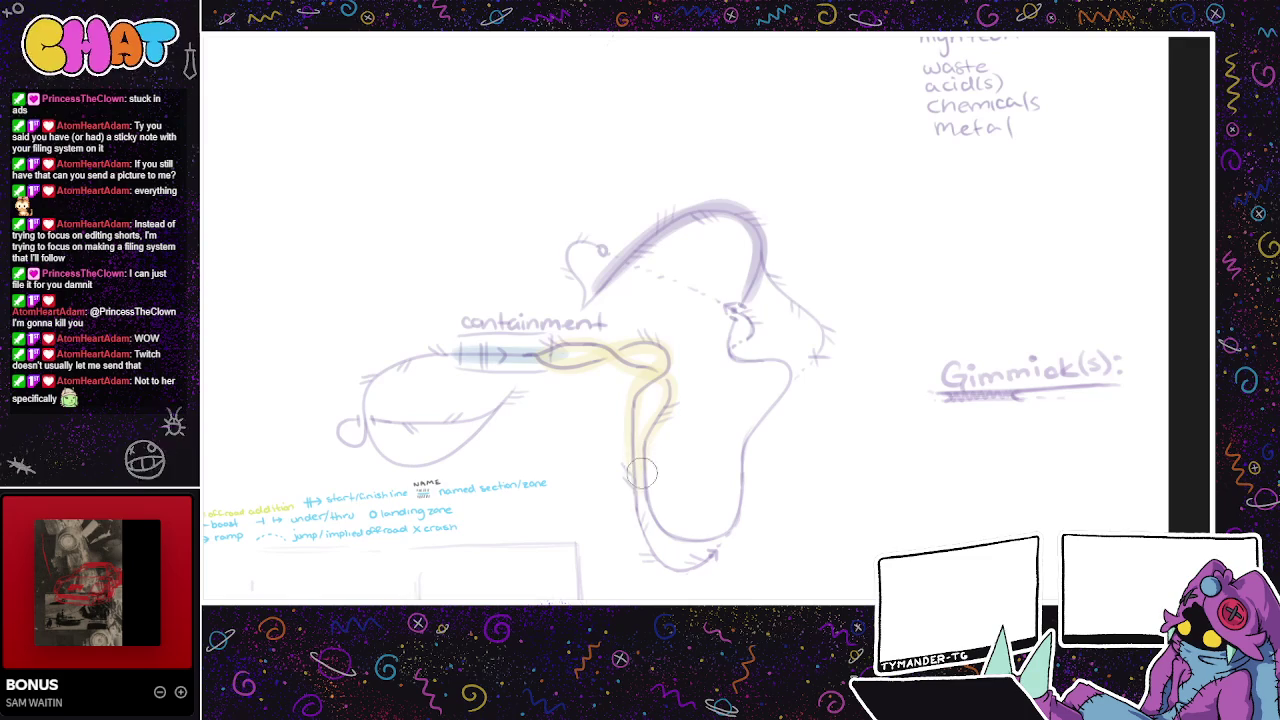
- Carry the yellow down the loop's left side and around its bottom curve
left_click_drag(815, 410, 753, 413)
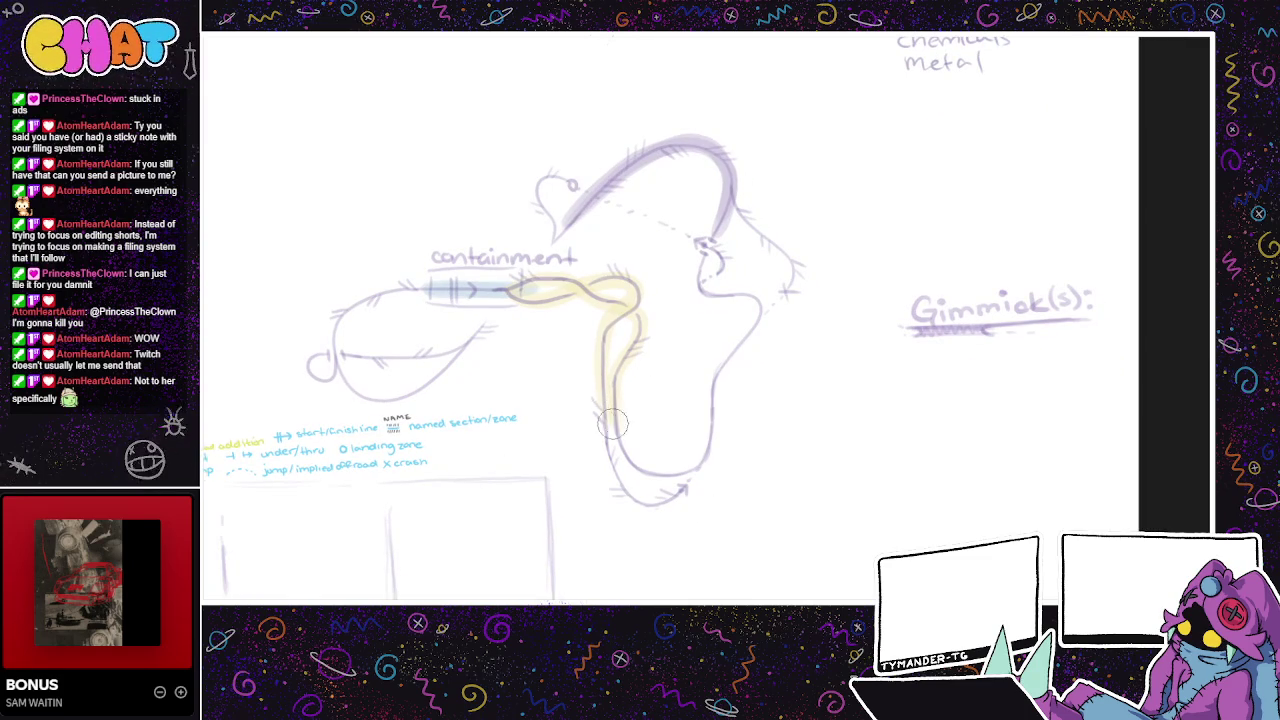
left_click_drag(600, 388, 667, 500)
left_click_drag(604, 405, 673, 500)
key("ctrl+z")
mouse_move(603, 409)
left_mouse_down()
mouse_move(619, 481)
mouse_move(688, 487)
left_mouse_up()
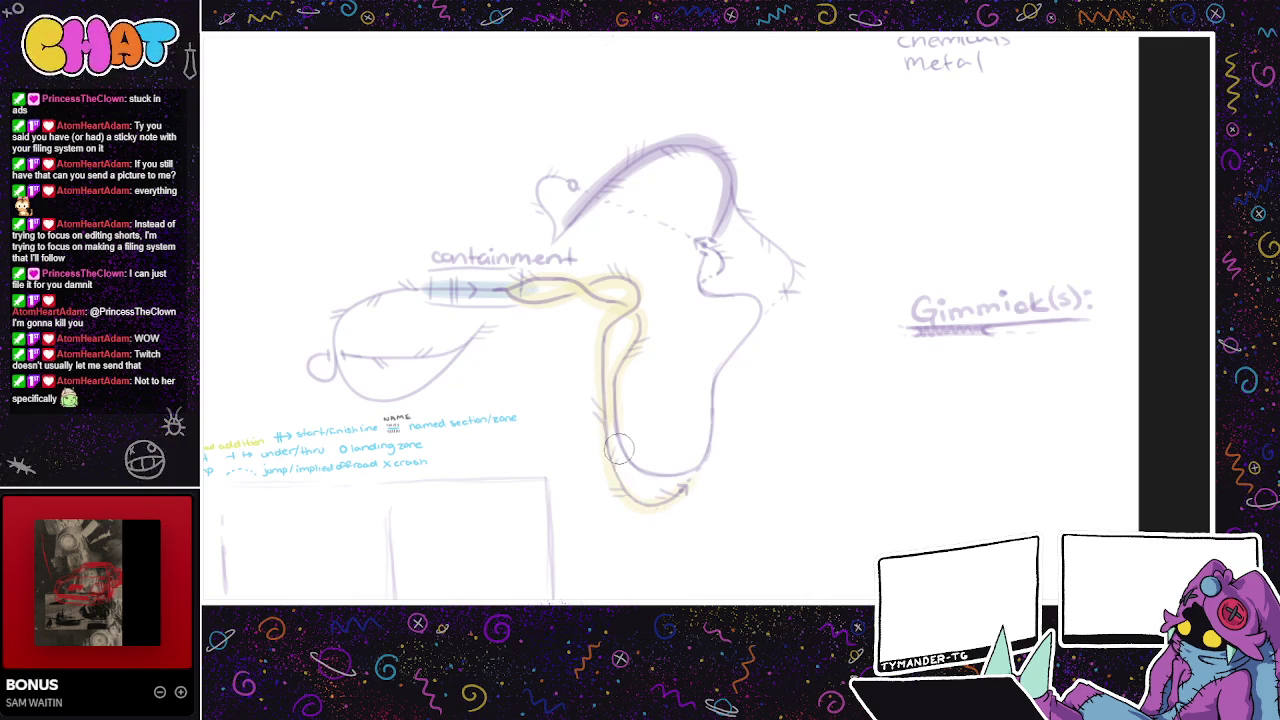
- Try pink strokes along the loop's bottom and right side, undoing both
mouse_move(605, 410)
left_mouse_down()
mouse_move(650, 482)
mouse_move(710, 435)
mouse_move(720, 350)
left_mouse_up()
key("ctrl+z")
mouse_move(605, 410)
left_mouse_down()
mouse_move(650, 482)
mouse_move(712, 415)
mouse_move(660, 488)
mouse_move(714, 412)
mouse_move(618, 462)
mouse_move(697, 463)
mouse_move(715, 375)
mouse_move(765, 292)
mouse_move(698, 288)
left_mouse_up()
key("ctrl+z")
key("ctrl+z")
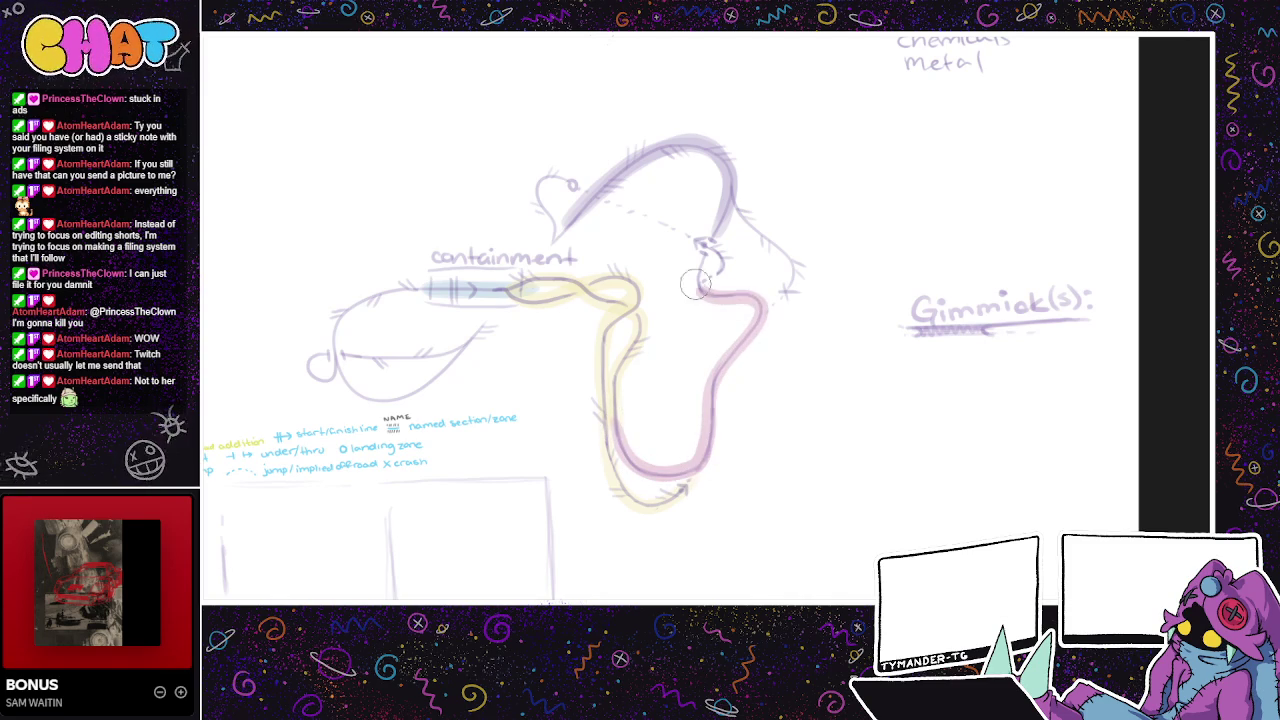
- Retry the pink stroke up the loop's right side and undo it
key("ctrl+z")
mouse_move(610, 402)
left_mouse_down()
mouse_move(625, 458)
mouse_move(700, 475)
mouse_move(714, 430)
mouse_move(640, 465)
mouse_move(712, 440)
mouse_move(726, 362)
mouse_move(760, 306)
mouse_move(693, 288)
mouse_move(706, 250)
left_mouse_up()
key("ctrl+z")
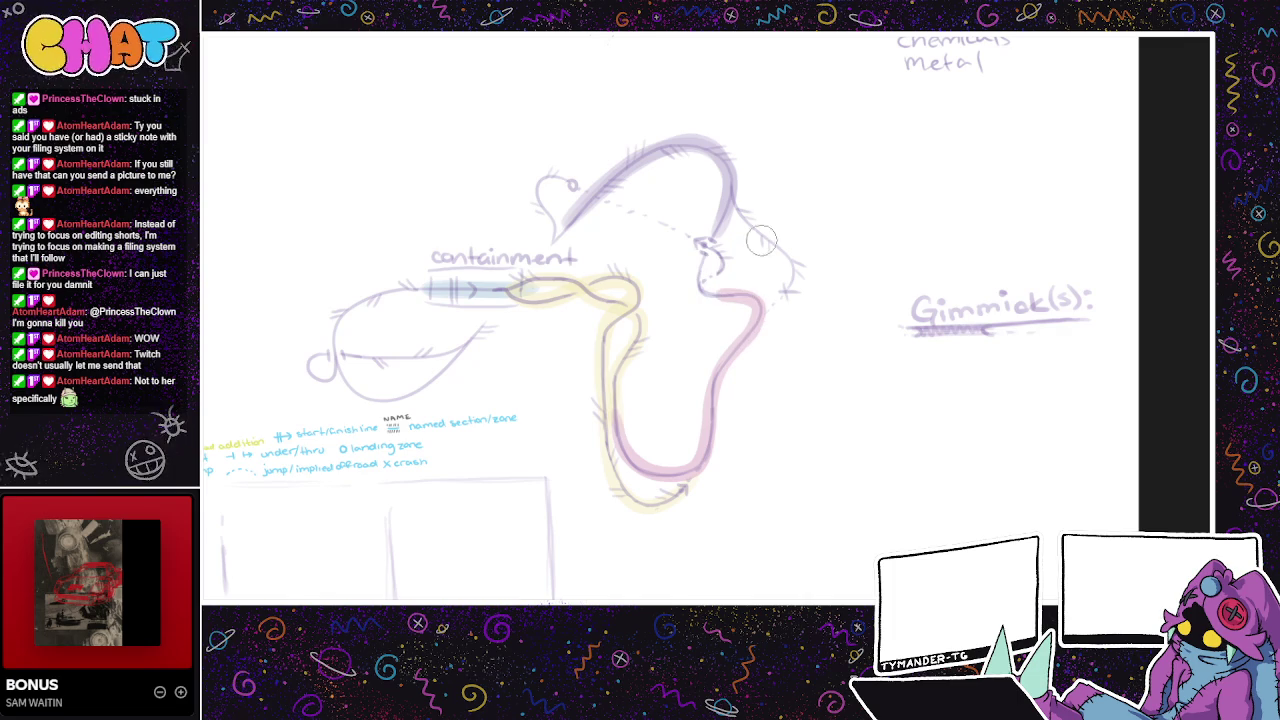
- Paint teal along the upper loop's right edge and the top crossing section
left_click_drag(706, 353, 646, 402)
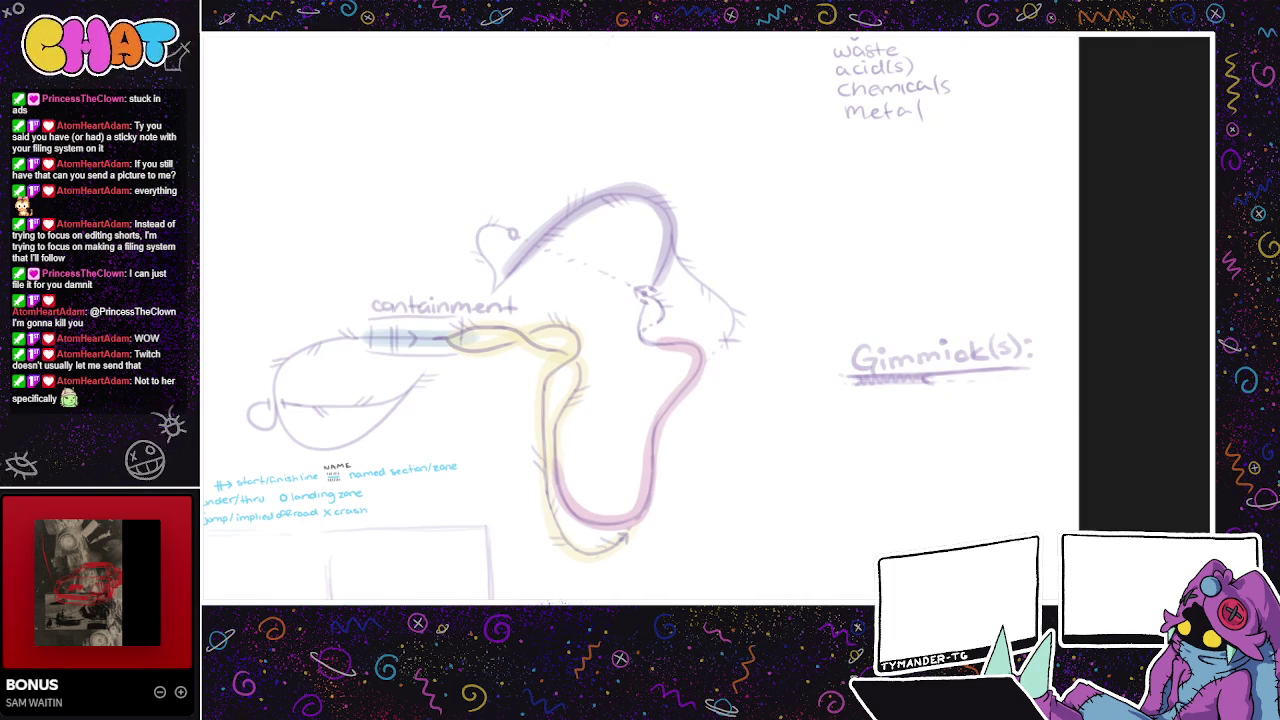
left_click_drag(659, 343, 658, 268)
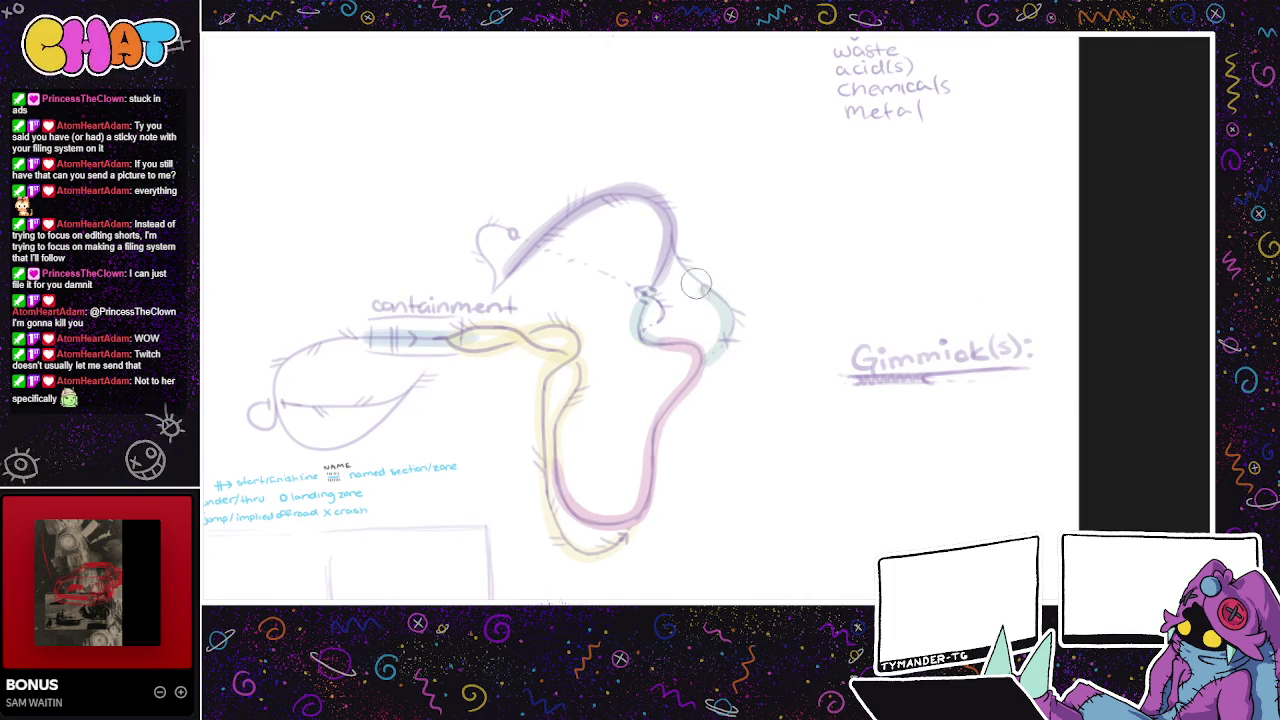
mouse_move(719, 349)
left_mouse_down()
mouse_move(712, 285)
mouse_move(679, 258)
left_mouse_up()
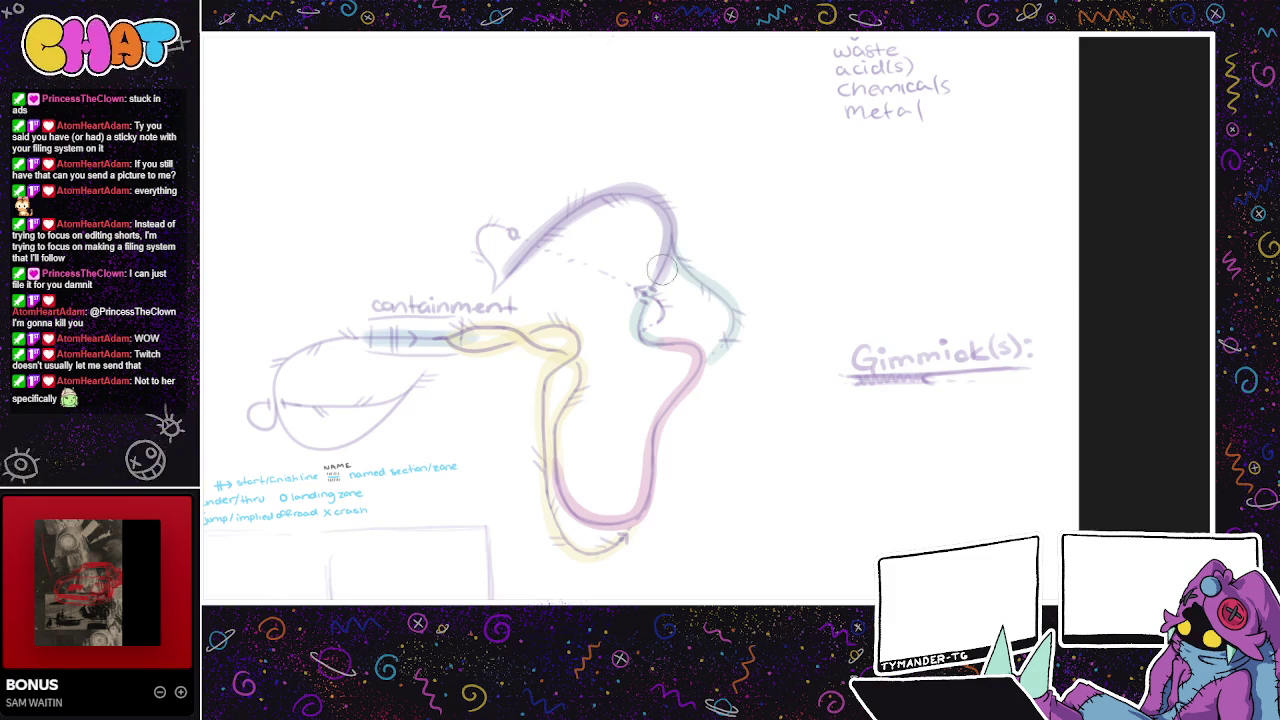
mouse_move(642, 330)
left_mouse_down()
mouse_move(645, 285)
mouse_move(490, 225)
mouse_move(565, 238)
left_mouse_up()
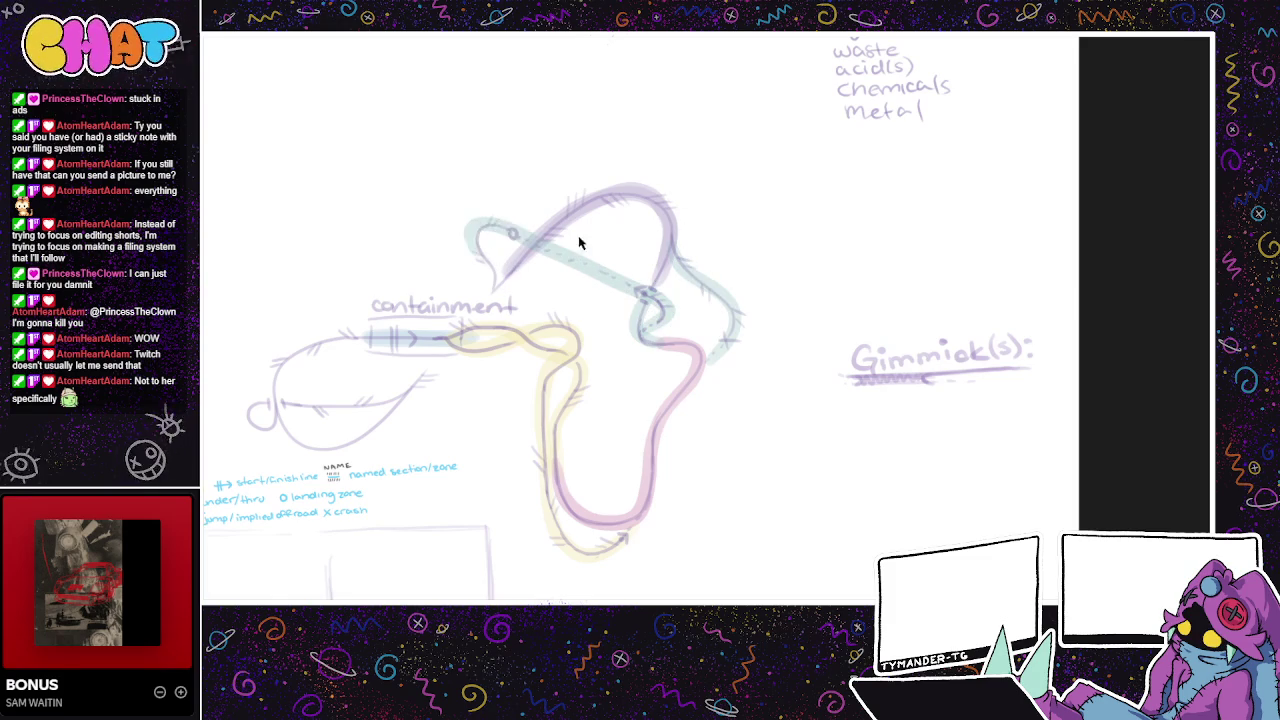
key("ctrl+z")
mouse_move(641, 330)
left_mouse_down()
mouse_move(650, 290)
mouse_move(562, 246)
mouse_move(482, 228)
mouse_move(493, 288)
mouse_move(481, 313)
left_mouse_up()
left_click_drag(771, 364, 809, 358)
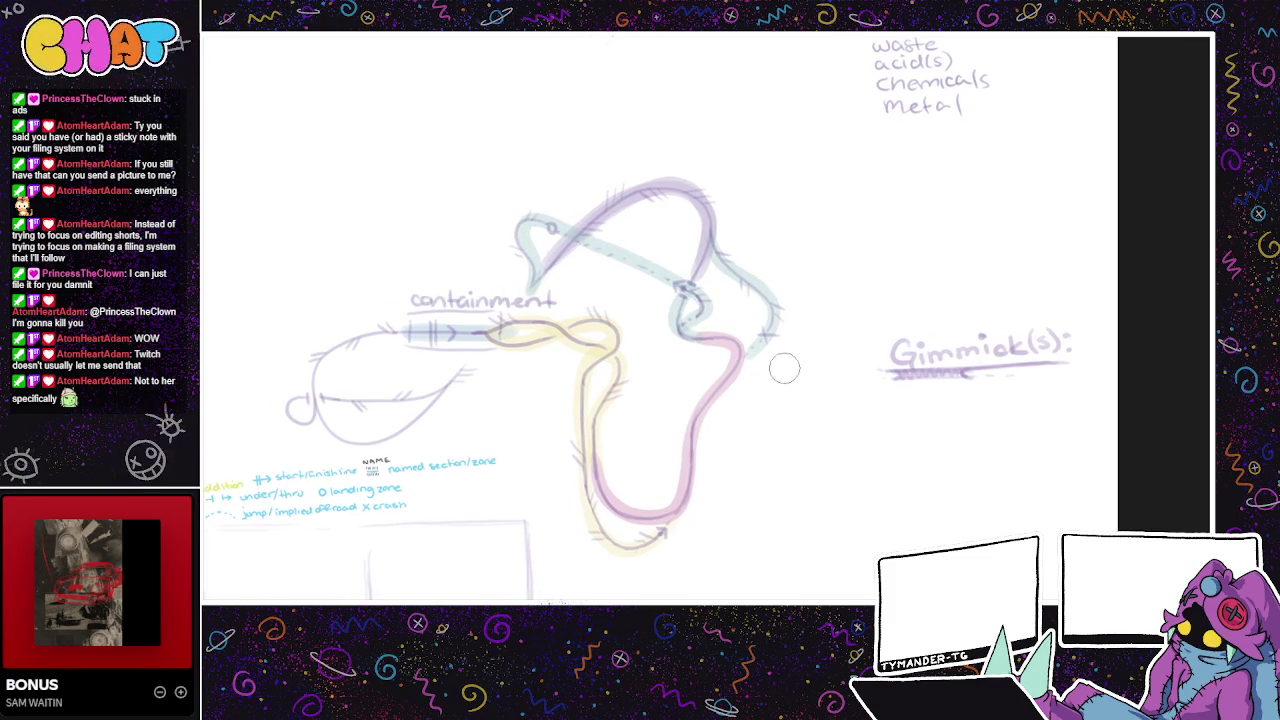
left_click_drag(690, 405, 735, 388)
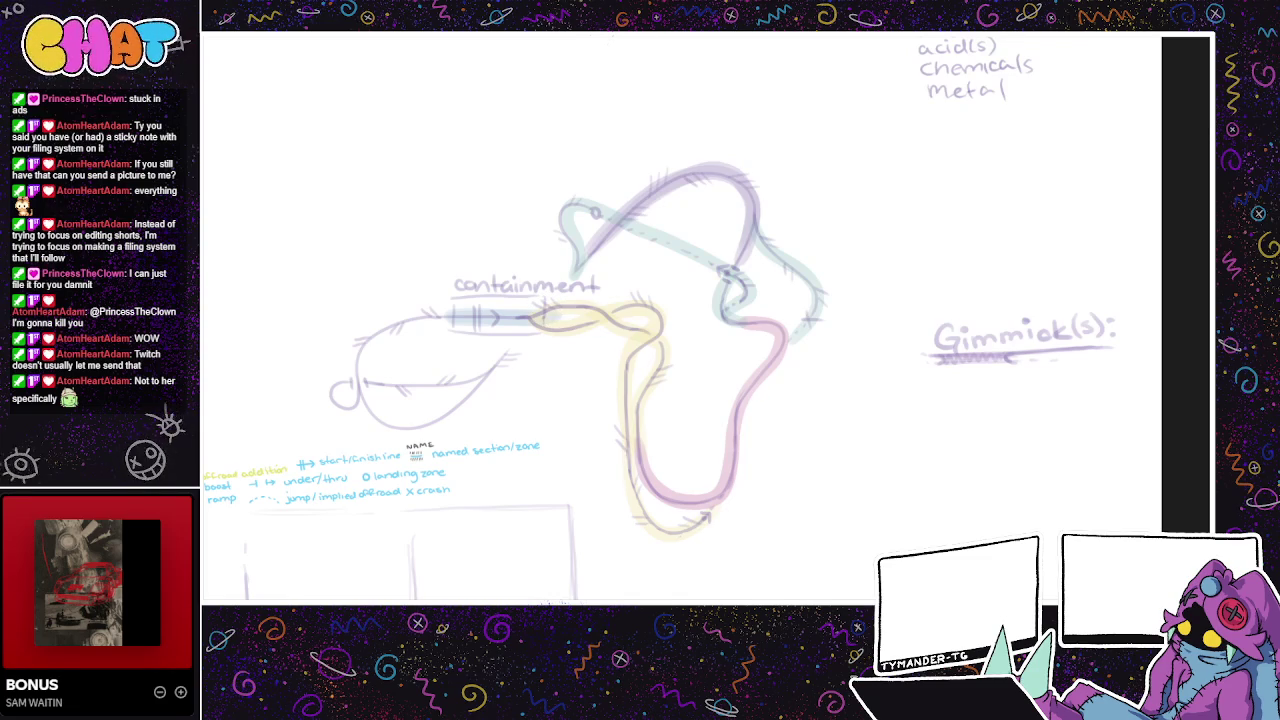
- Colour the left loop's underside orange and erase the 'containment' label
mouse_move(514, 340)
left_mouse_down()
mouse_move(428, 422)
mouse_move(371, 411)
mouse_move(362, 335)
mouse_move(489, 315)
left_mouse_up()
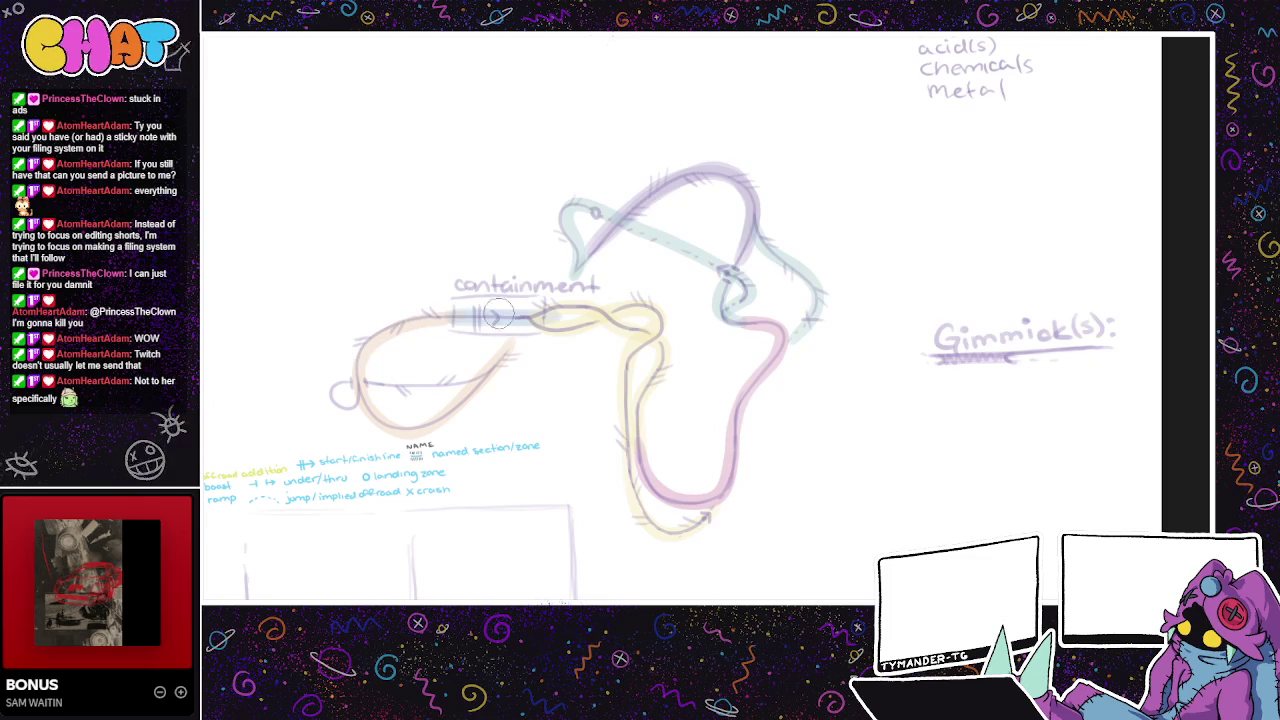
mouse_move(491, 363)
left_mouse_down()
mouse_move(455, 392)
mouse_move(328, 400)
mouse_move(361, 356)
mouse_move(424, 384)
mouse_move(332, 405)
mouse_move(365, 362)
left_mouse_up()
left_click_drag(655, 418, 689, 434)
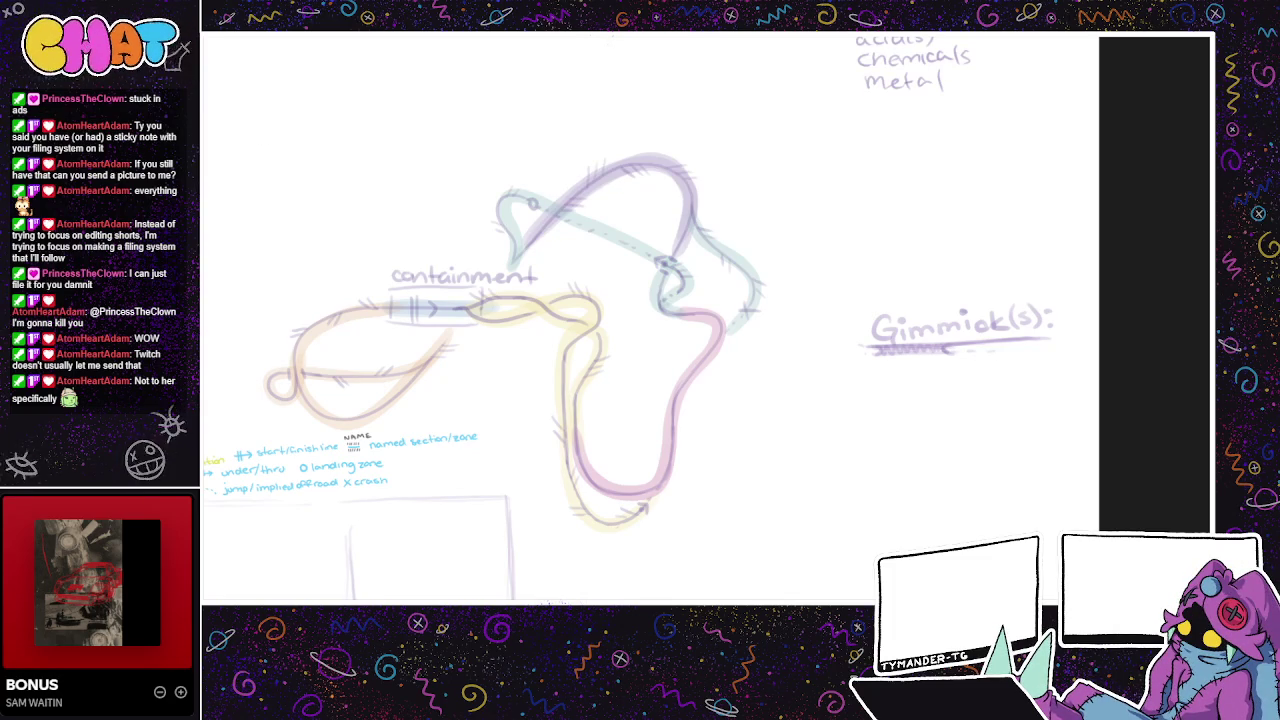
left_click_drag(535, 355, 513, 391)
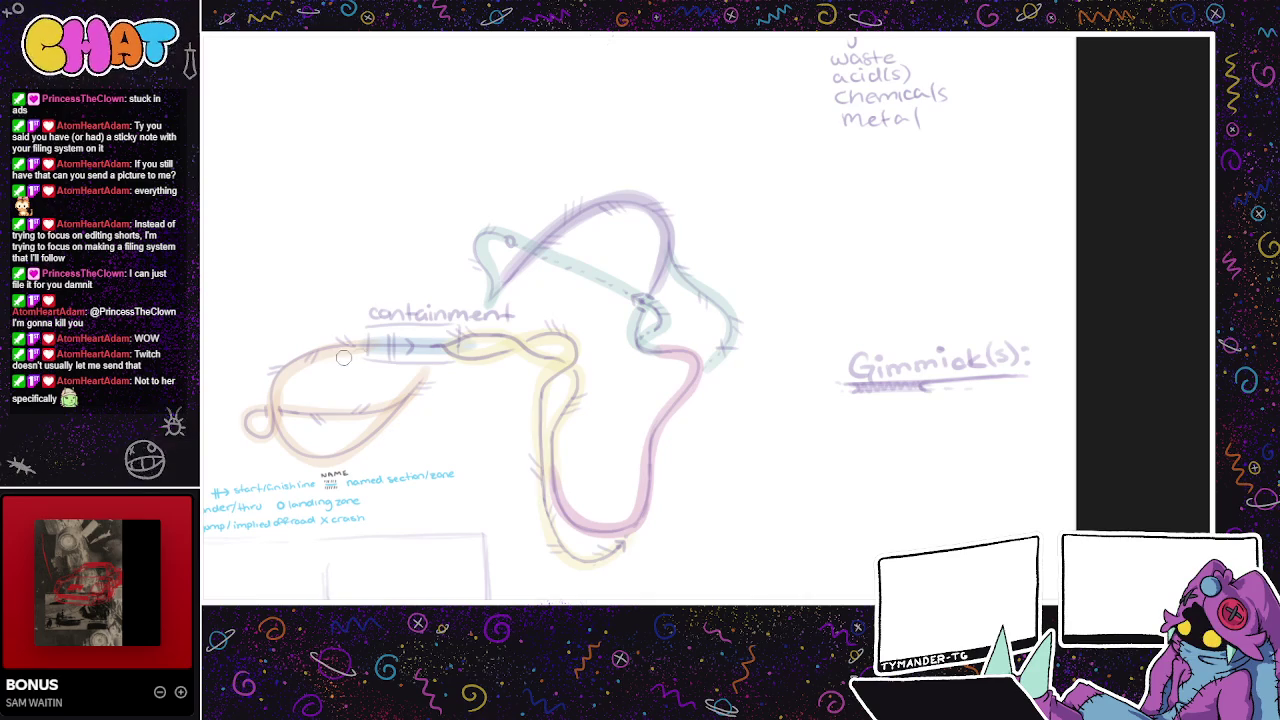
mouse_move(367, 340)
left_mouse_down()
mouse_move(371, 310)
mouse_move(508, 313)
left_mouse_up()
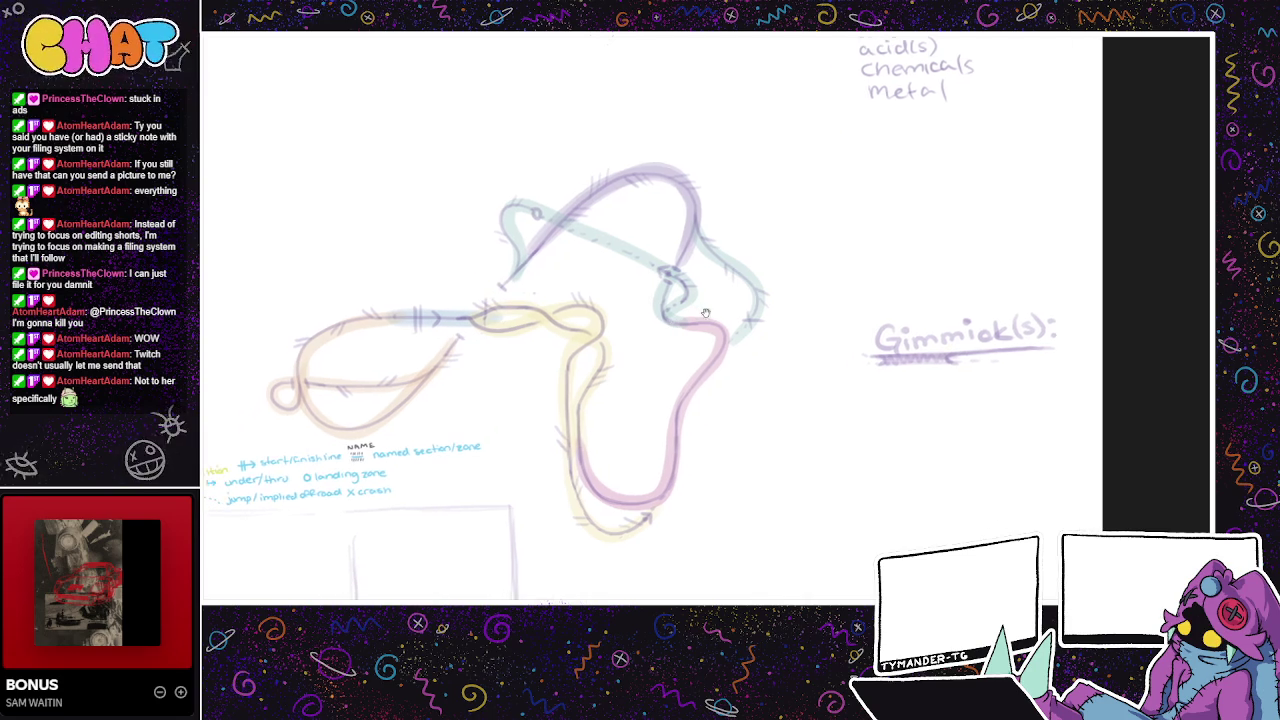
left_click_drag(542, 365, 768, 304)
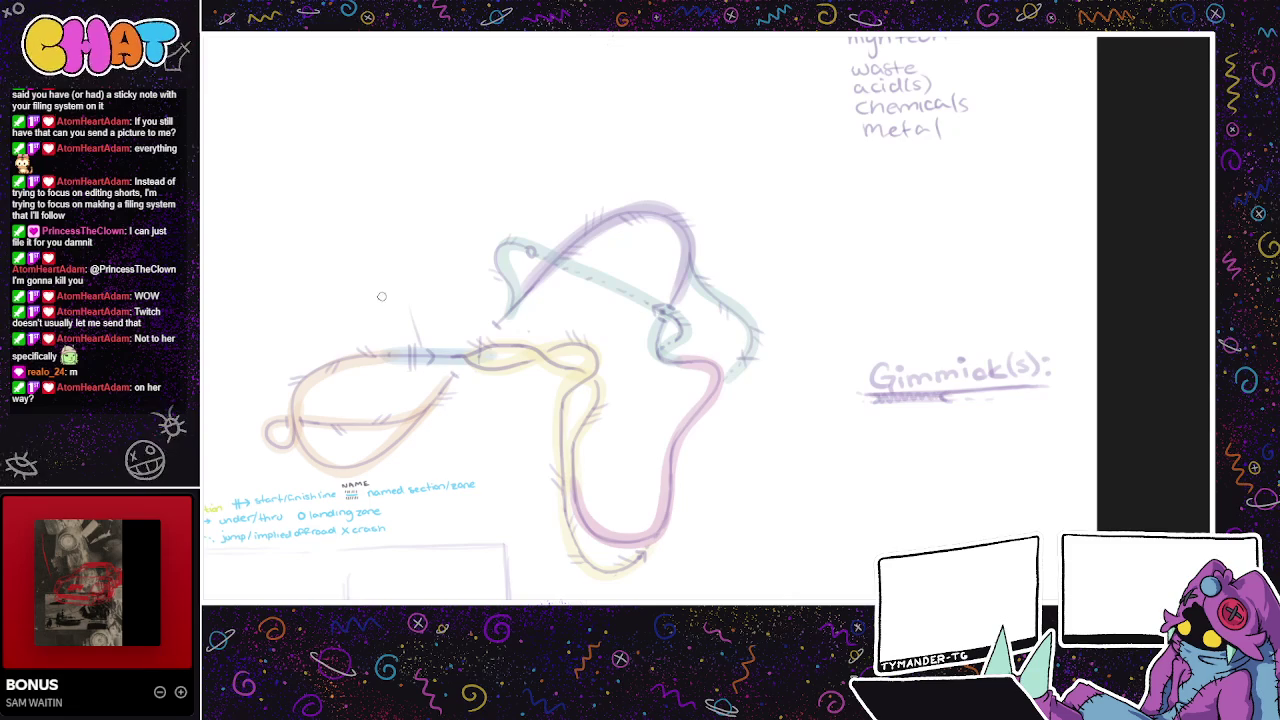
- Write "xcel's cage" above the left track section
left_click_drag(395, 292, 423, 277)
mouse_move(431, 273)
left_mouse_down()
mouse_move(411, 304)
mouse_move(436, 305)
mouse_move(453, 284)
left_mouse_up()
left_click_drag(627, 308, 544, 265)
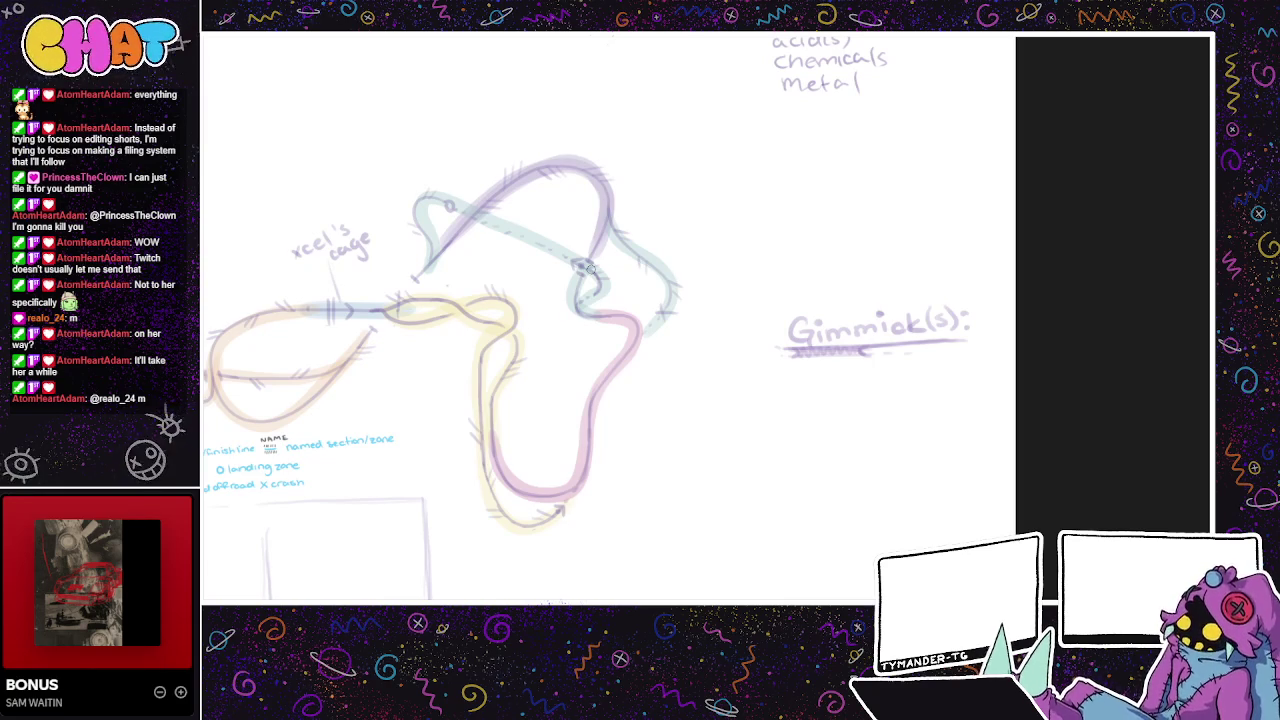
- Write 'office overlook' beside the yellow loop
mouse_move(720, 463)
left_mouse_down()
mouse_move(707, 433)
mouse_move(594, 454)
left_mouse_up()
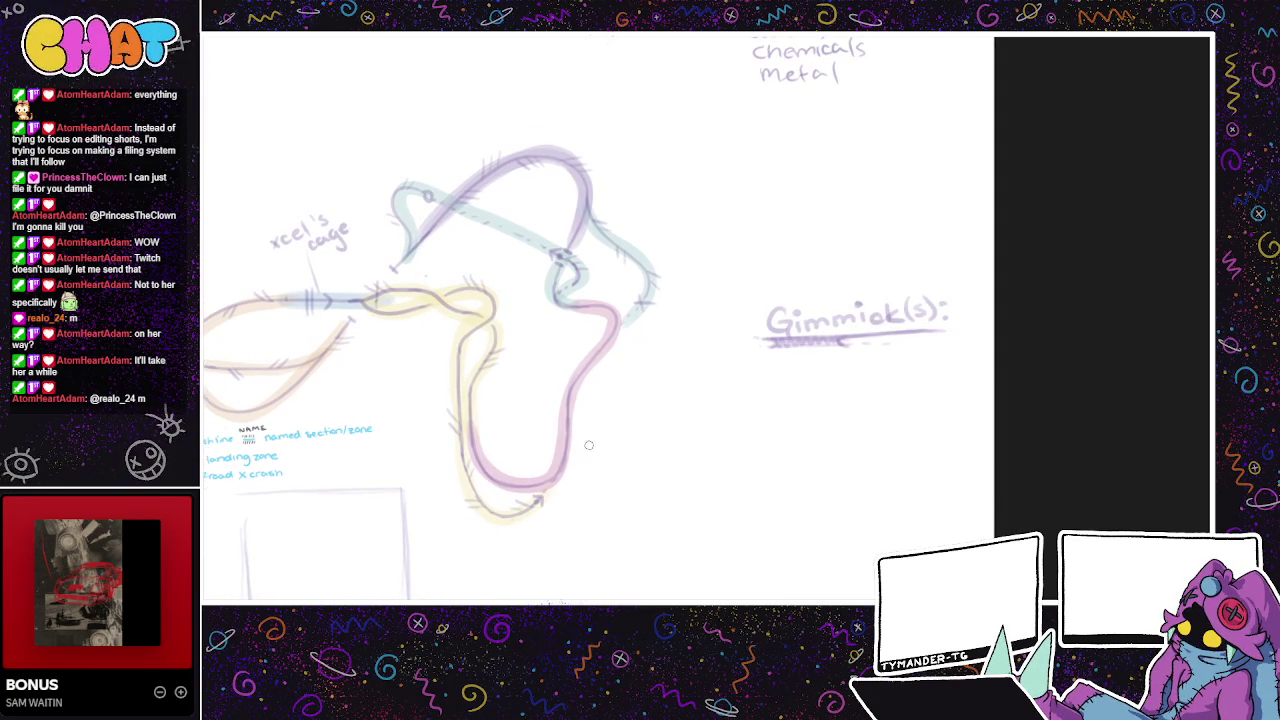
left_click_drag(476, 487, 564, 501)
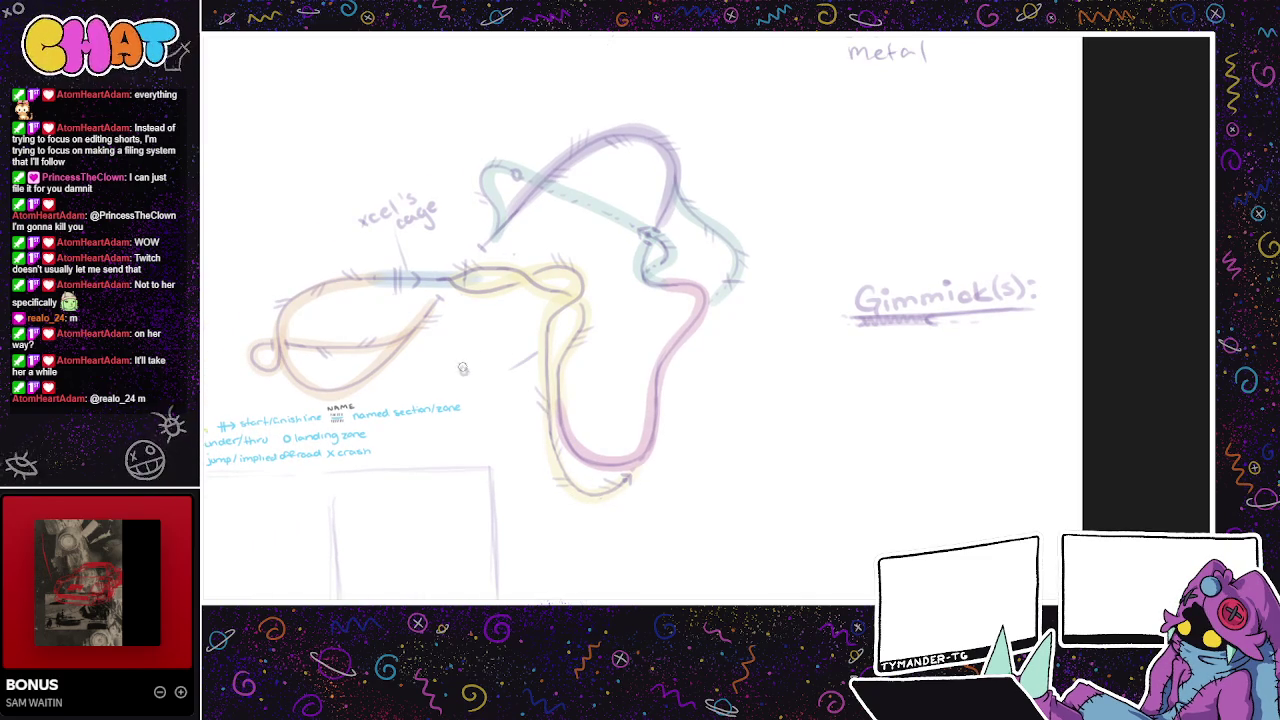
mouse_move(471, 370)
left_mouse_down()
mouse_move(481, 365)
mouse_move(457, 371)
mouse_move(511, 351)
left_mouse_up()
left_click_drag(463, 388, 525, 357)
- Draw a leader line up from the purple loop and label it 'waste disposal'
left_click_drag(689, 443, 617, 473)
mouse_move(585, 433)
left_mouse_down()
mouse_move(630, 436)
mouse_move(645, 480)
left_mouse_up()
key("ctrl+z")
left_click_drag(539, 235, 538, 195)
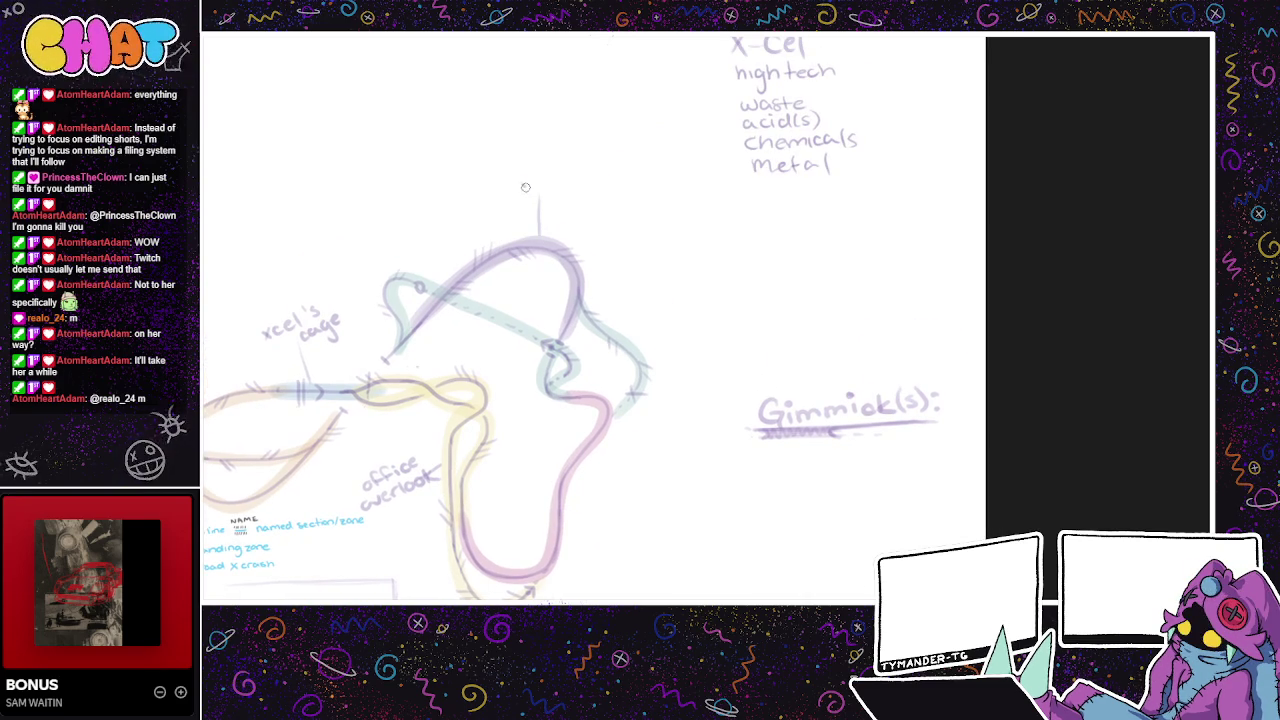
mouse_move(526, 188)
left_mouse_down()
mouse_move(561, 152)
mouse_move(566, 186)
mouse_move(628, 150)
mouse_move(636, 158)
left_mouse_up()
left_click_drag(638, 158, 642, 138)
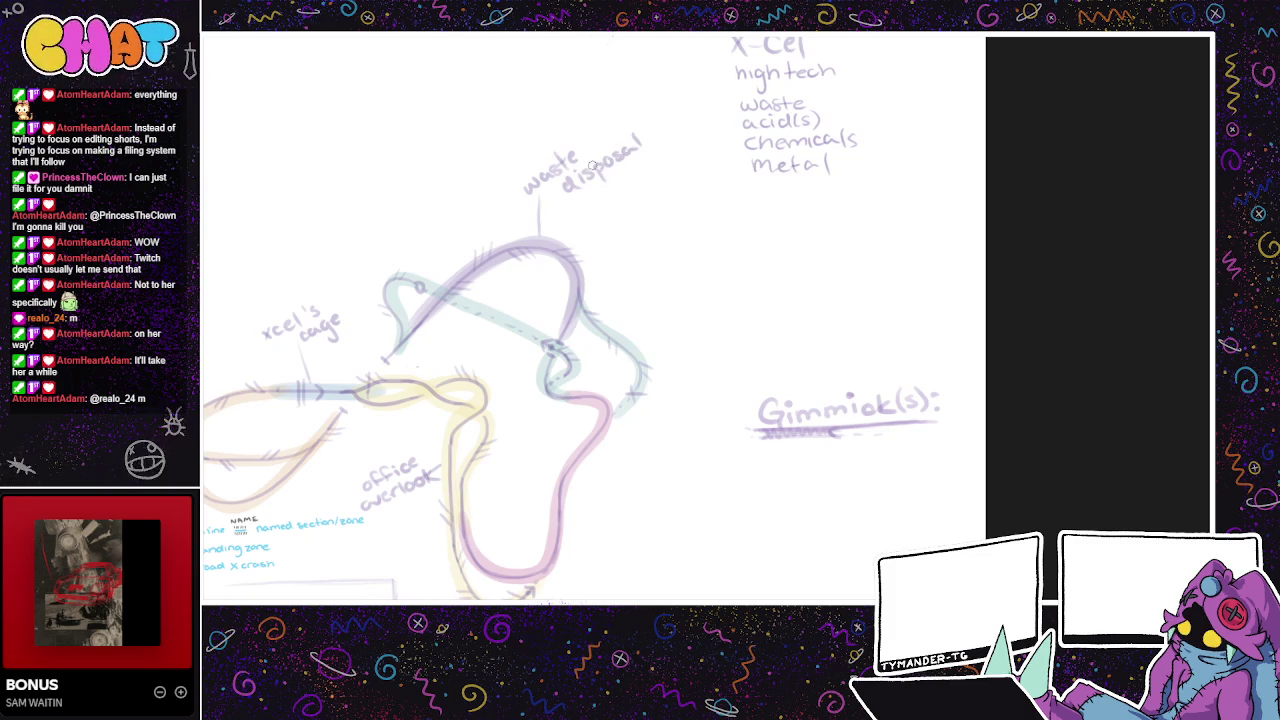
- Add leader lines labelled 'waste pipes', 'lab commons' and 'storage? (or more lab commons)'
left_click_drag(669, 445, 585, 453)
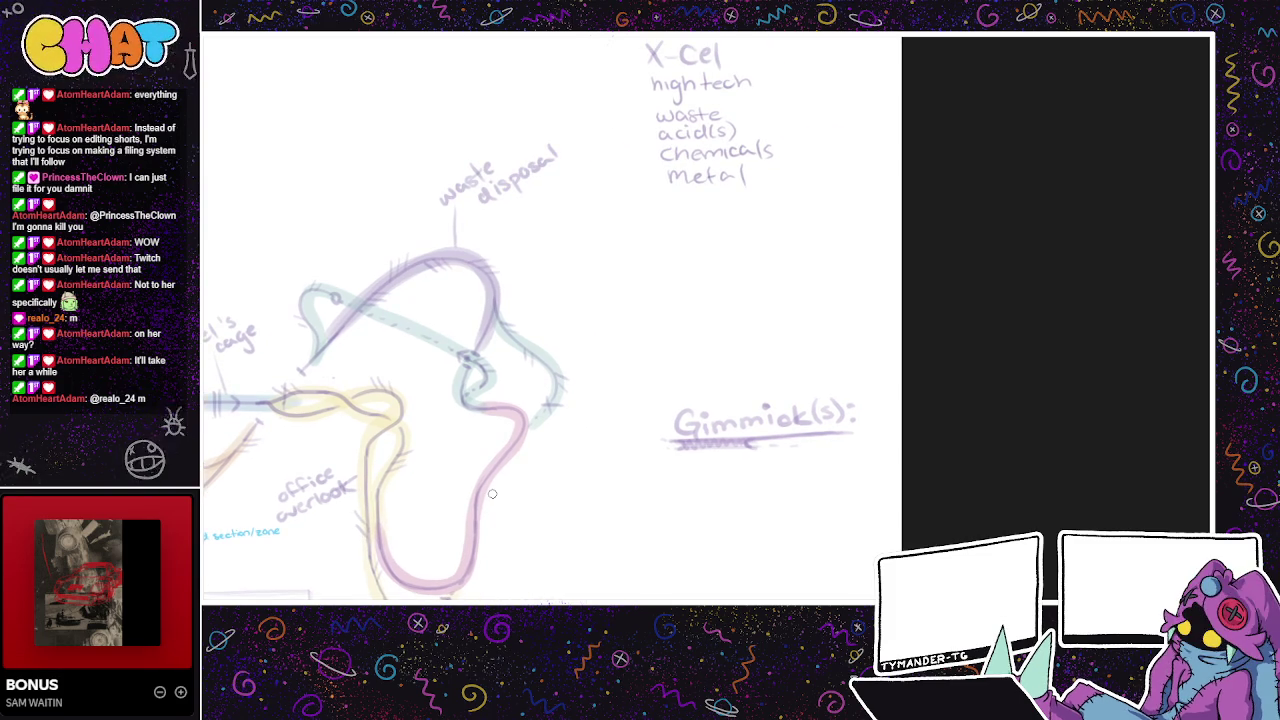
mouse_move(548, 350)
left_mouse_down()
mouse_move(610, 284)
mouse_move(604, 306)
mouse_move(634, 306)
left_mouse_up()
mouse_move(498, 478)
left_mouse_down()
mouse_move(543, 498)
mouse_move(560, 489)
mouse_move(547, 515)
mouse_move(598, 482)
left_mouse_up()
left_click_drag(357, 476, 562, 441)
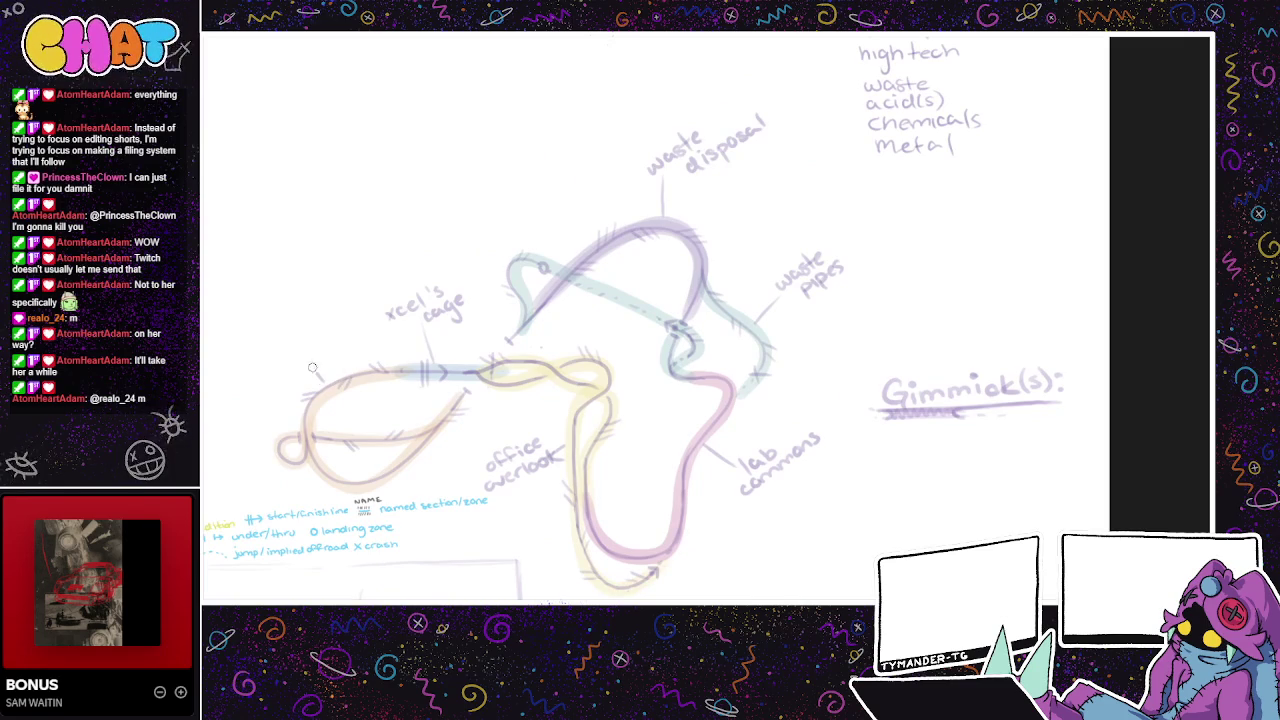
mouse_move(286, 434)
left_mouse_down()
mouse_move(262, 405)
mouse_move(235, 418)
mouse_move(304, 343)
left_mouse_up()
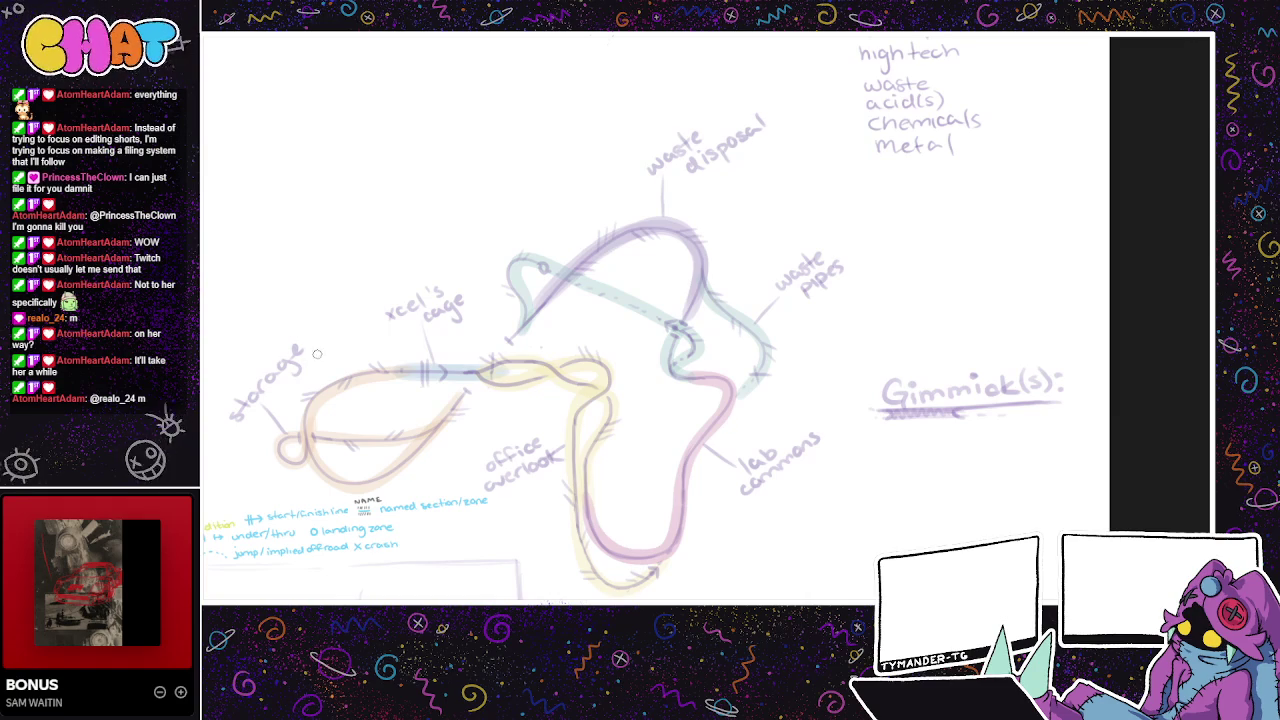
mouse_move(291, 329)
left_mouse_down()
mouse_move(297, 344)
mouse_move(464, 138)
mouse_move(472, 160)
left_mouse_up()
- Lasso '(or more lab commons)', shrink it beside 'storage?', then deselect
left_click_drag(322, 272, 478, 172)
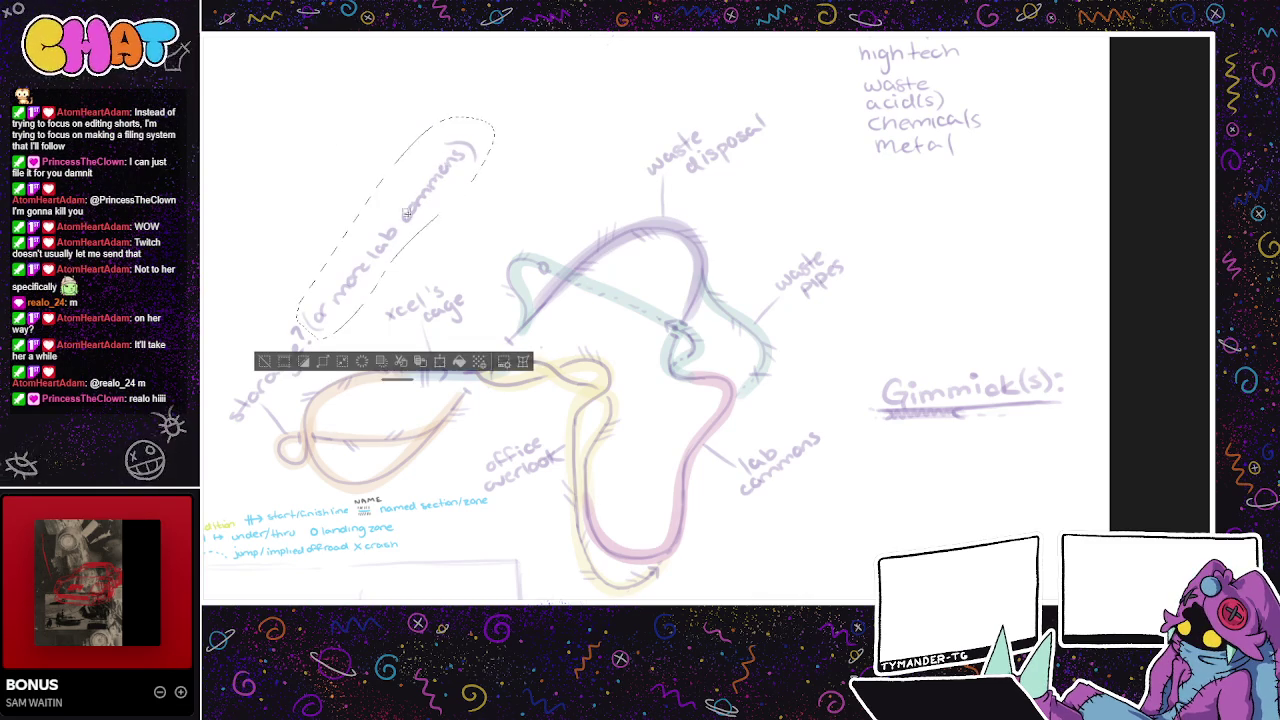
key("ctrl+t")
mouse_move(395, 112)
left_mouse_down()
mouse_move(389, 207)
mouse_move(353, 318)
left_mouse_up()
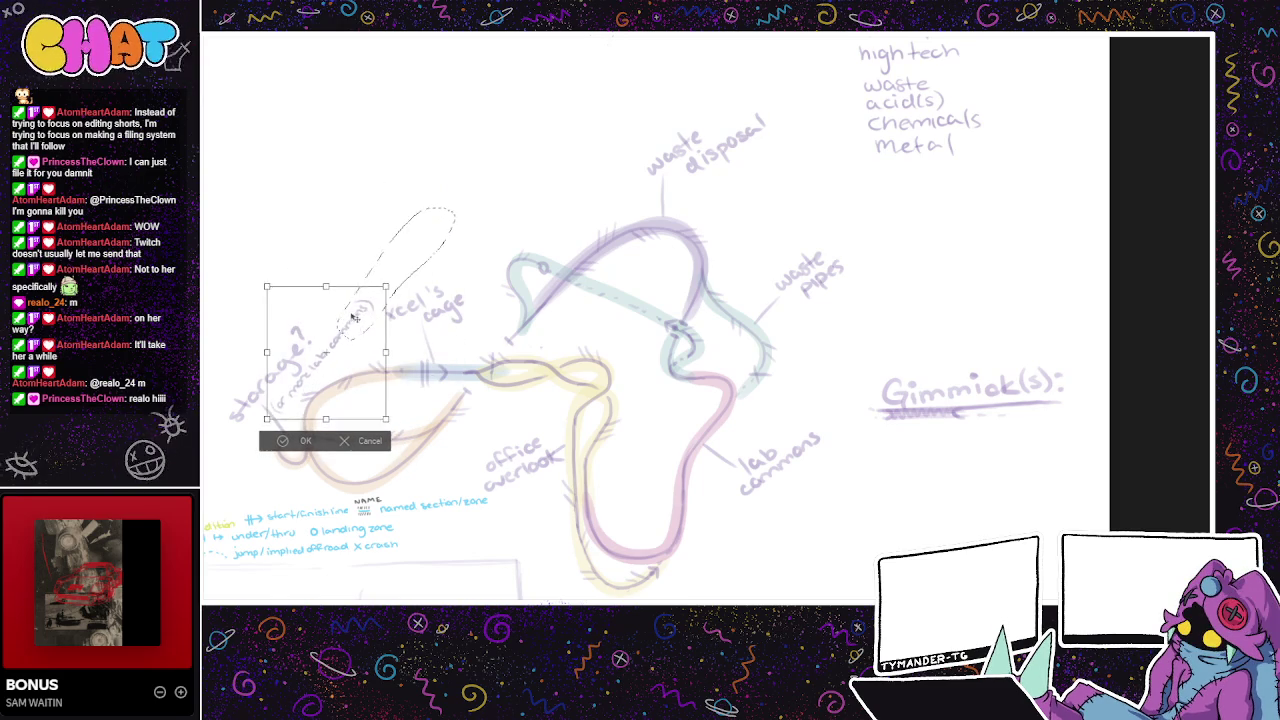
left_click(300, 441)
key("ctrl+d")
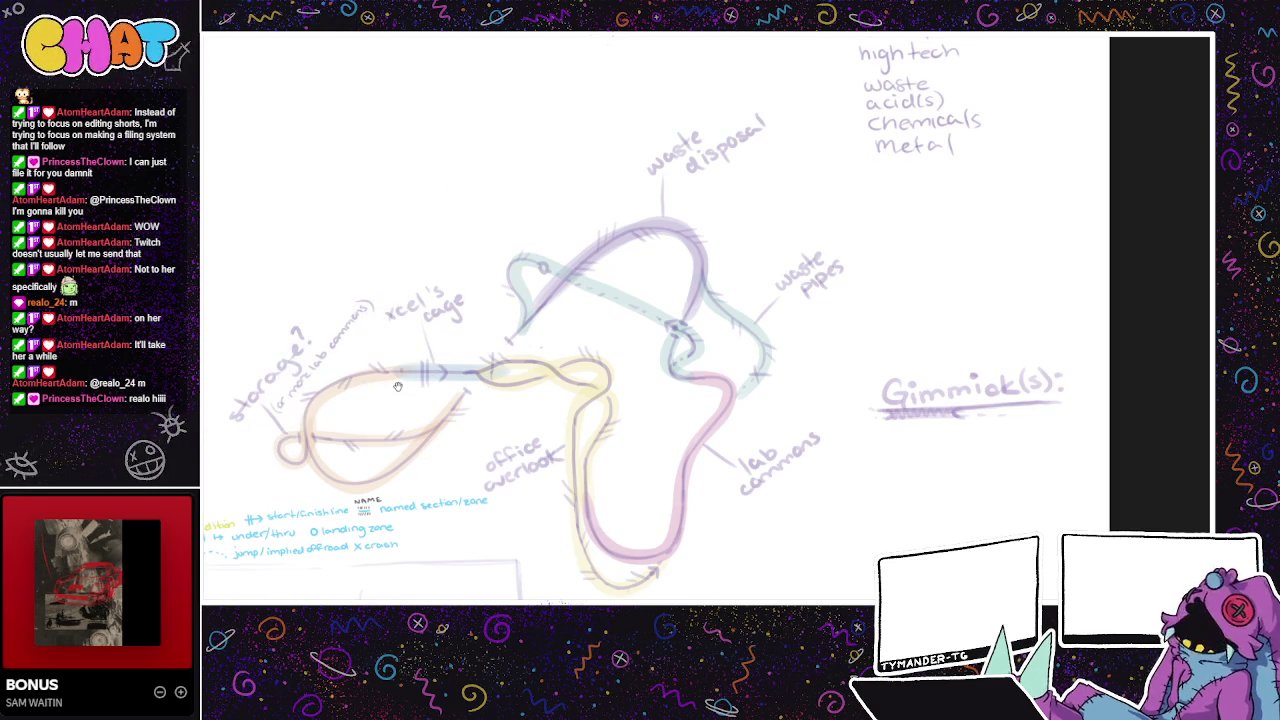
scroll(397, 386, "down", 2)
scroll(450, 420, "down", 2)
scroll(600, 500, "down", 3)
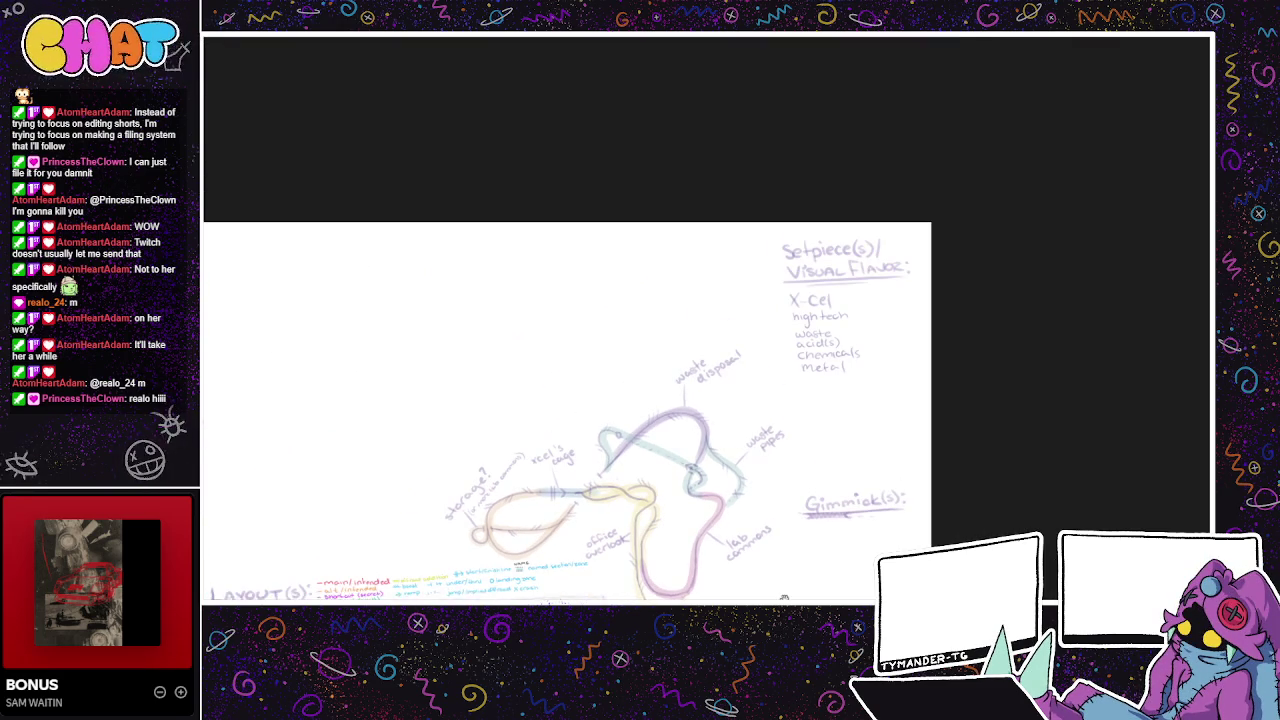
- Move the track map down-right and draw a second track's first line above it
left_click_drag(784, 598, 693, 409)
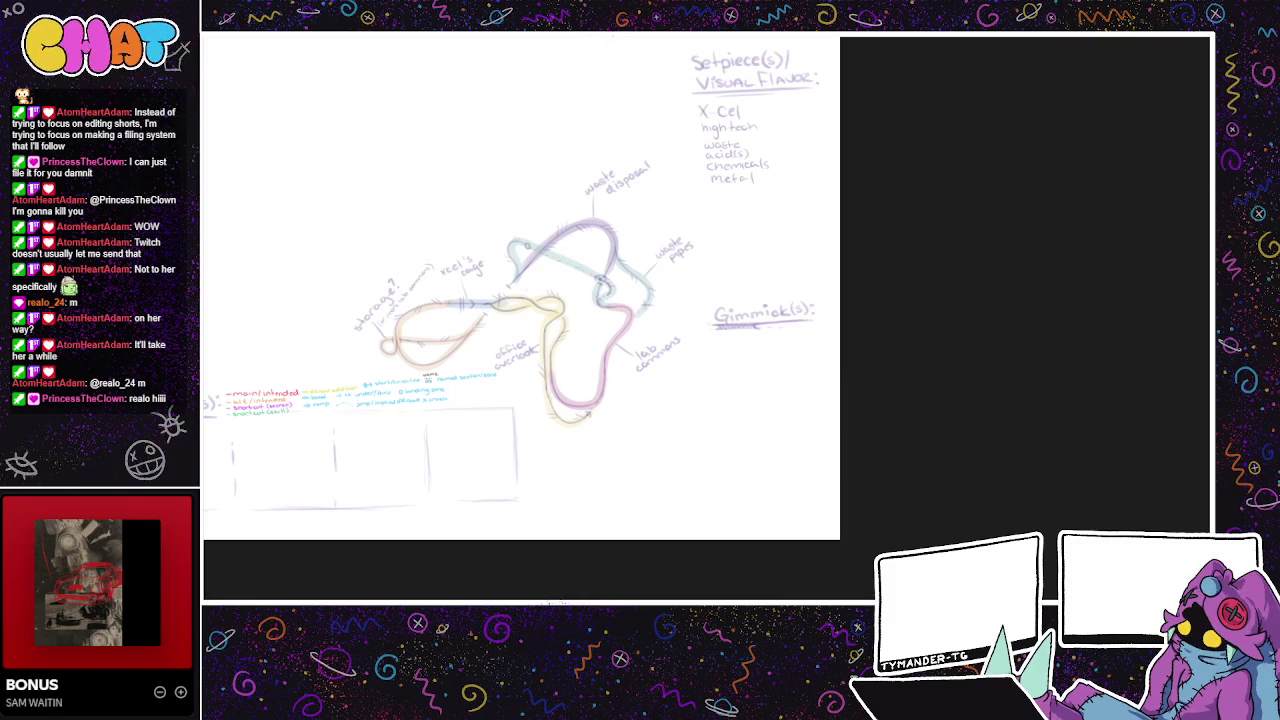
key("ctrl+z")
key("ctrl+y")
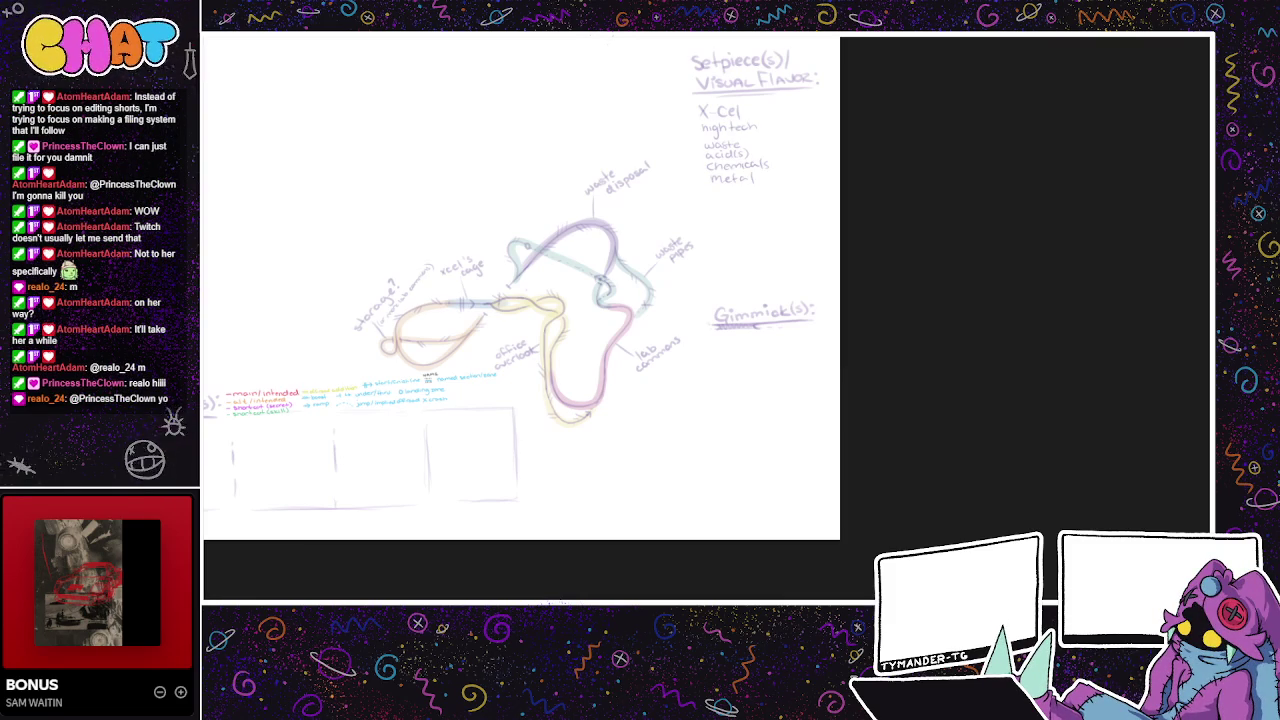
mouse_move(640, 421)
left_mouse_down()
mouse_move(673, 521)
mouse_move(703, 515)
mouse_move(659, 511)
left_mouse_up()
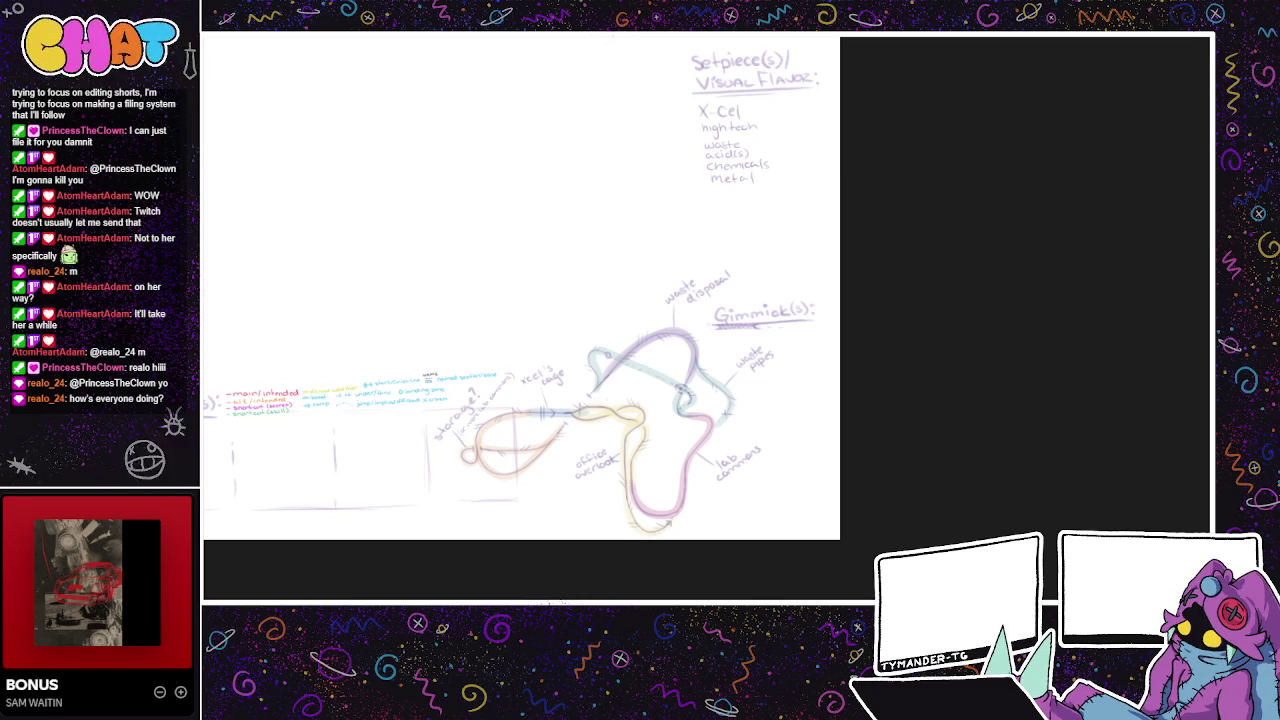
left_click_drag(323, 207, 403, 280)
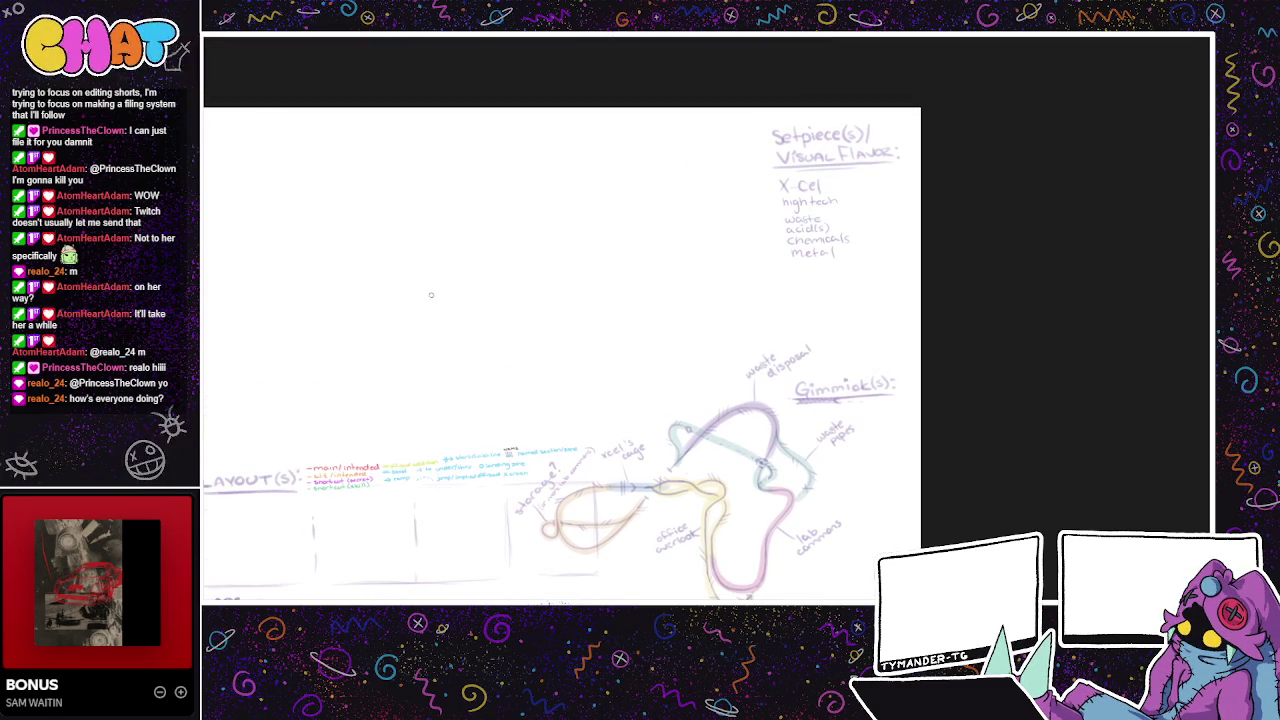
left_click_drag(440, 299, 458, 299)
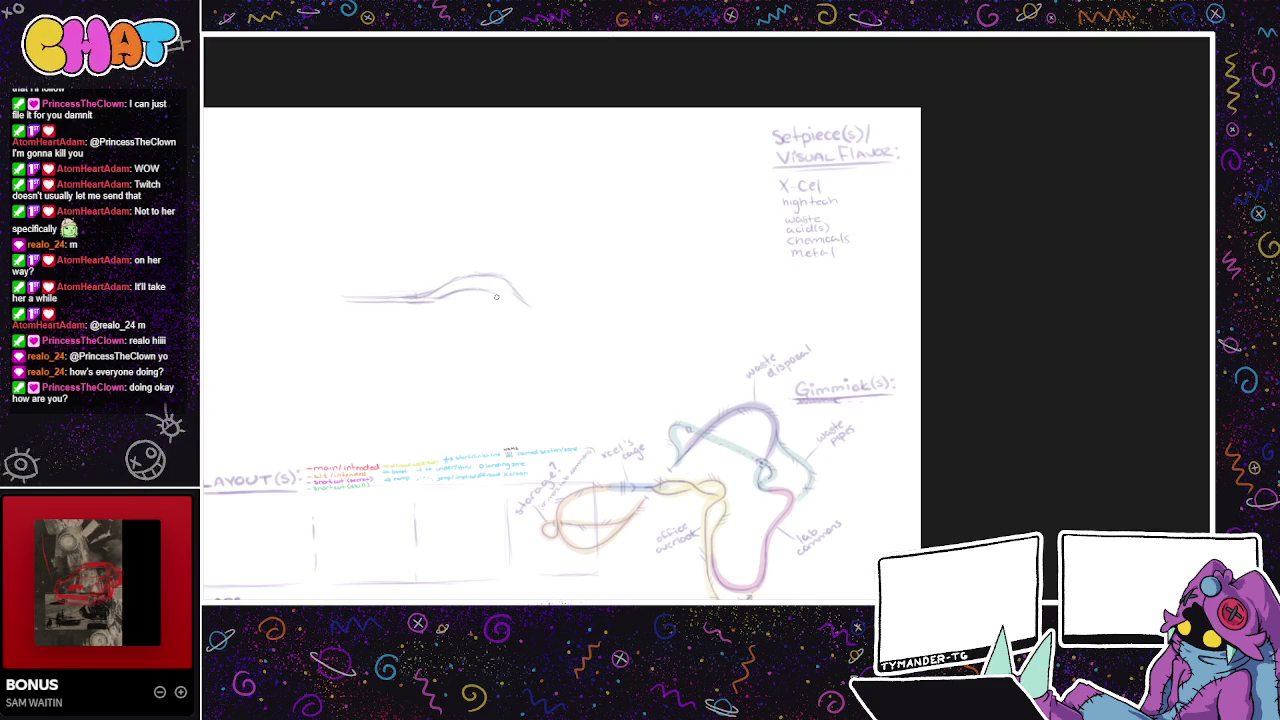
- Sketch the second track's long doubled diagonal strokes in purple
left_click_drag(500, 299, 528, 316)
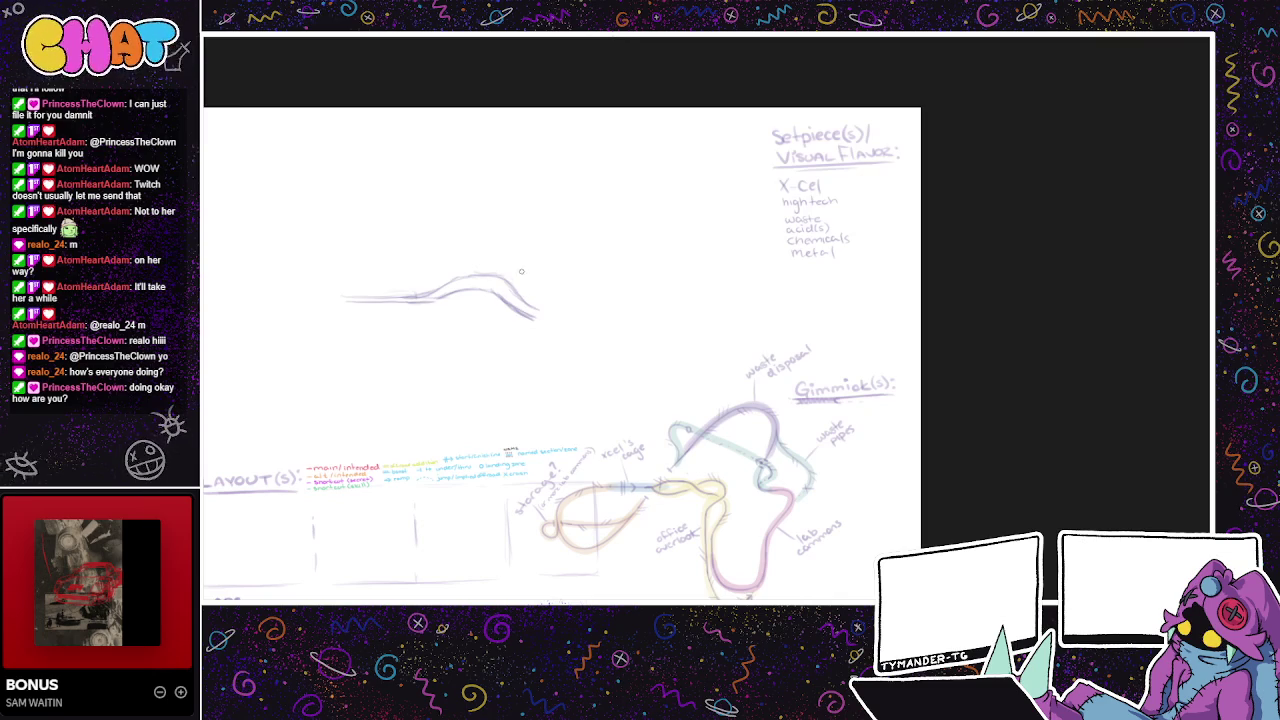
left_click_drag(606, 257, 613, 259)
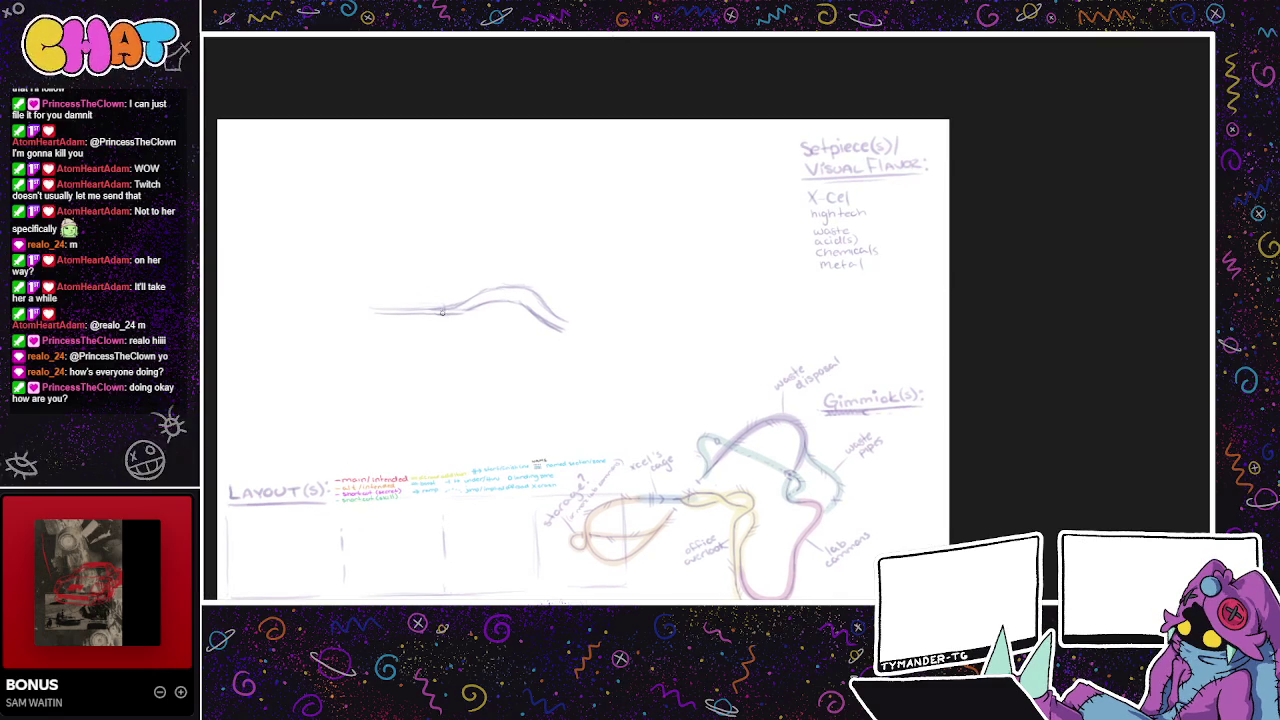
mouse_move(432, 321)
left_mouse_down()
mouse_move(508, 457)
mouse_move(527, 362)
left_mouse_up()
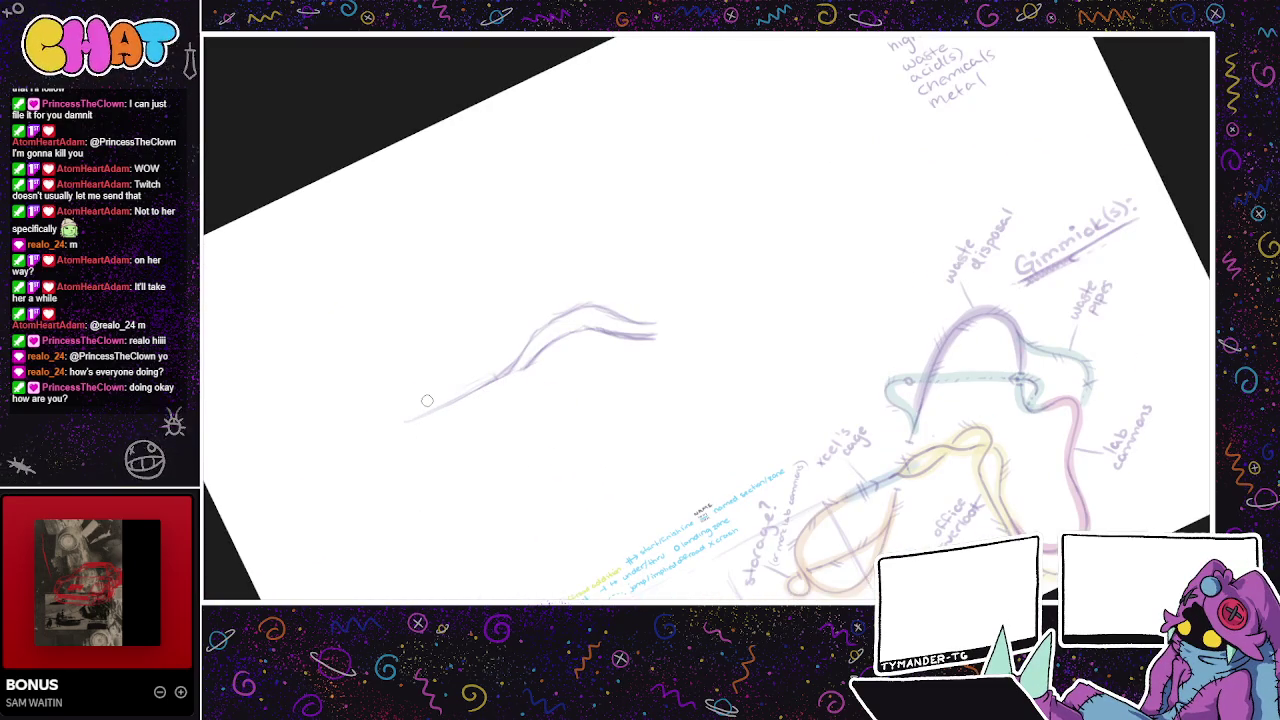
mouse_move(507, 372)
left_mouse_down()
mouse_move(410, 422)
mouse_move(420, 418)
mouse_move(418, 438)
mouse_move(490, 396)
left_mouse_up()
left_click_drag(430, 428, 510, 388)
key("ctrl+z")
left_click_drag(420, 434, 515, 382)
left_click_drag(410, 440, 602, 347)
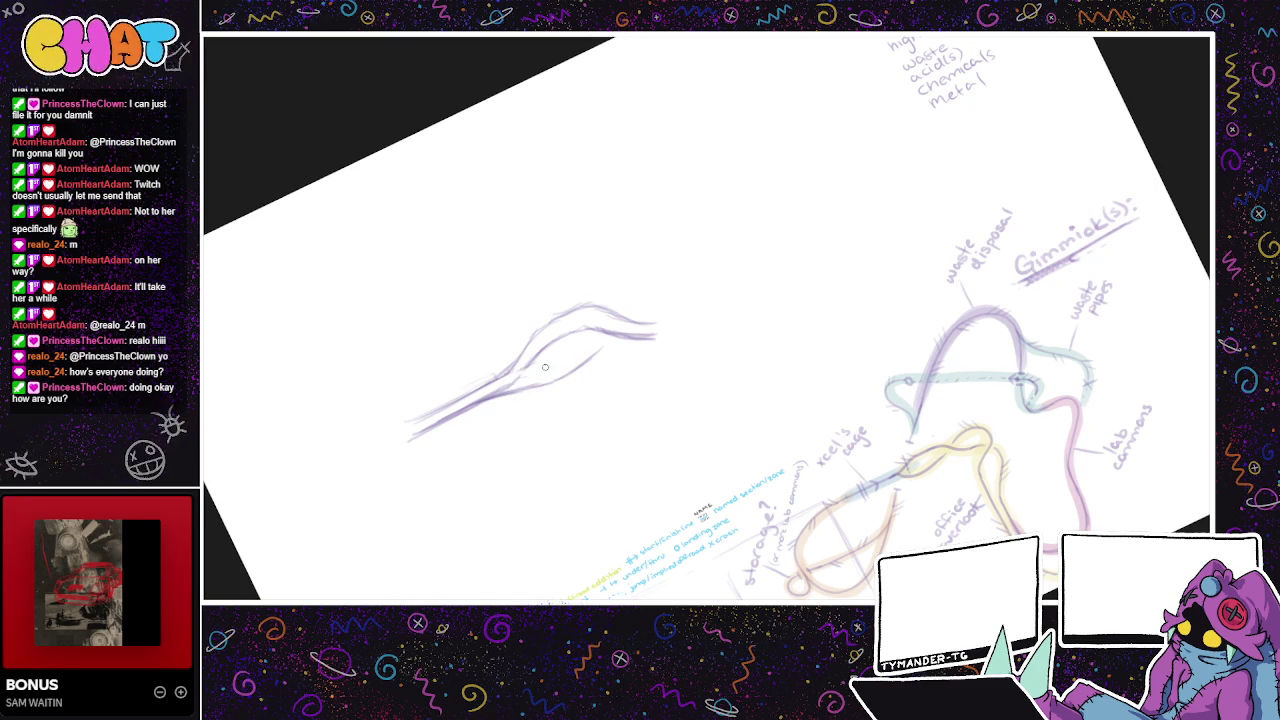
mouse_move(538, 370)
left_mouse_down()
mouse_move(598, 334)
mouse_move(562, 365)
left_mouse_up()
- Rotate the canvas and draw a looping hook at the track's upper tip after several retries
left_click_drag(578, 367, 595, 420)
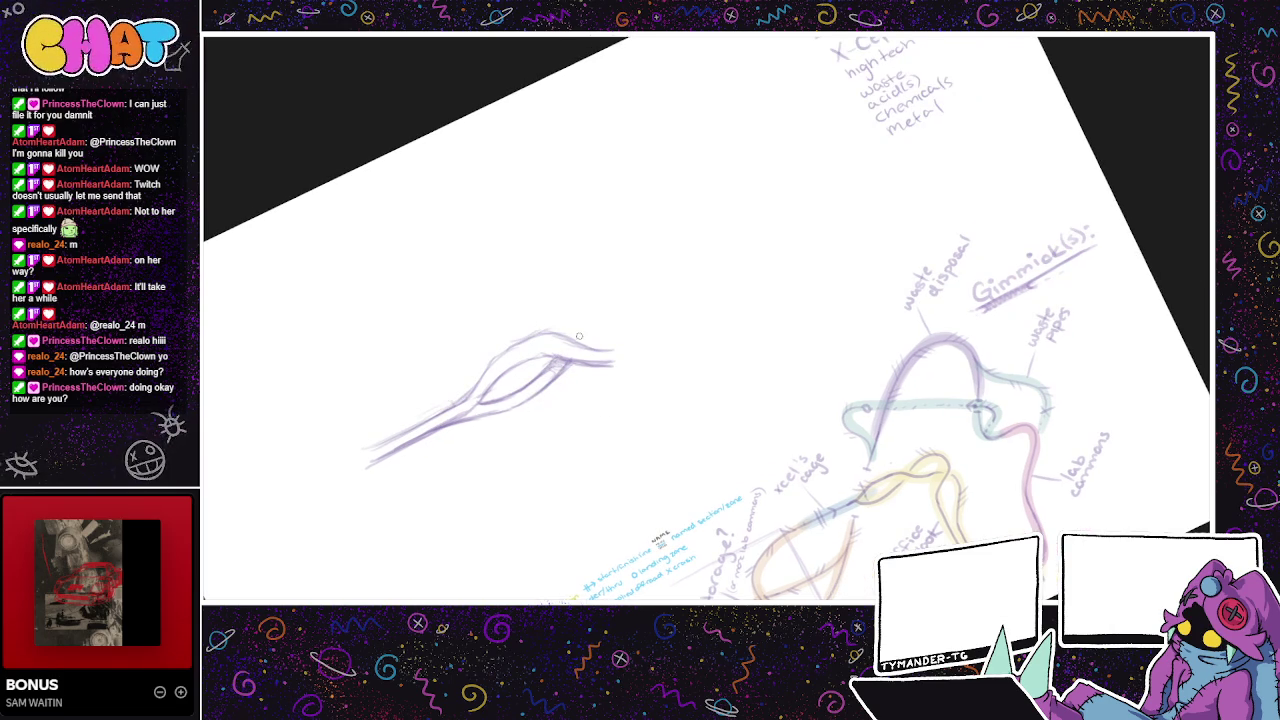
left_click_drag(574, 334, 628, 316)
left_click_drag(792, 388, 687, 368)
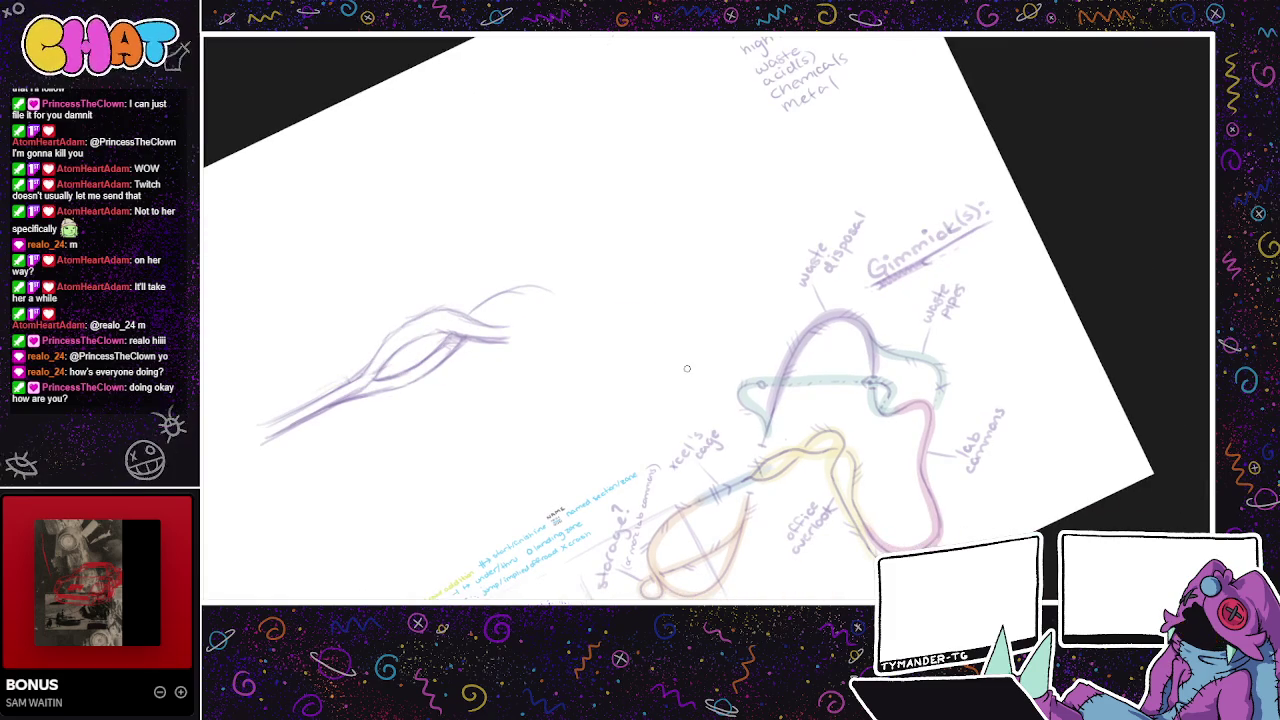
key("ctrl+z")
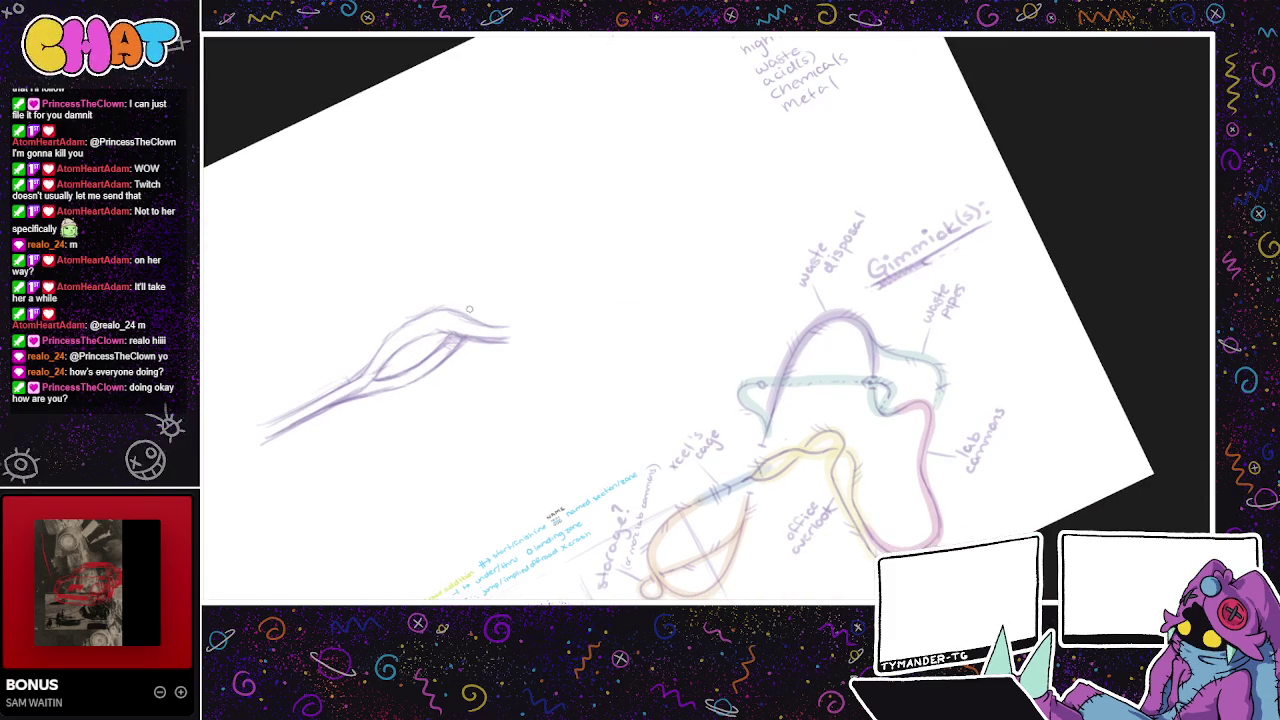
mouse_move(470, 310)
left_mouse_down()
mouse_move(506, 282)
mouse_move(543, 300)
left_mouse_up()
key("ctrl+z")
key("ctrl+z")
mouse_move(468, 315)
left_mouse_down()
mouse_move(536, 290)
mouse_move(518, 274)
mouse_move(557, 316)
mouse_move(542, 360)
left_mouse_up()
key("ctrl+z")
mouse_move(468, 312)
left_mouse_down()
mouse_move(520, 275)
mouse_move(550, 304)
mouse_move(540, 345)
left_mouse_up()
key("ctrl+z")
left_click_drag(476, 318, 528, 302)
key("ctrl+z")
mouse_move(534, 288)
left_mouse_down()
mouse_move(536, 334)
mouse_move(518, 362)
left_mouse_up()
left_click_drag(543, 316, 529, 360)
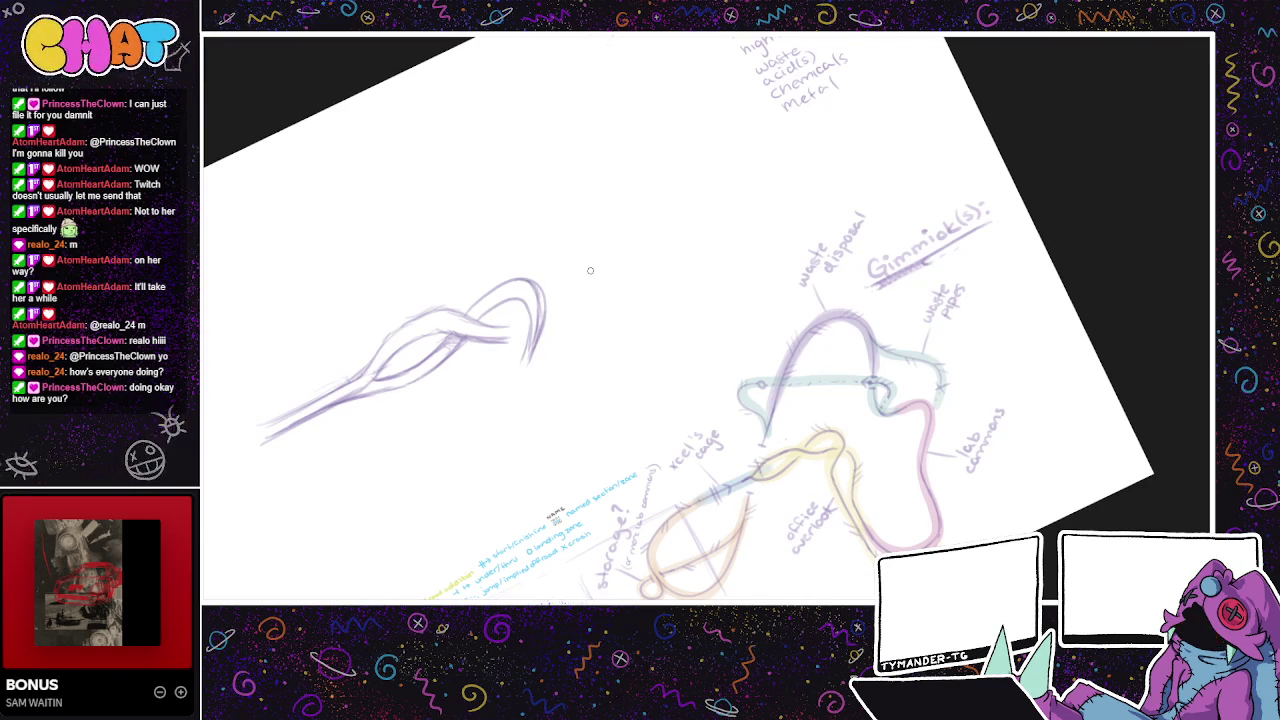
left_click_drag(558, 269, 510, 256)
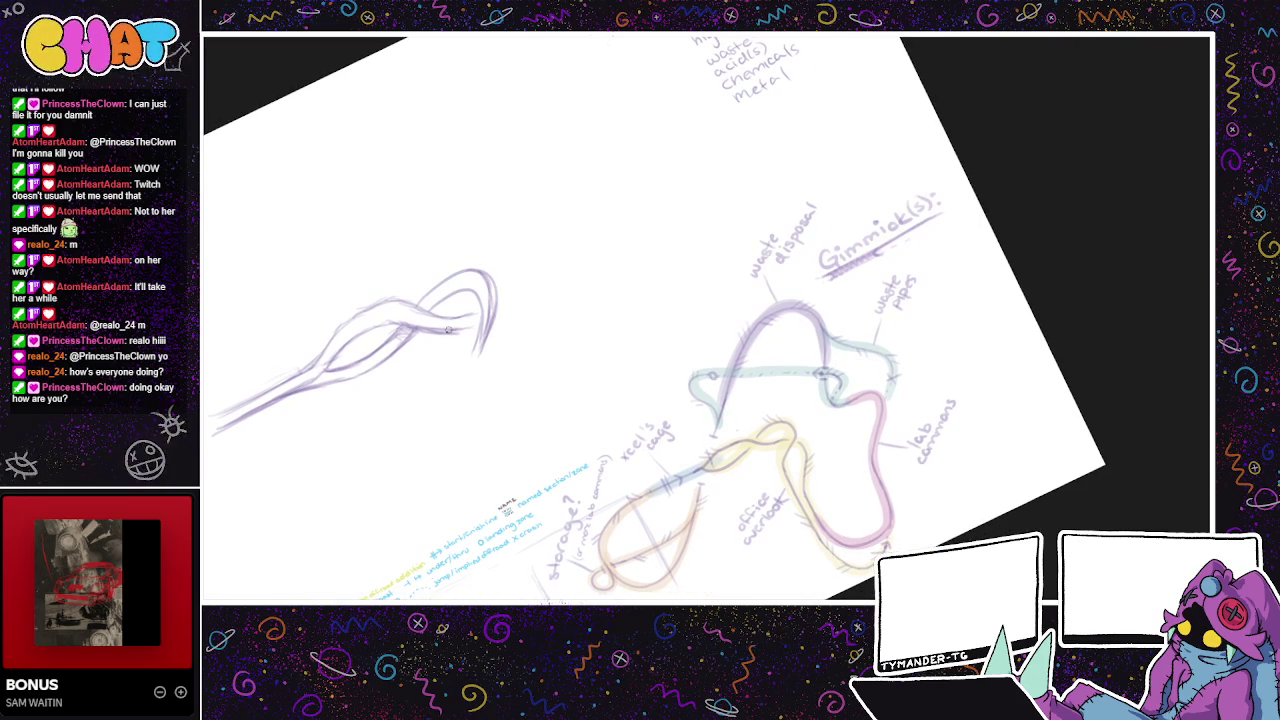
- Sketch the track descending from the loop, redoing two misplaced strokes
mouse_move(496, 302)
left_mouse_down()
mouse_move(532, 316)
mouse_move(525, 349)
left_mouse_up()
key("ctrl+z")
key("ctrl+z")
mouse_move(500, 303)
left_mouse_down()
mouse_move(543, 340)
mouse_move(545, 372)
left_mouse_up()
left_click_drag(522, 327, 524, 380)
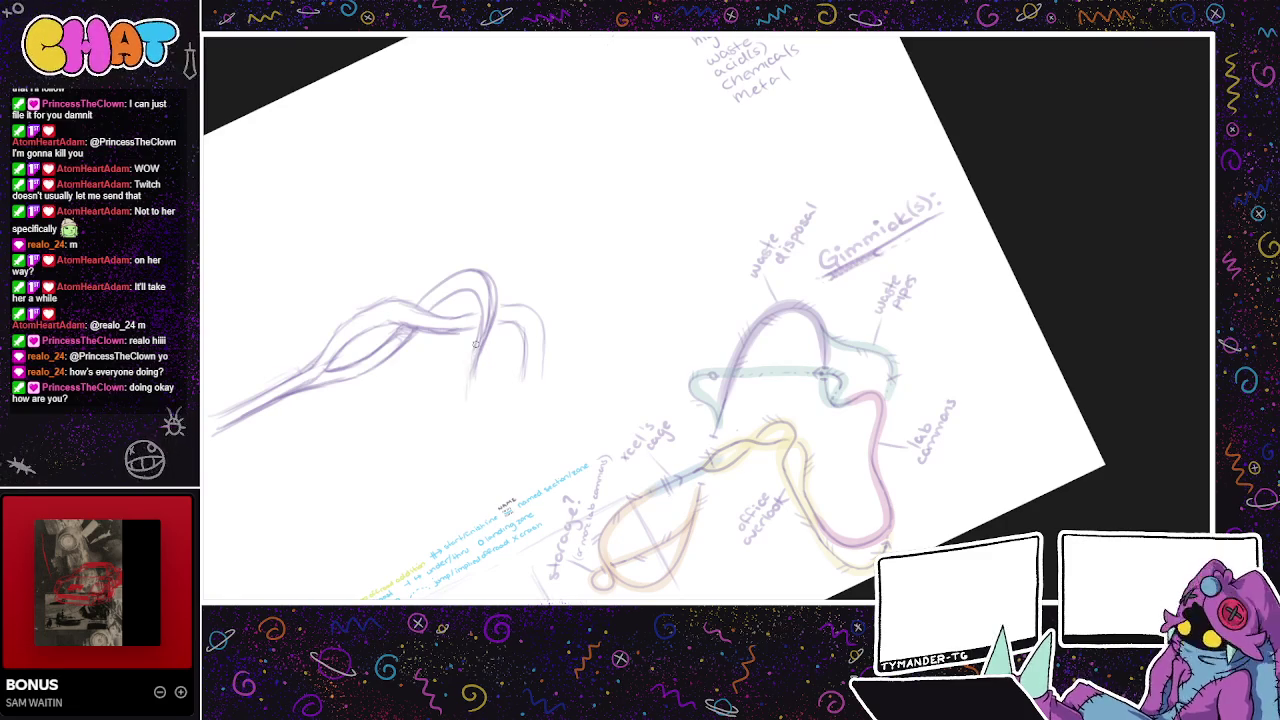
left_click_drag(476, 384, 475, 437)
key("ctrl+z")
left_click_drag(474, 378, 466, 430)
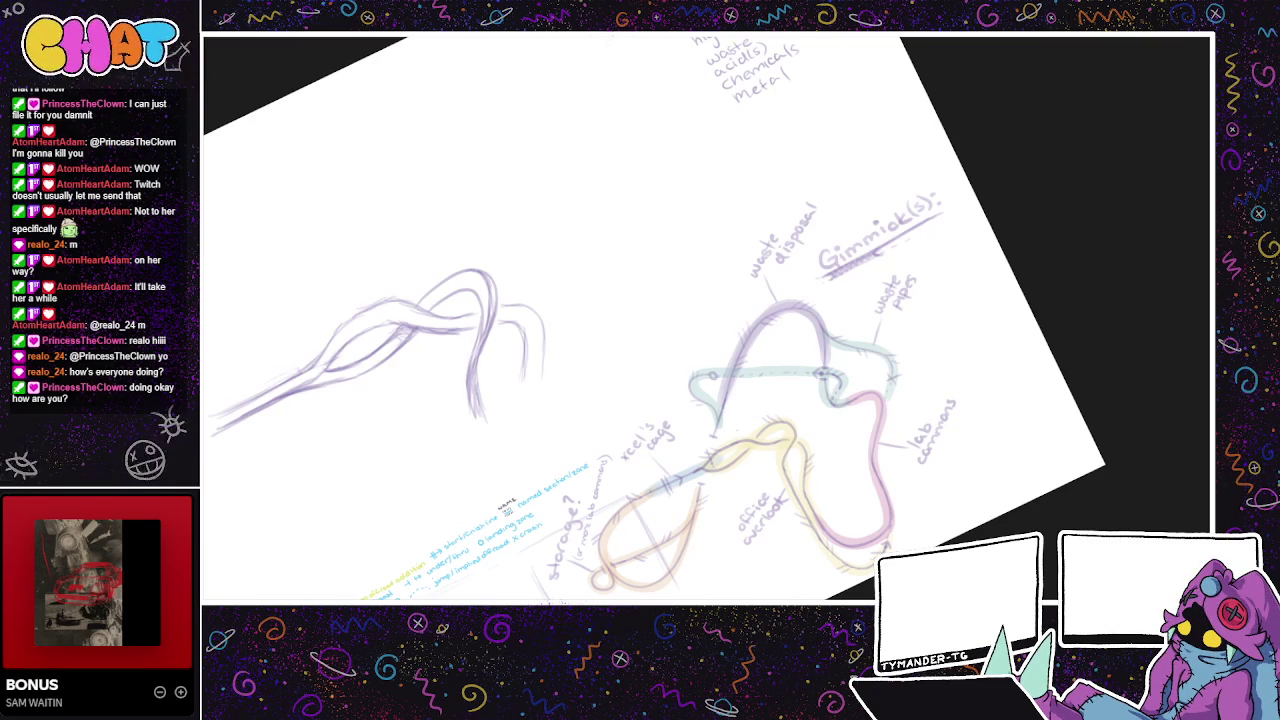
- Extend the track's stem downward and darken it with traced lines
mouse_move(552, 422)
left_mouse_down()
mouse_move(463, 371)
mouse_move(459, 307)
left_mouse_up()
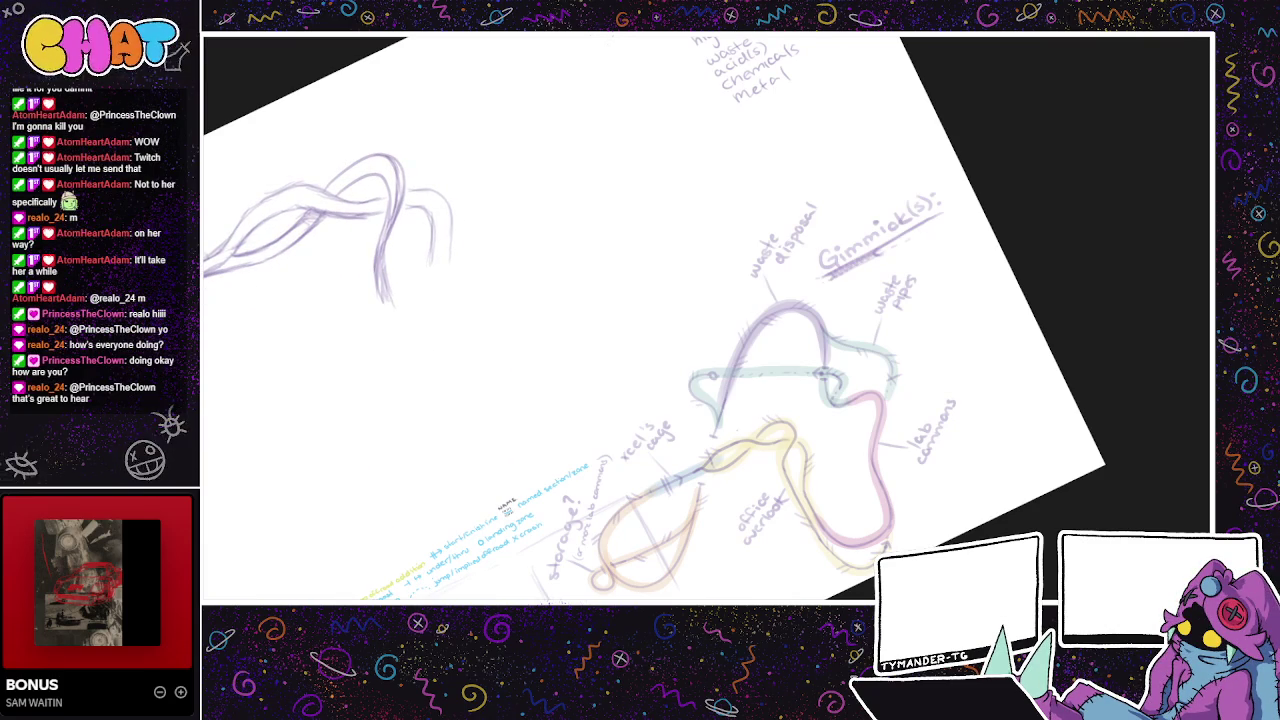
mouse_move(387, 276)
left_mouse_down()
mouse_move(388, 322)
mouse_move(409, 356)
left_mouse_up()
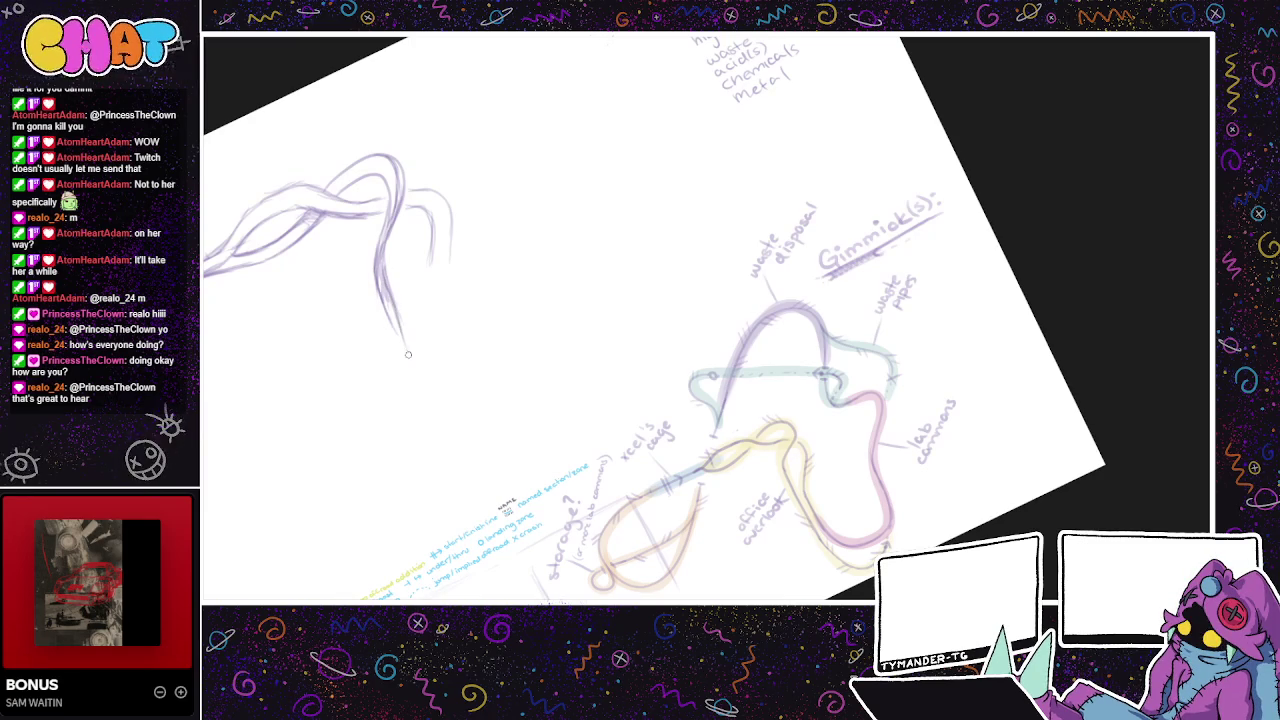
mouse_move(386, 302)
left_mouse_down()
mouse_move(409, 368)
mouse_move(398, 334)
mouse_move(406, 358)
left_mouse_up()
left_click_drag(390, 302, 404, 334)
mouse_move(396, 316)
left_mouse_down()
mouse_move(381, 280)
mouse_move(426, 374)
left_mouse_up()
left_click_drag(397, 330, 422, 398)
left_click_drag(399, 337, 422, 410)
left_click_drag(382, 256, 394, 326)
left_click_drag(424, 366, 439, 400)
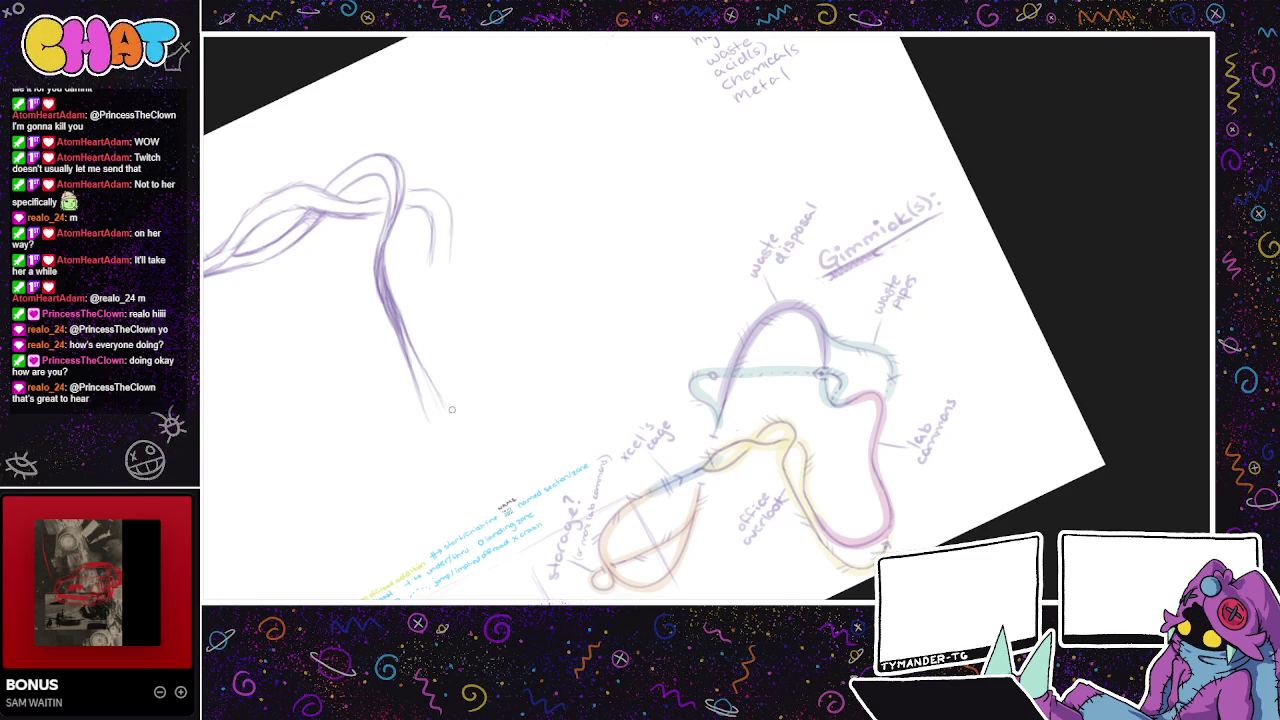
- Sketch the wide U-shaped bend at the stem's bottom and trace it darker
mouse_move(438, 412)
left_mouse_down()
mouse_move(514, 418)
mouse_move(530, 368)
left_mouse_up()
mouse_move(418, 386)
left_mouse_down()
mouse_move(450, 432)
mouse_move(506, 430)
mouse_move(535, 398)
mouse_move(545, 358)
left_mouse_up()
left_click_drag(536, 404, 544, 362)
left_click_drag(522, 413, 466, 434)
left_click_drag(408, 362, 452, 428)
mouse_move(420, 388)
left_mouse_down()
mouse_move(492, 436)
mouse_move(532, 394)
mouse_move(532, 334)
left_mouse_up()
mouse_move(512, 424)
left_mouse_down()
mouse_move(545, 380)
mouse_move(548, 338)
left_mouse_up()
left_click_drag(513, 401, 532, 370)
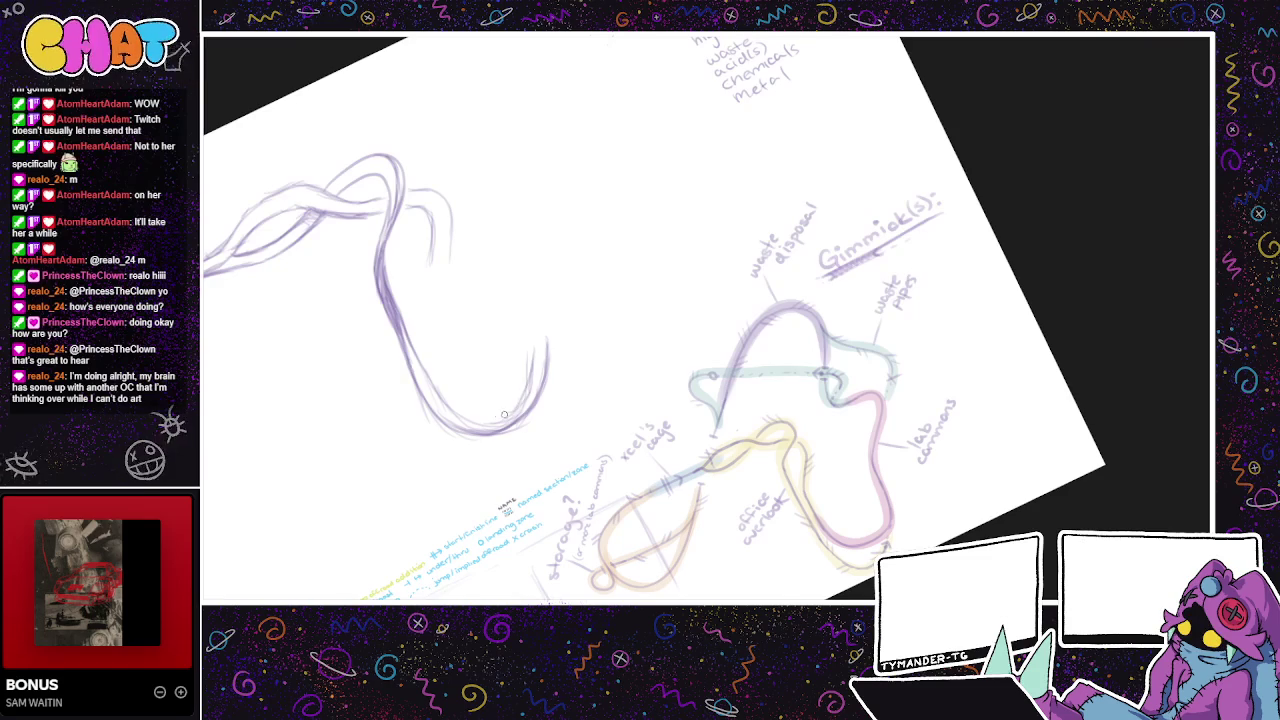
mouse_move(484, 424)
left_mouse_down()
mouse_move(530, 372)
mouse_move(526, 348)
mouse_move(529, 370)
left_mouse_up()
mouse_move(500, 422)
left_mouse_down()
mouse_move(442, 396)
mouse_move(420, 358)
left_mouse_up()
mouse_move(564, 361)
left_mouse_down()
mouse_move(562, 433)
mouse_move(545, 390)
left_mouse_up()
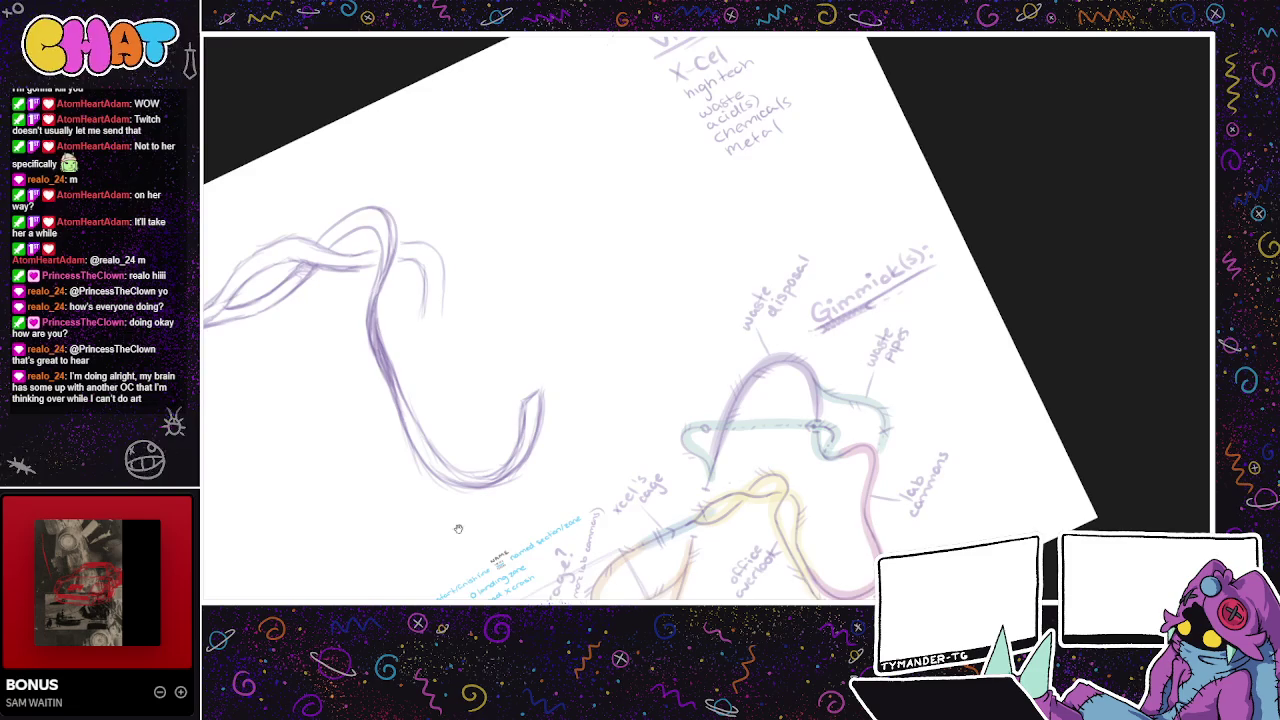
left_click_drag(458, 528, 468, 562)
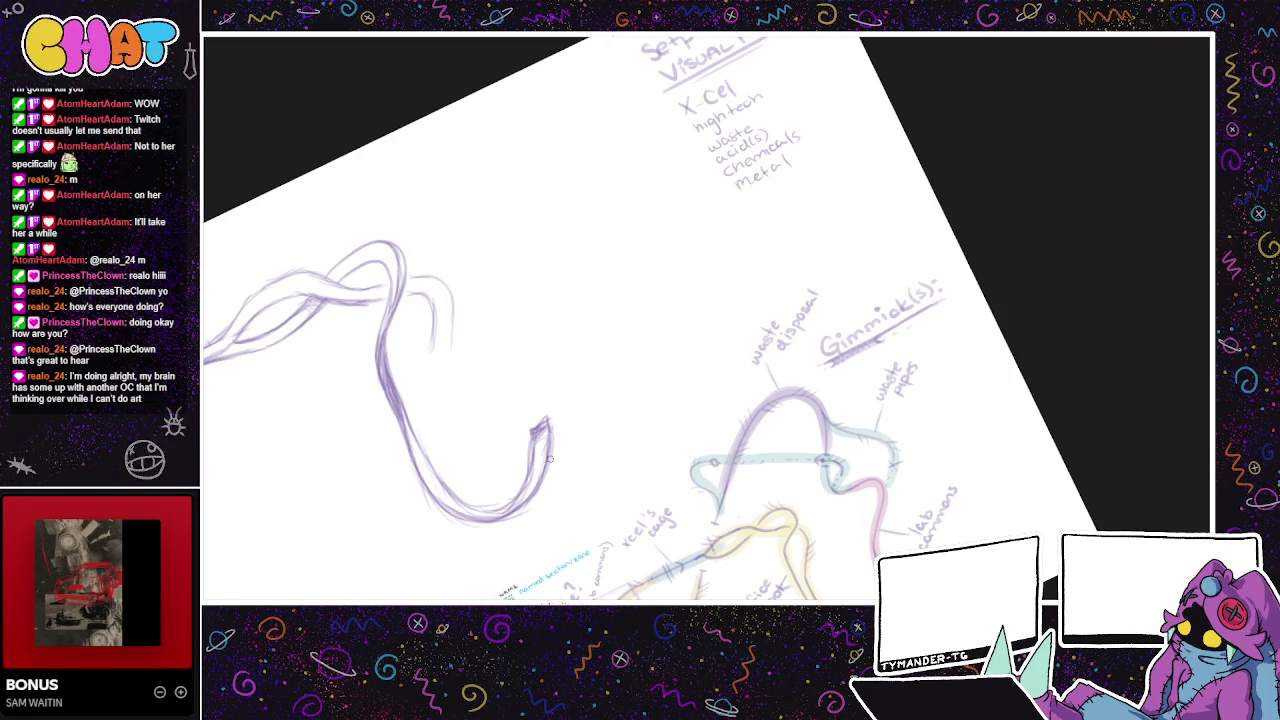
- Draw faint inner-edge strokes inside the U-bend, redoing two attempts
mouse_move(406, 275)
left_mouse_down()
mouse_move(457, 318)
mouse_move(466, 390)
left_mouse_up()
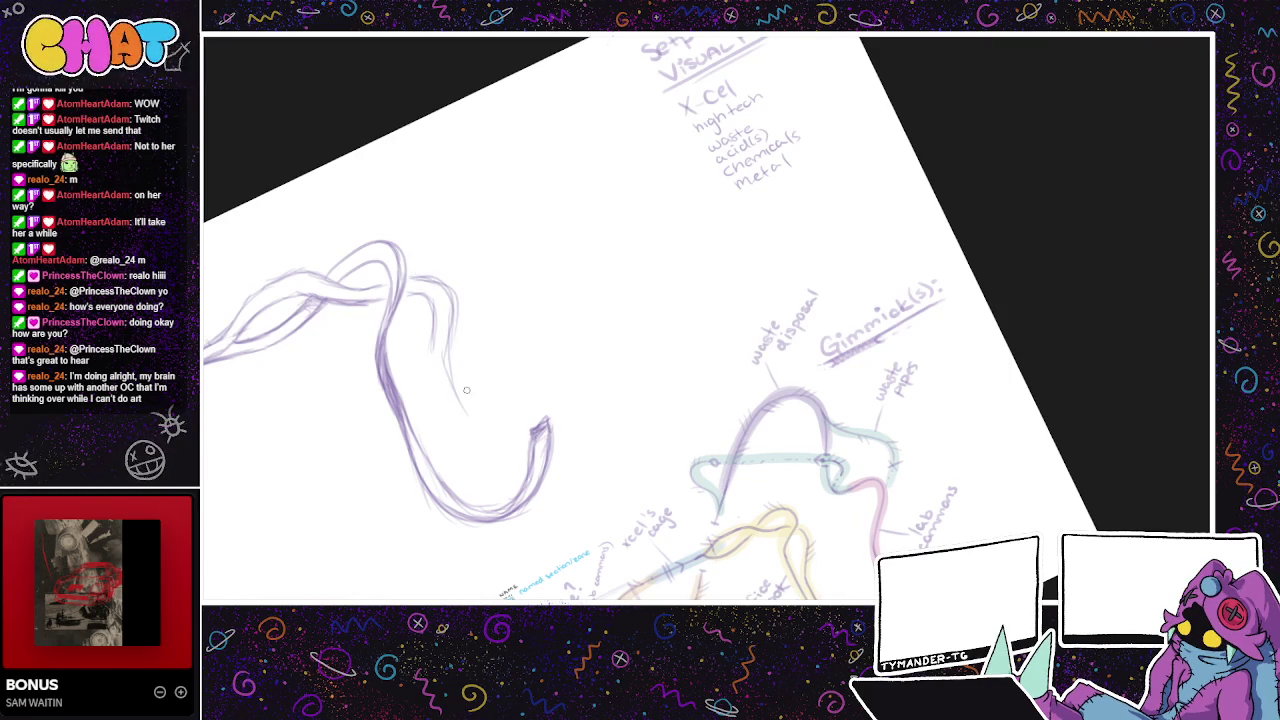
key("ctrl+z")
left_click_drag(440, 316, 456, 384)
key("ctrl+z")
mouse_move(430, 300)
left_mouse_down()
mouse_move(516, 419)
mouse_move(520, 352)
left_mouse_up()
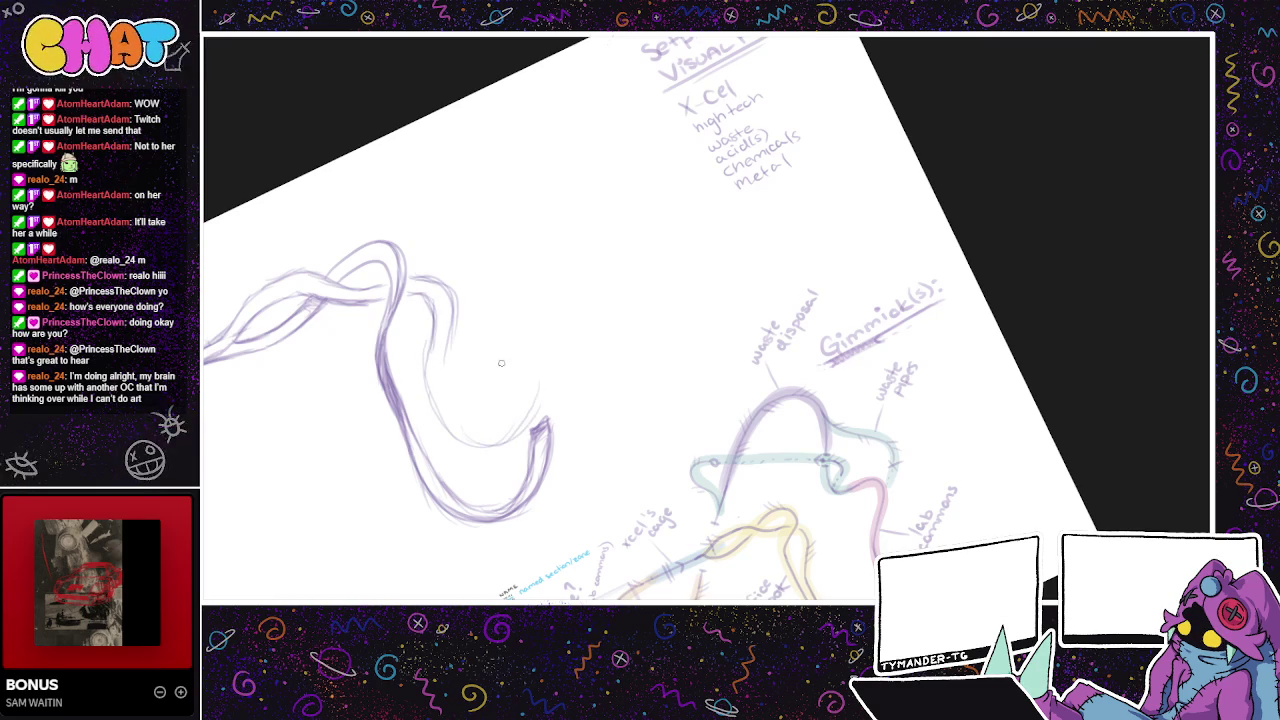
mouse_move(442, 335)
left_mouse_down()
mouse_move(452, 400)
mouse_move(514, 428)
mouse_move(515, 346)
mouse_move(496, 308)
mouse_move(665, 262)
mouse_move(663, 237)
left_mouse_up()
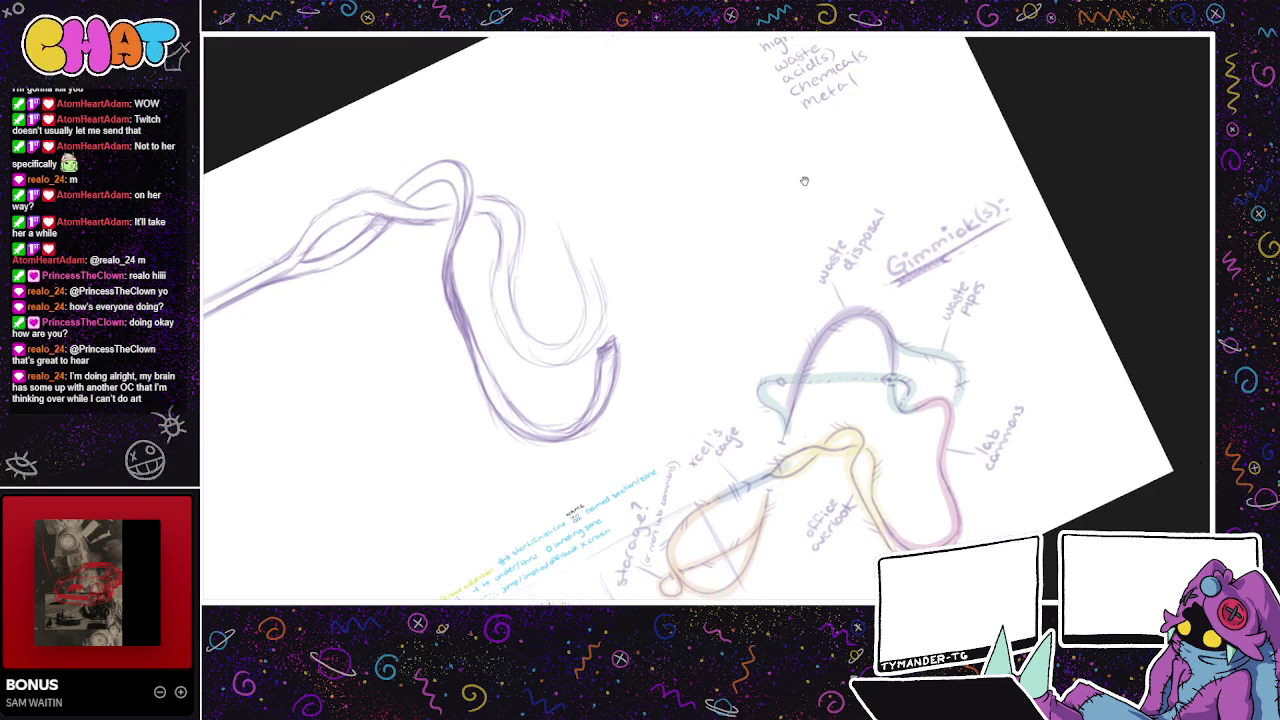
- Extend the U's right arm upward, erasing its messy top and curving it over
left_click_drag(800, 172, 766, 194)
left_click_drag(774, 240, 667, 195)
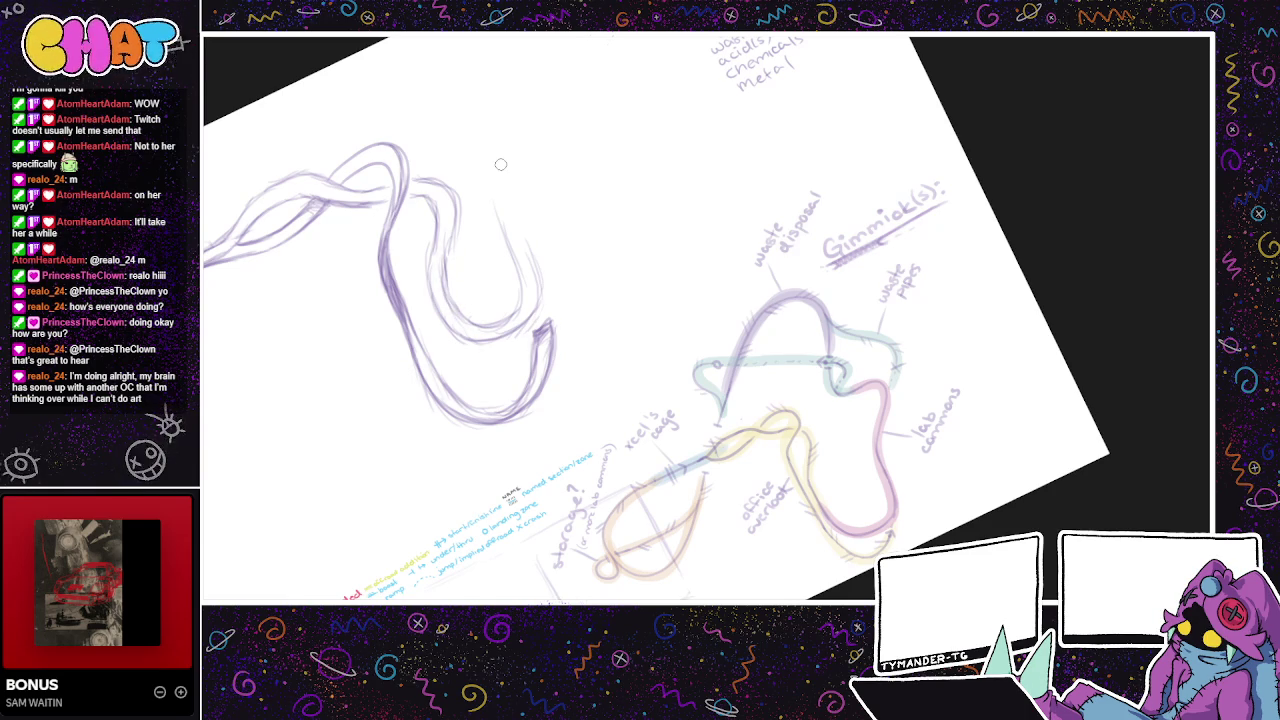
mouse_move(675, 165)
left_mouse_down()
mouse_move(640, 152)
mouse_move(617, 172)
left_mouse_up()
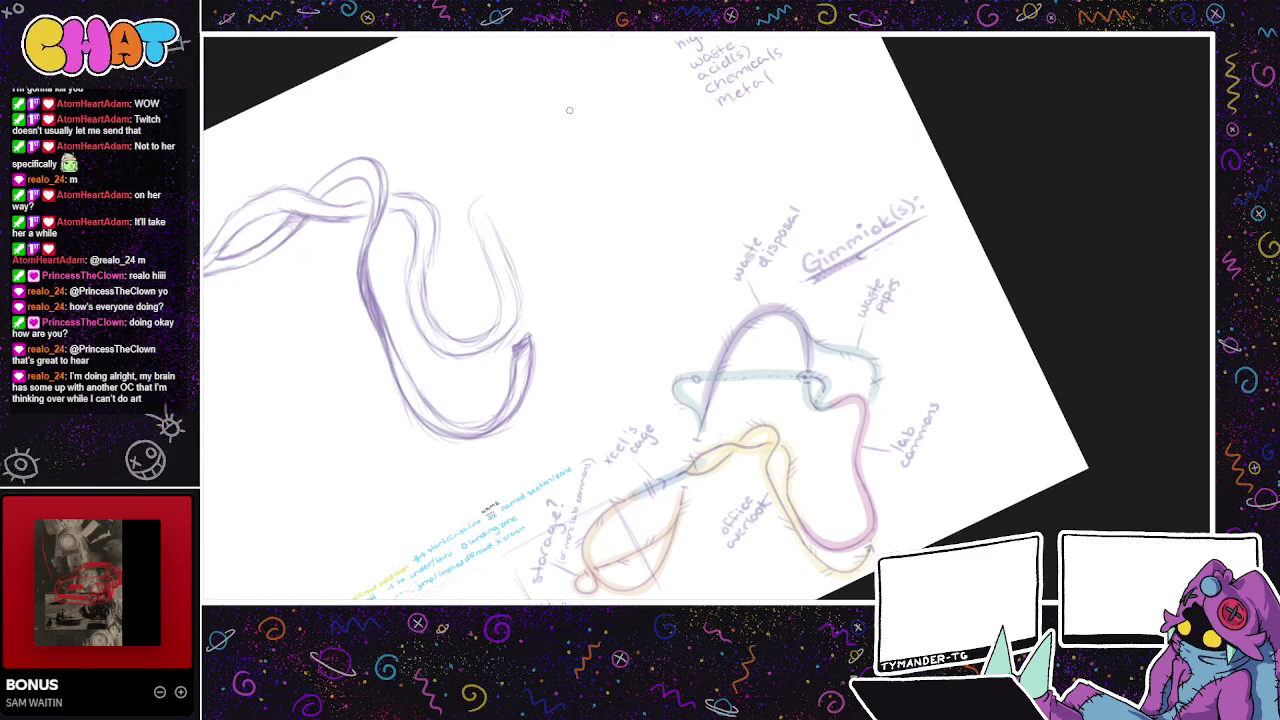
left_click_drag(471, 228, 500, 152)
mouse_move(471, 198)
left_mouse_down()
mouse_move(492, 236)
mouse_move(516, 152)
left_mouse_up()
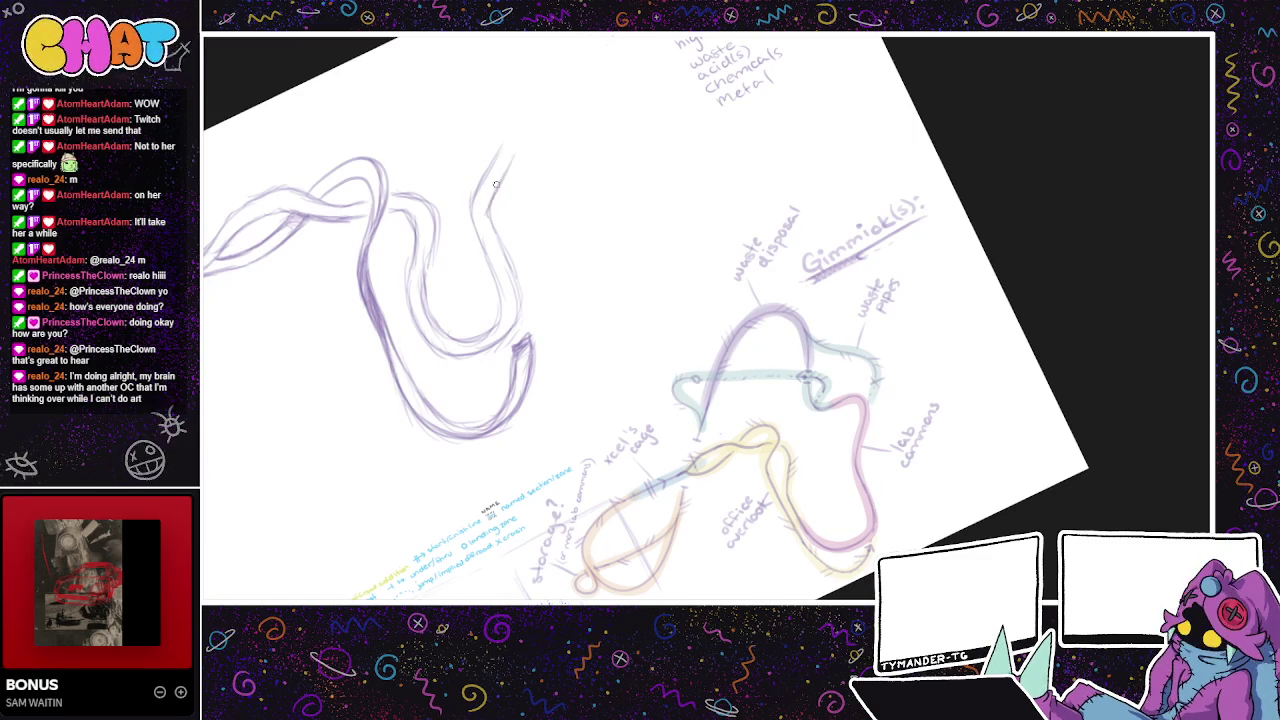
left_click_drag(492, 230, 518, 140)
mouse_move(494, 207)
left_mouse_down()
mouse_move(532, 174)
mouse_move(457, 266)
mouse_move(466, 260)
left_mouse_up()
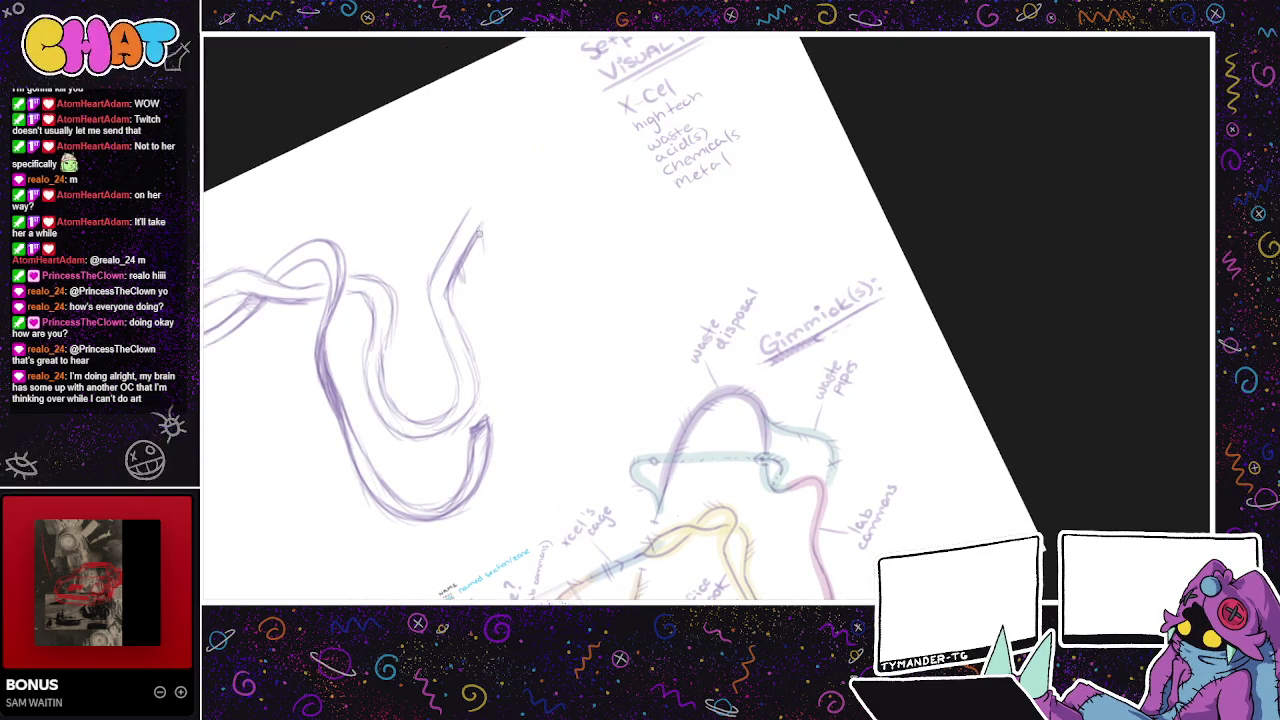
scroll(578, 86, "down", 3)
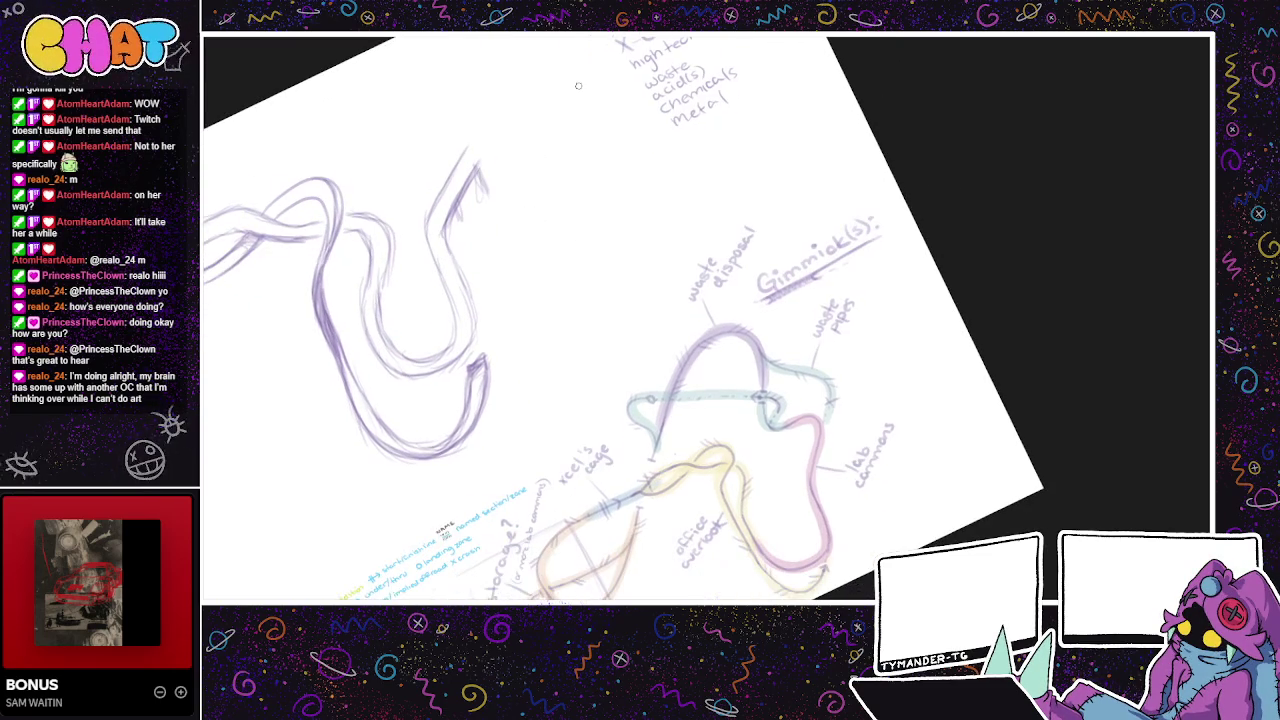
mouse_move(486, 196)
left_mouse_down()
mouse_move(474, 168)
mouse_move(485, 122)
mouse_move(470, 104)
mouse_move(434, 131)
left_mouse_up()
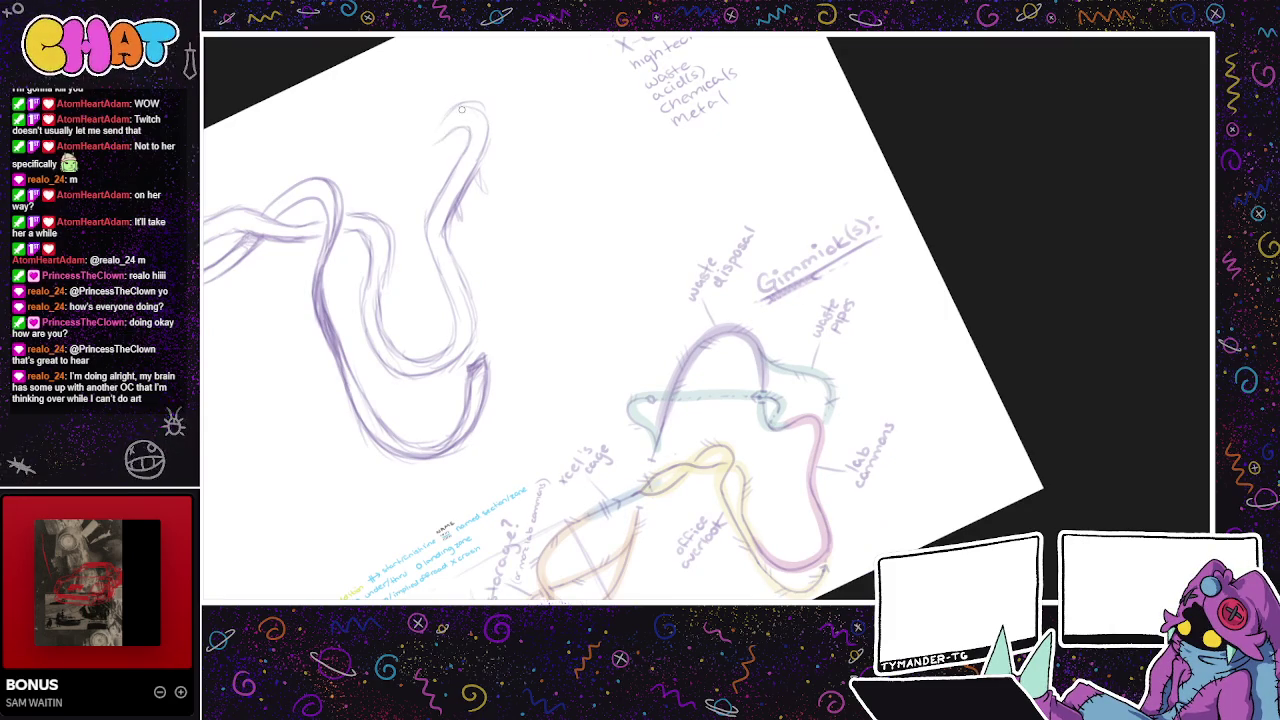
mouse_move(452, 108)
left_mouse_down()
mouse_move(424, 138)
mouse_move(466, 126)
left_mouse_up()
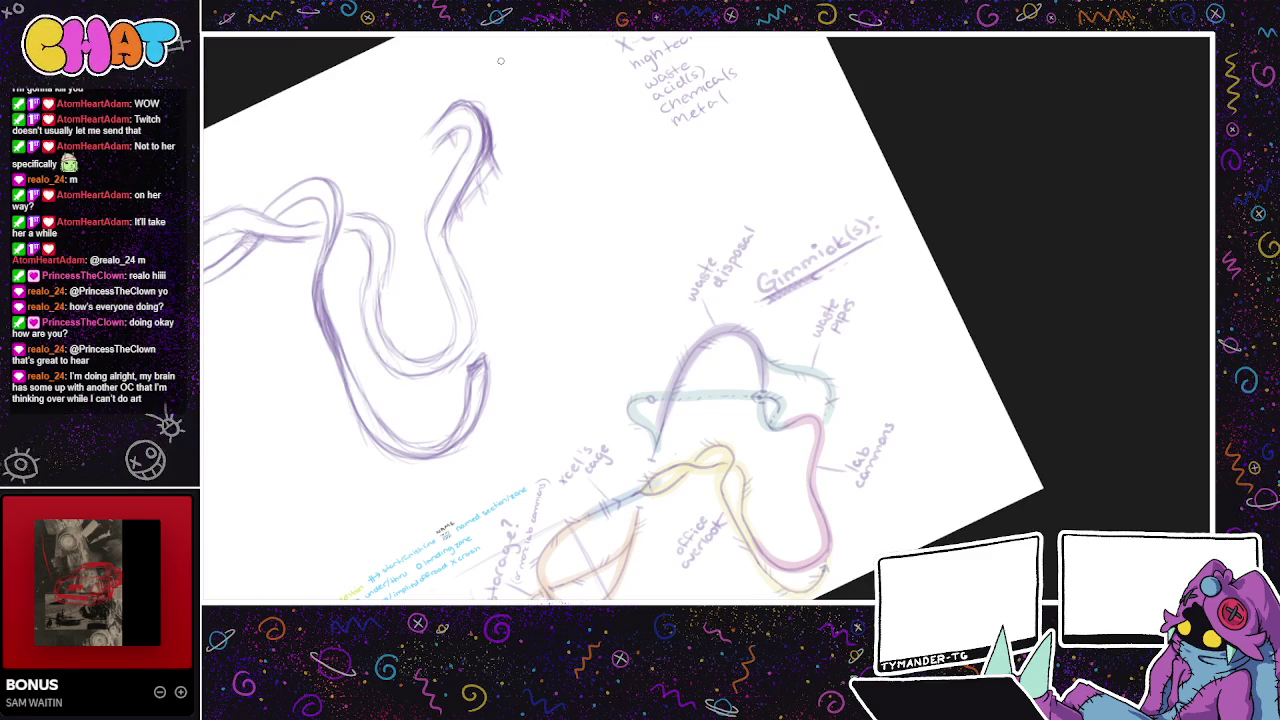
- Sketch the track rising from the S-curve's top with lines along its upper neck
left_click_drag(501, 61, 522, 108)
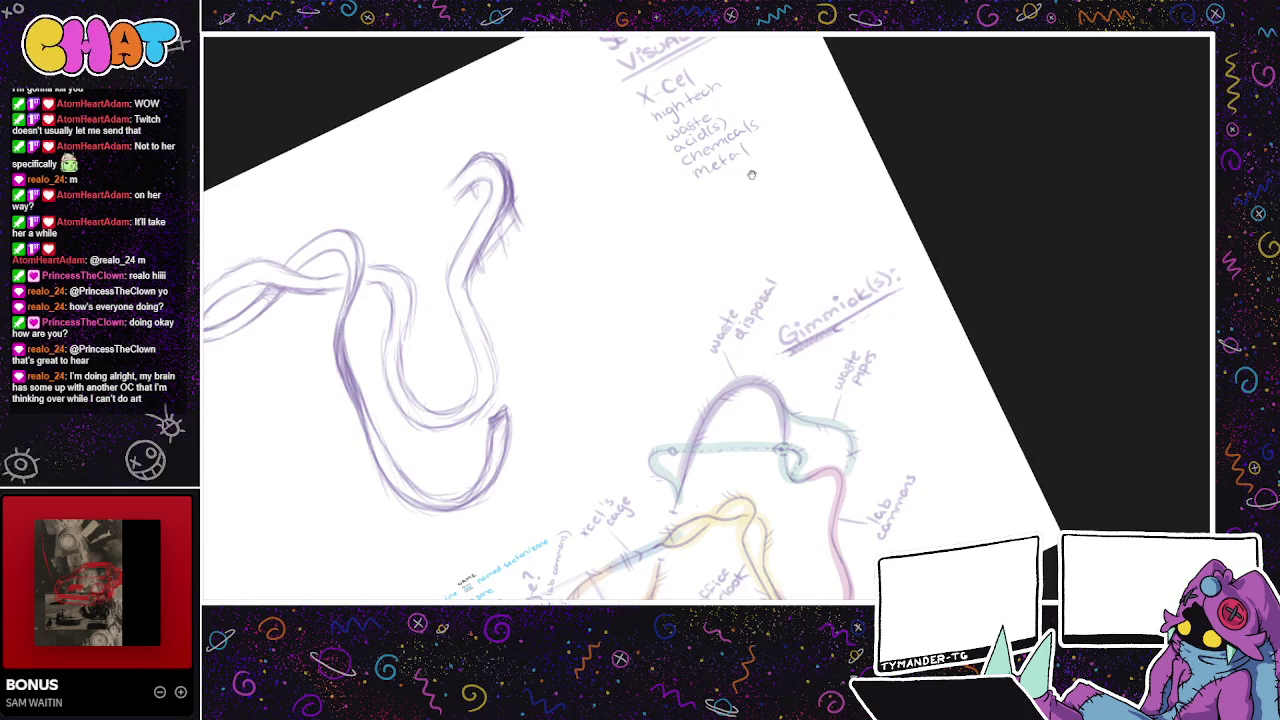
left_click_drag(745, 174, 801, 208)
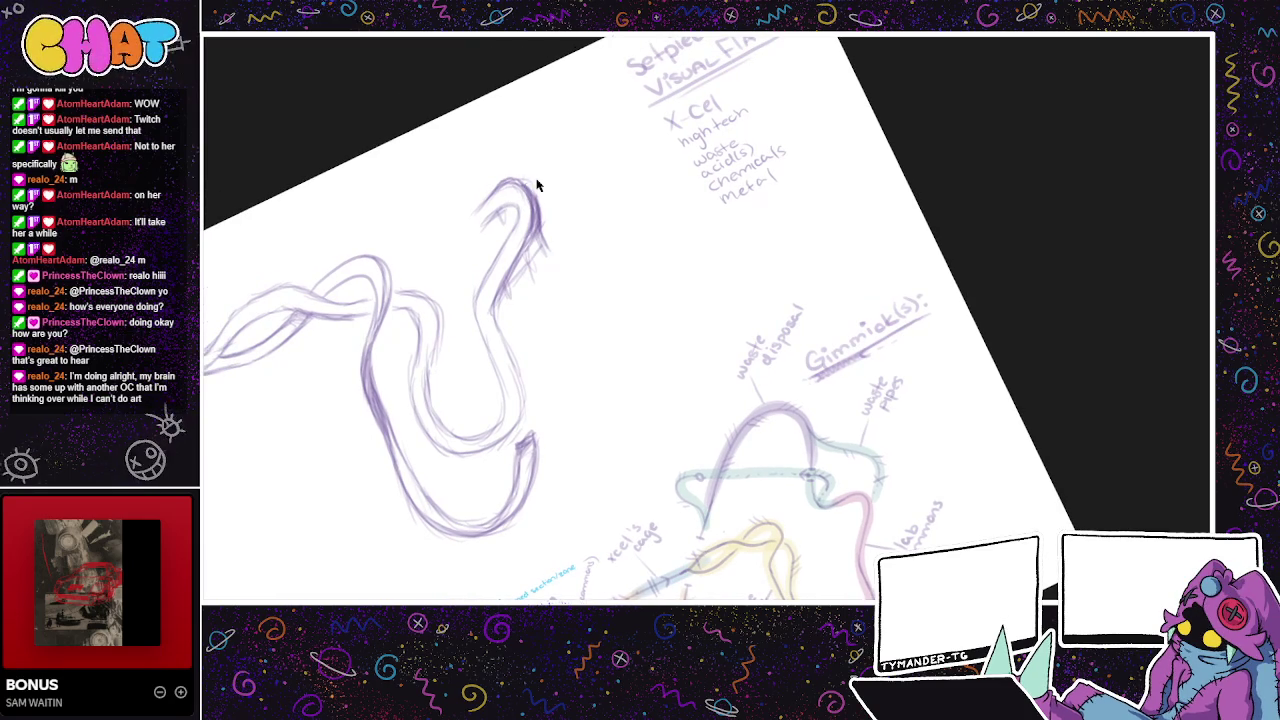
scroll(541, 93, "up", 2)
scroll(535, 160, "up", 1)
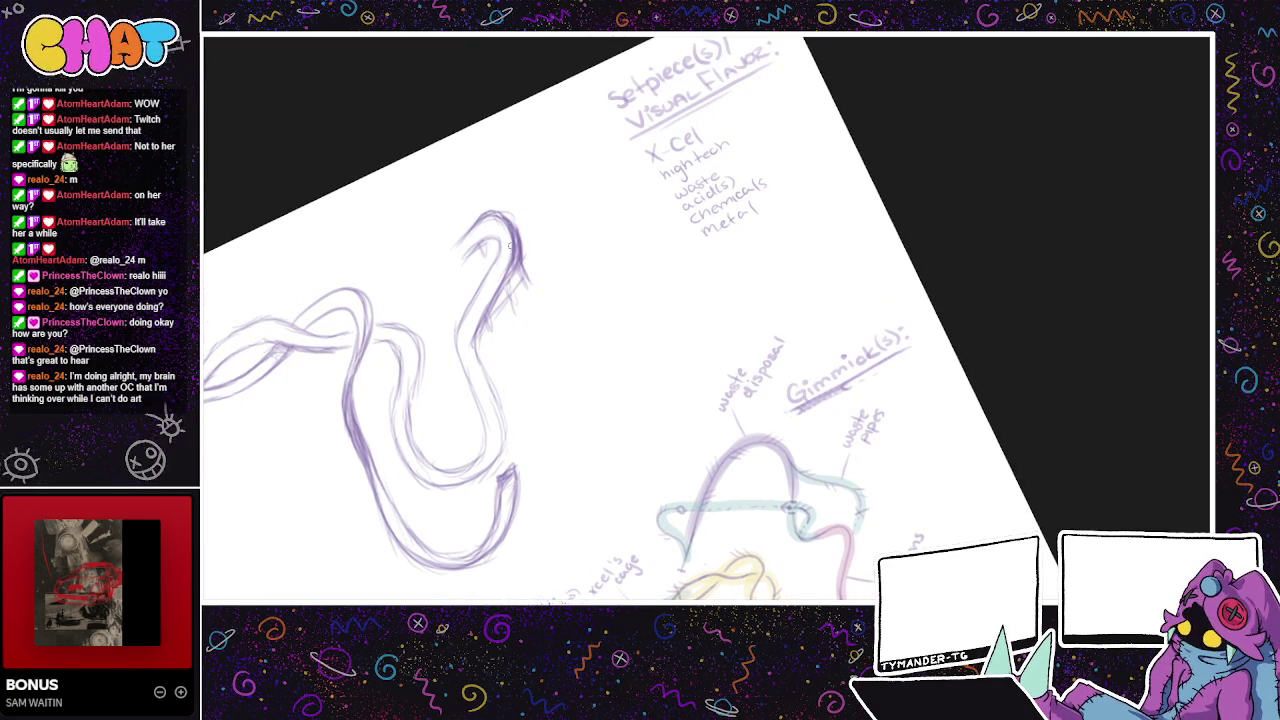
left_click_drag(509, 217, 544, 187)
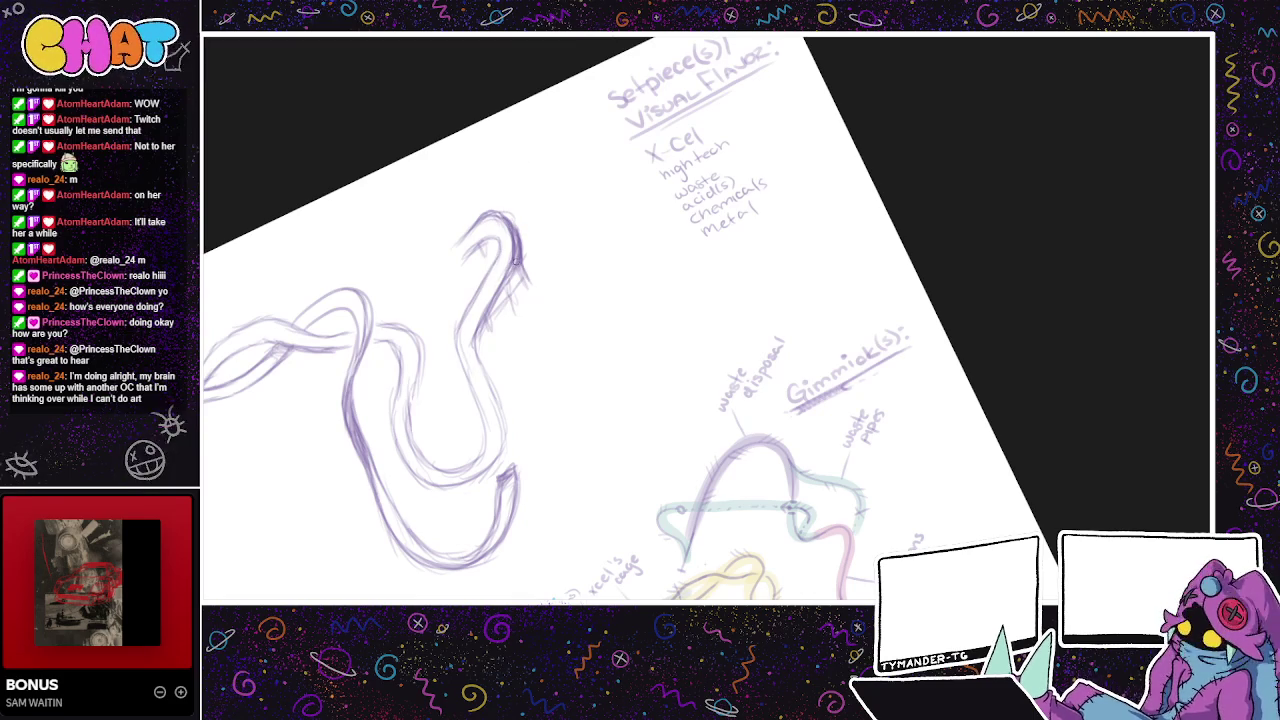
mouse_move(462, 316)
left_mouse_down()
mouse_move(478, 280)
mouse_move(510, 266)
mouse_move(484, 287)
left_mouse_up()
- Sketch an arc curving down-left over the S-curve's head and line its right edge
left_click_drag(504, 191, 428, 172)
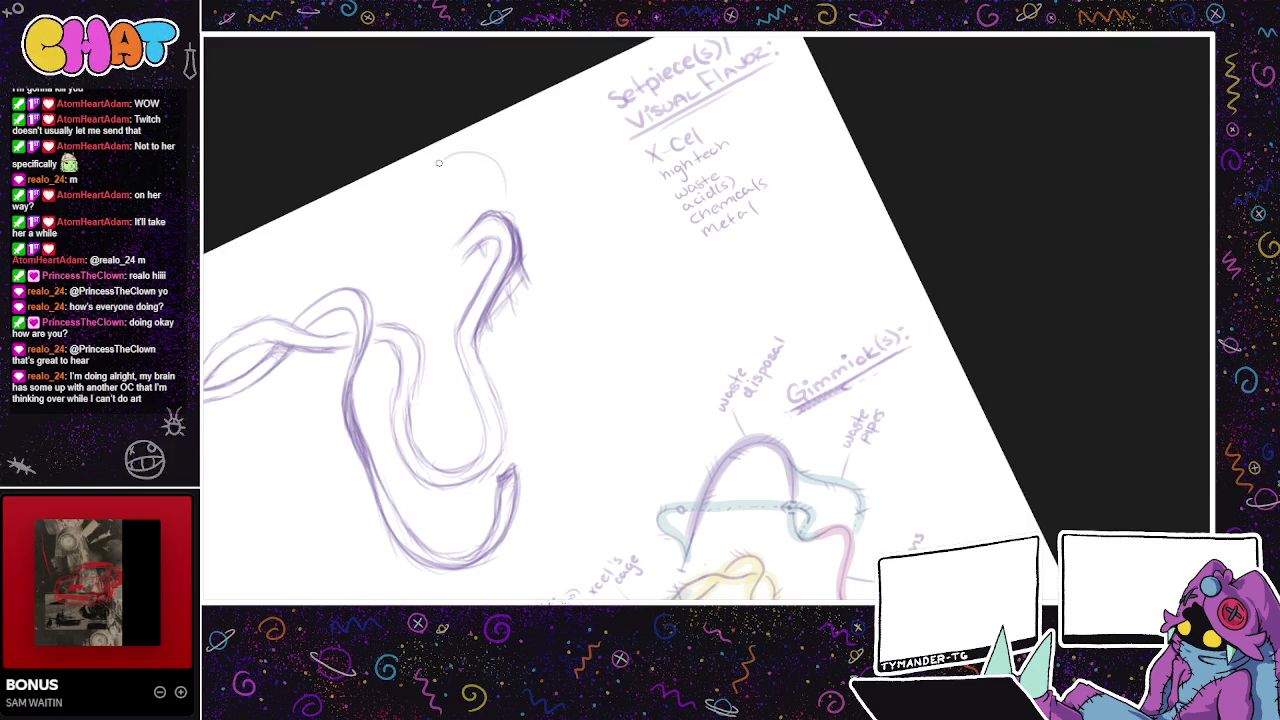
key("ctrl+z")
left_click_drag(503, 190, 438, 164)
key("ctrl+z")
mouse_move(512, 204)
left_mouse_down()
mouse_move(480, 143)
mouse_move(412, 186)
mouse_move(496, 168)
left_mouse_up()
key("ctrl+z")
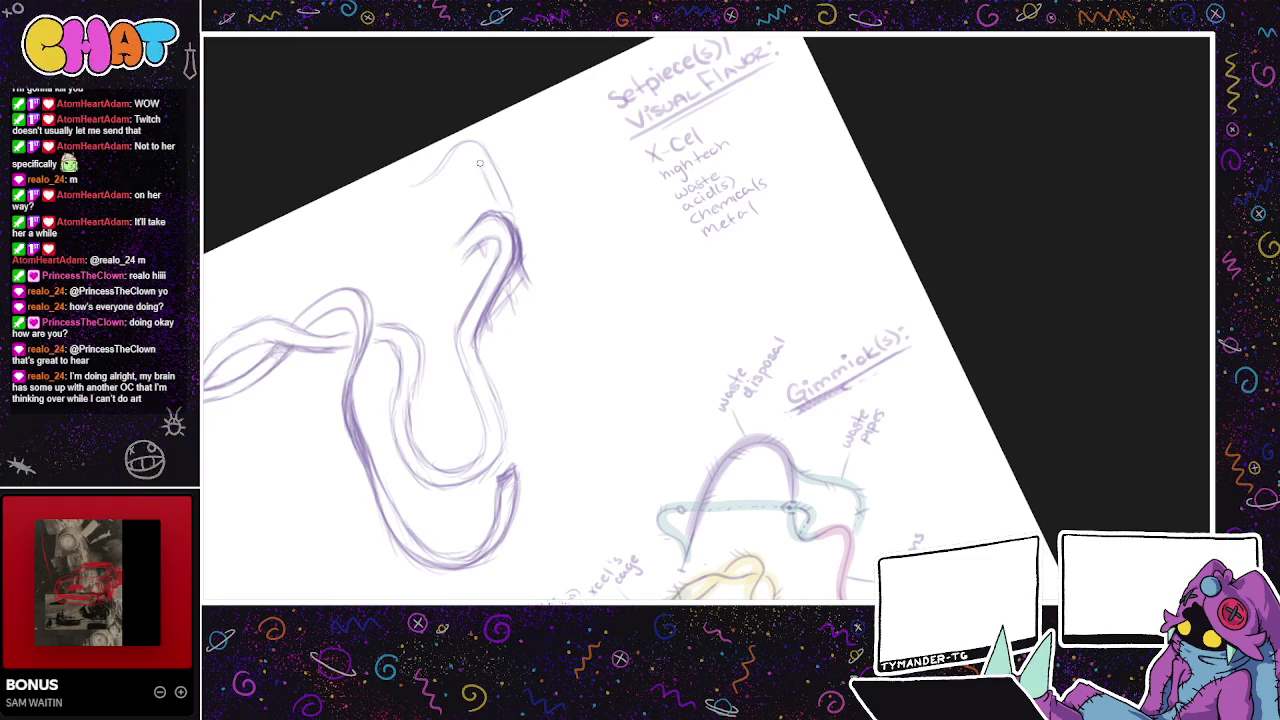
left_click_drag(466, 153, 422, 190)
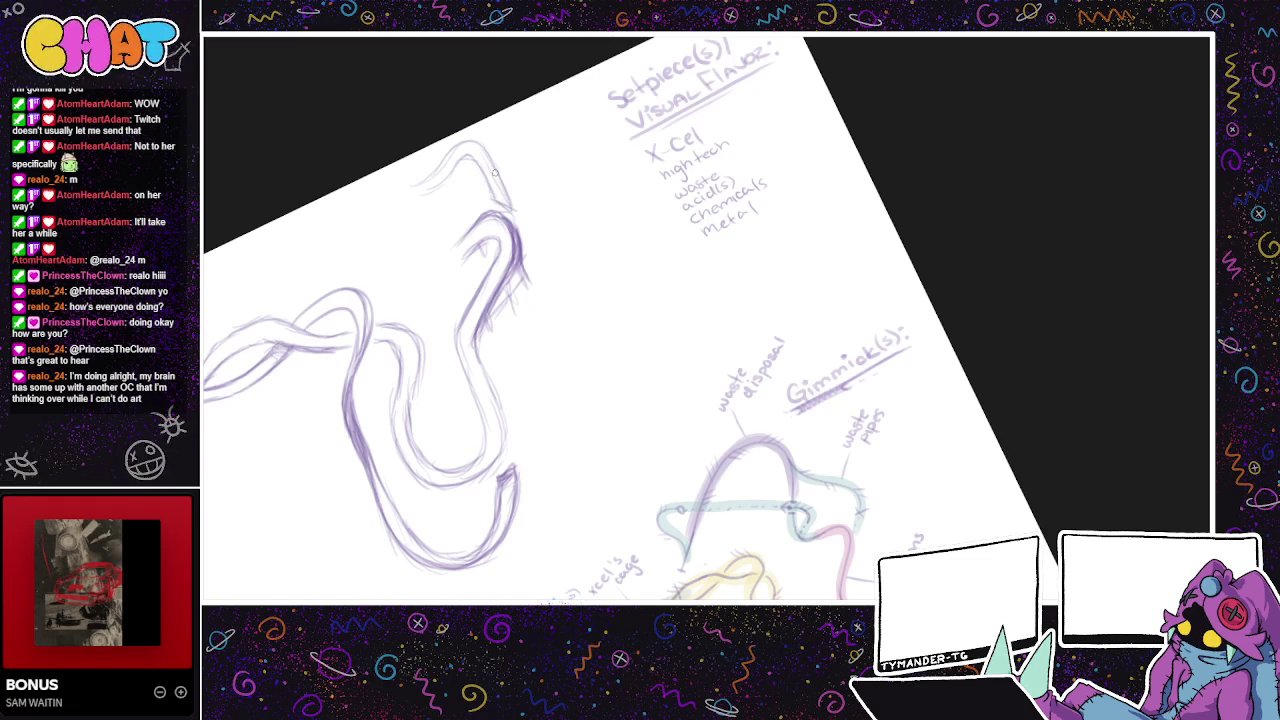
left_click_drag(502, 154, 490, 209)
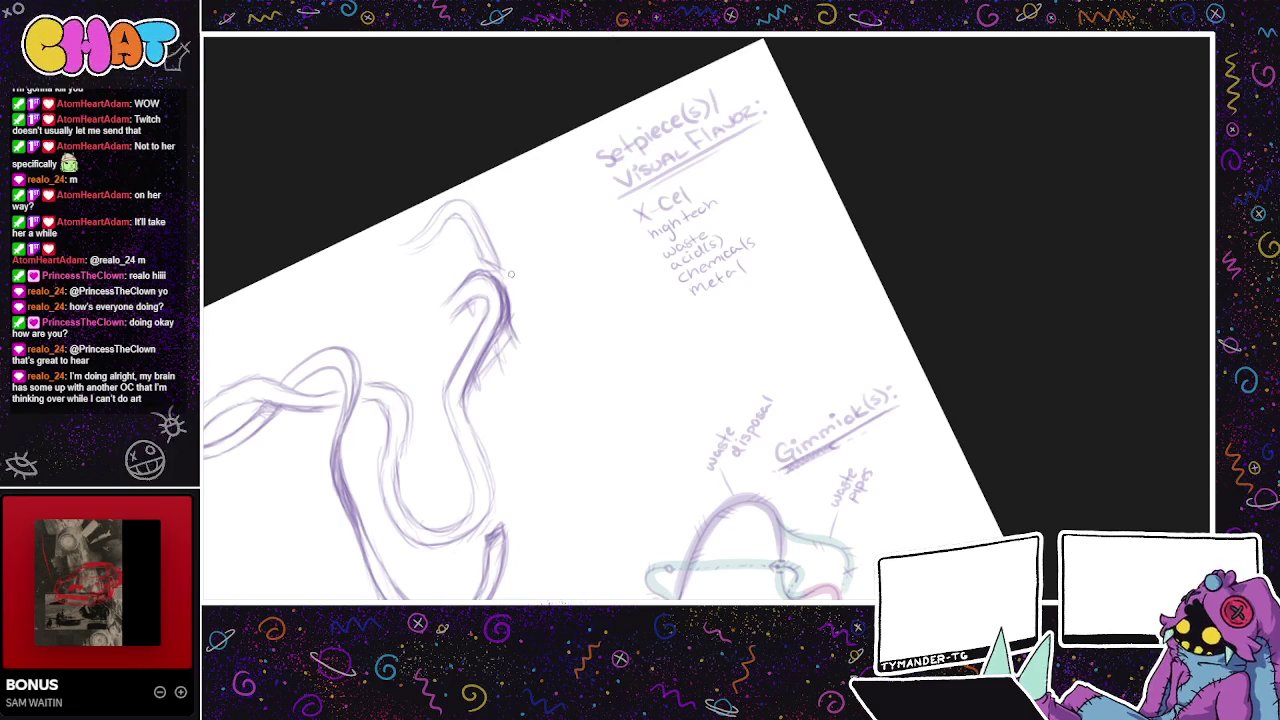
mouse_move(467, 228)
left_mouse_down()
mouse_move(494, 276)
mouse_move(506, 276)
mouse_move(492, 252)
mouse_move(503, 252)
left_mouse_up()
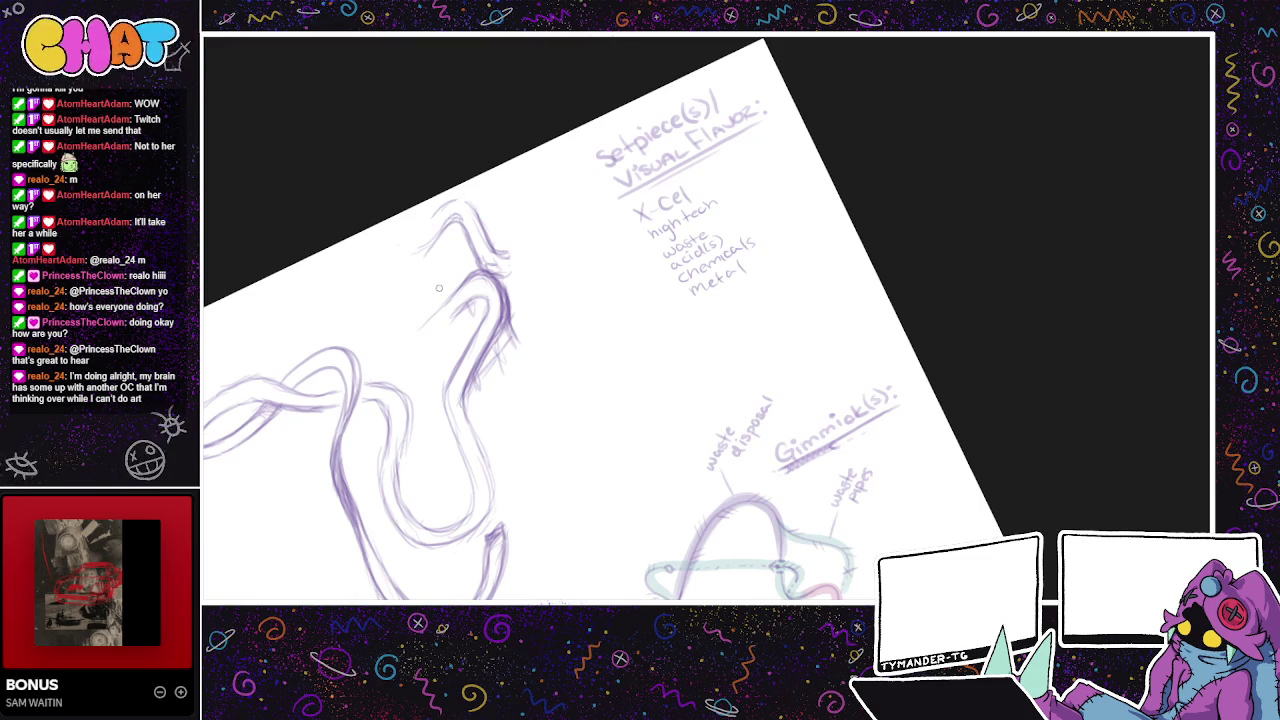
- Move the purple track sketch down-left, rotate the view, and start a curve on top
left_click_drag(453, 300, 260, 242)
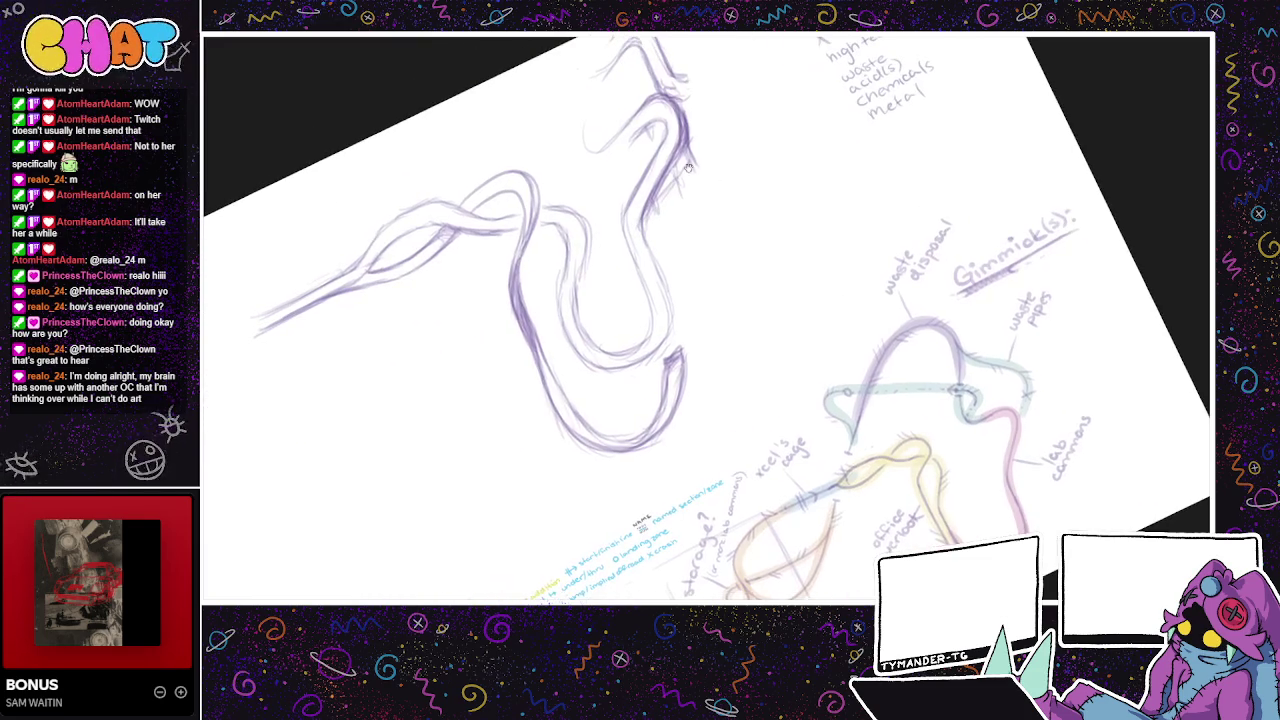
left_click_drag(677, 271, 656, 356)
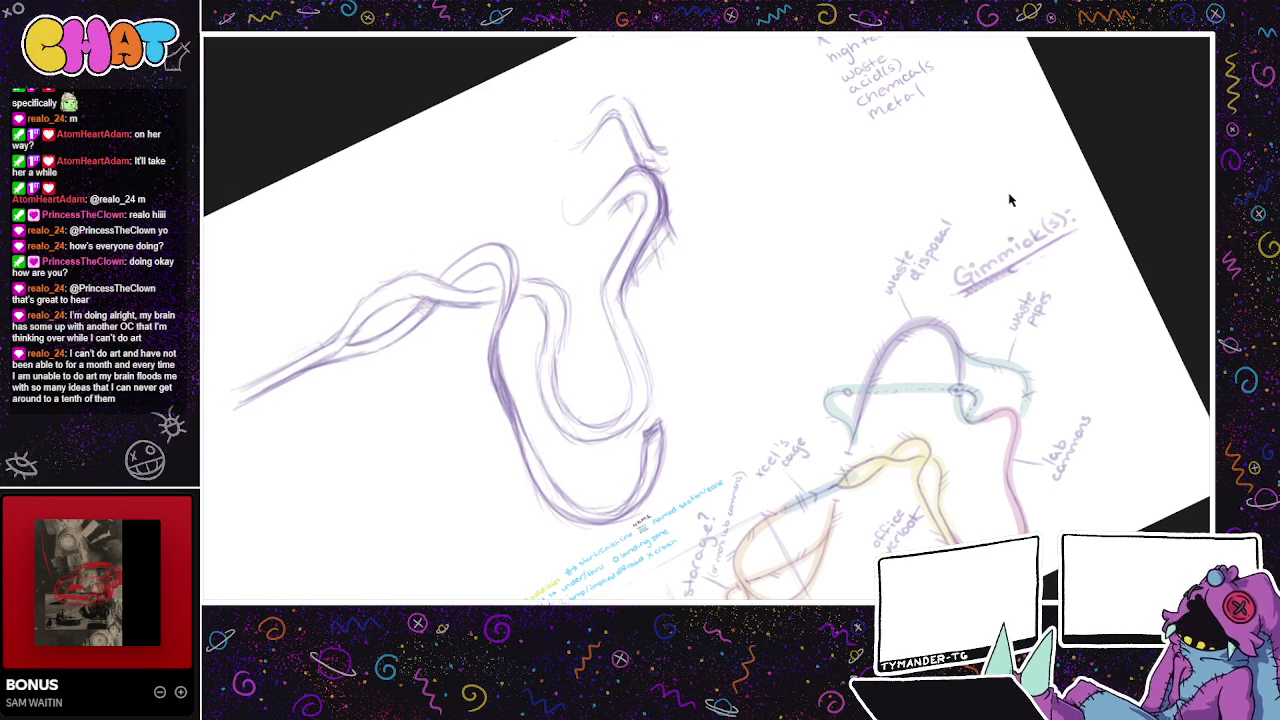
left_click_drag(897, 541, 786, 523)
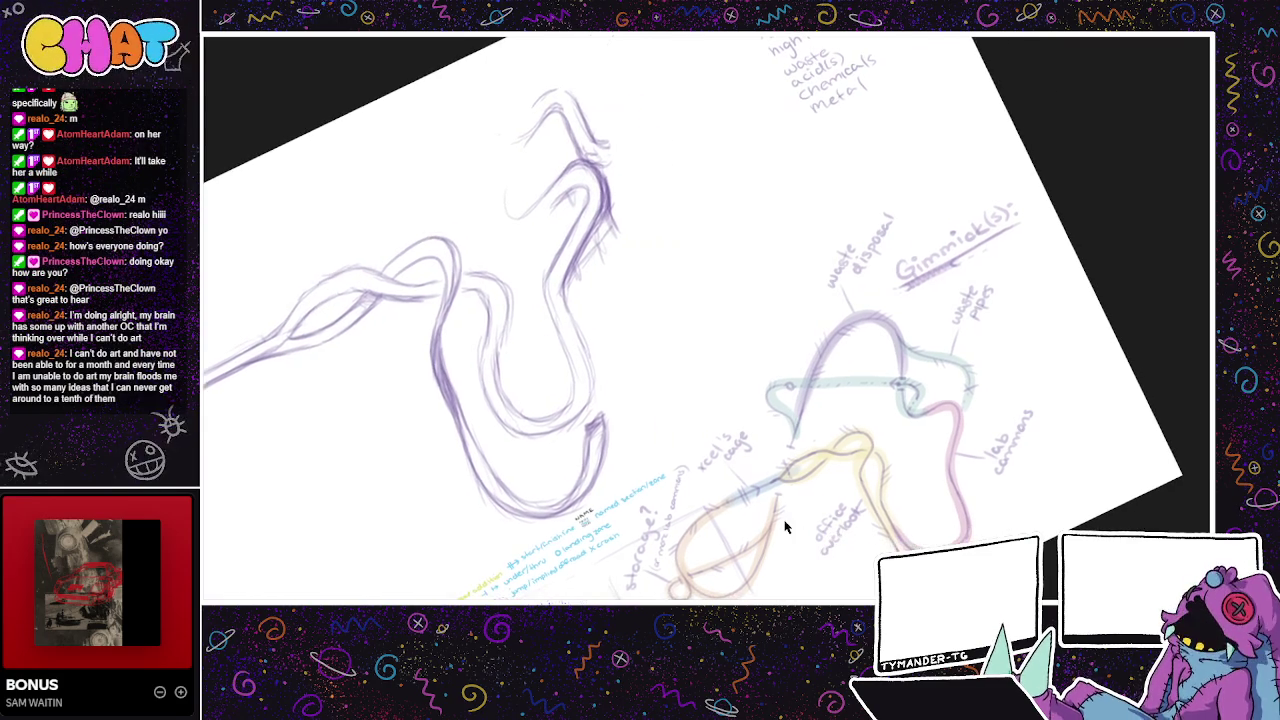
key("ctrl+z")
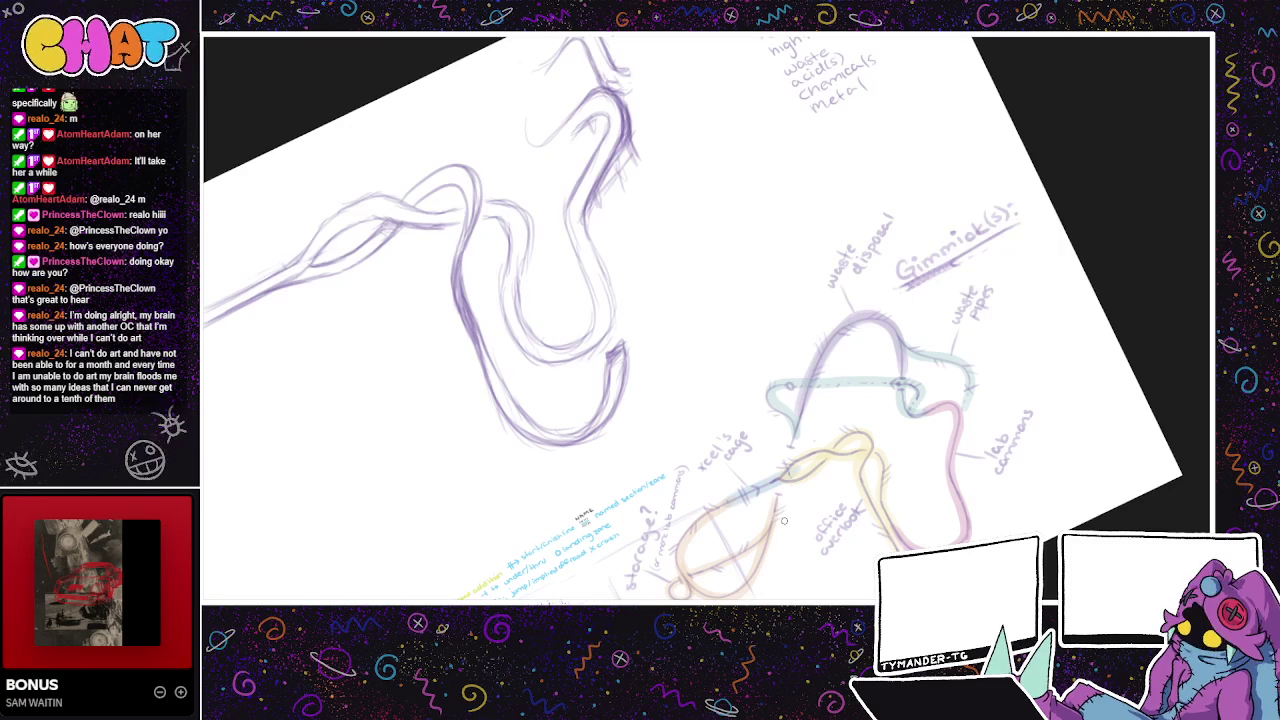
left_click_drag(560, 300, 490, 385)
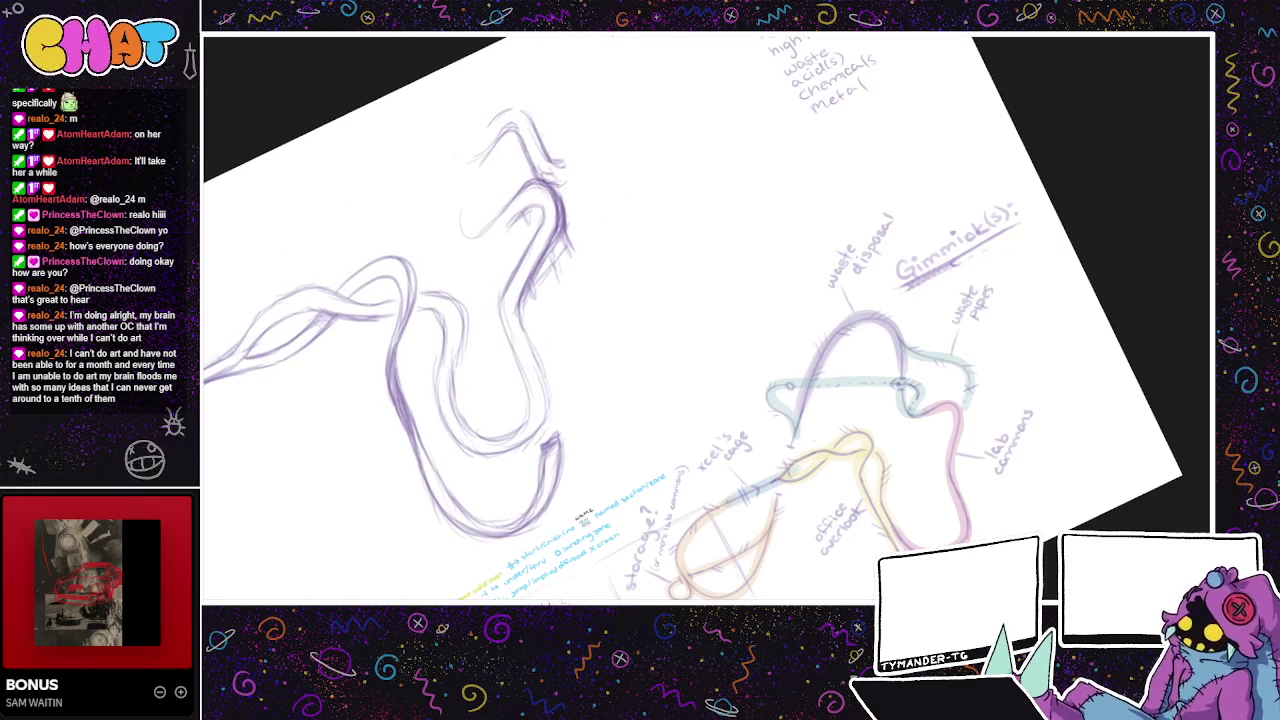
left_click_drag(700, 300, 660, 340)
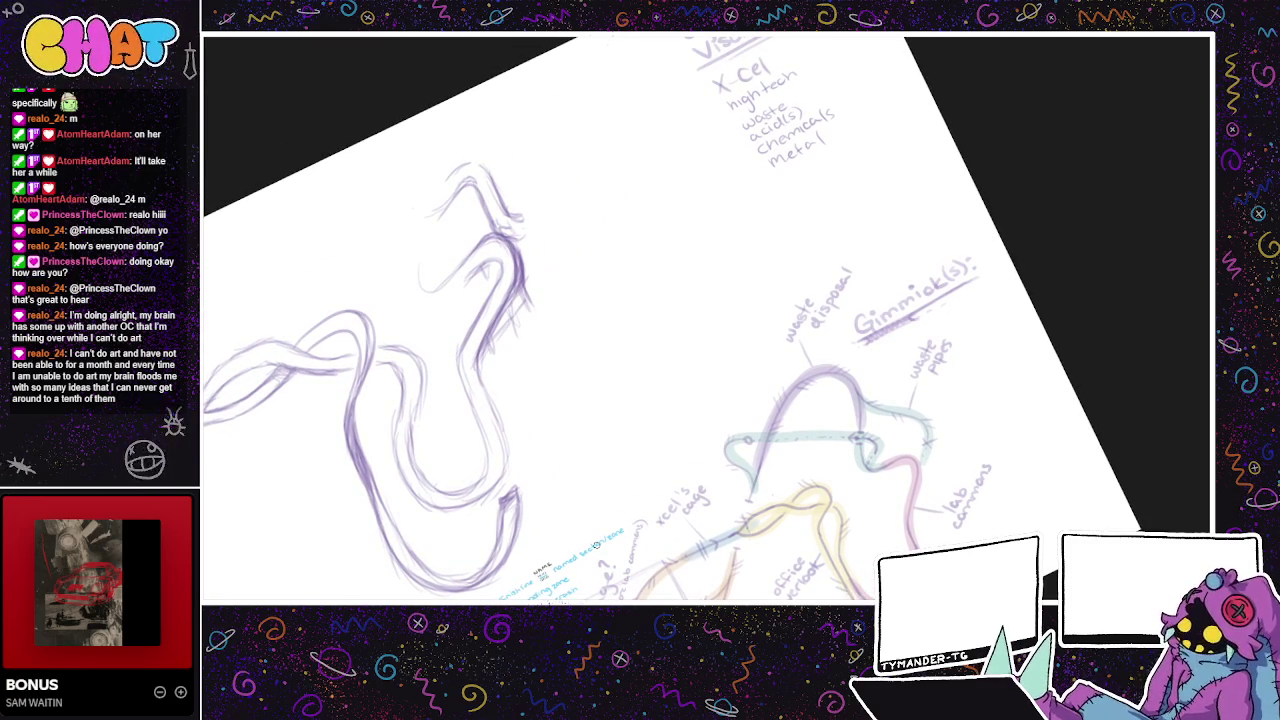
mouse_move(426, 240)
left_mouse_down()
mouse_move(438, 284)
mouse_move(424, 196)
mouse_move(392, 164)
mouse_move(297, 228)
mouse_move(276, 262)
left_mouse_up()
- Sketch an arch with upright post lines at the purple track's top
left_click_drag(292, 200, 260, 285)
key("ctrl+z")
left_click_drag(314, 190, 250, 304)
mouse_move(400, 265)
left_mouse_down()
mouse_move(396, 216)
mouse_move(376, 204)
mouse_move(292, 266)
left_mouse_up()
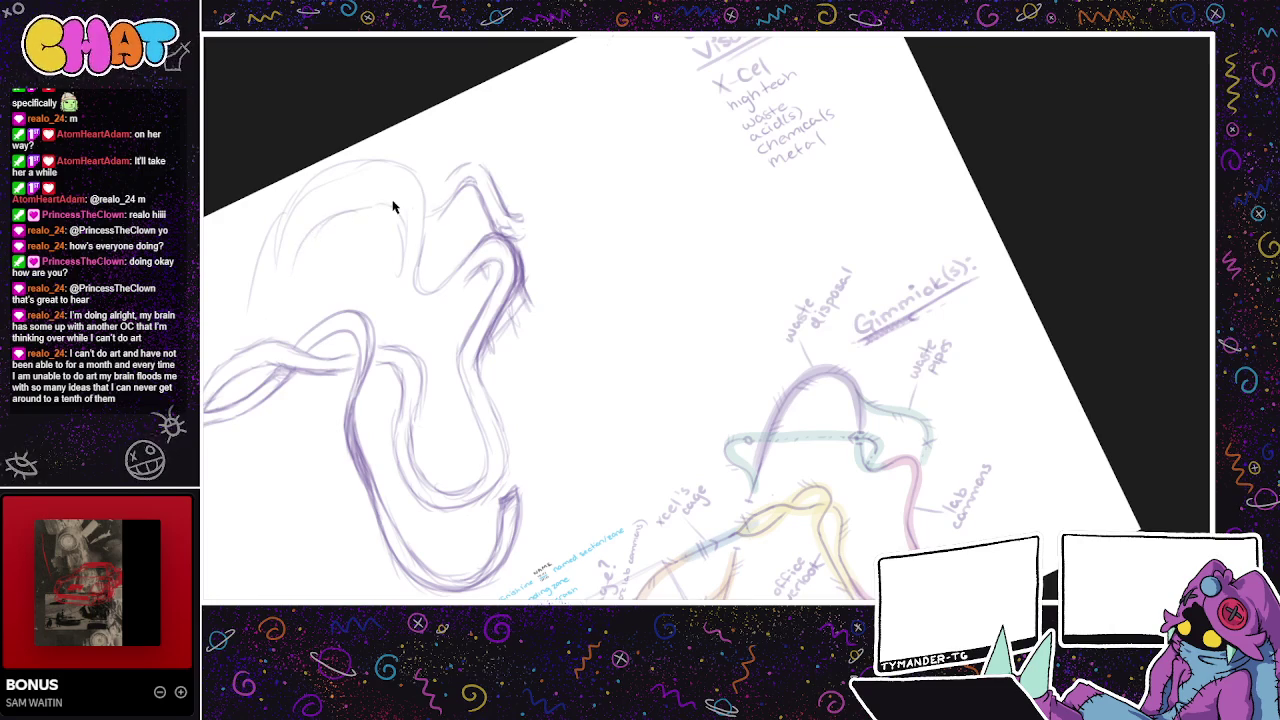
mouse_move(400, 288)
left_mouse_down()
mouse_move(391, 219)
mouse_move(320, 222)
mouse_move(283, 287)
mouse_move(375, 236)
mouse_move(393, 248)
mouse_move(310, 256)
mouse_move(391, 256)
left_mouse_up()
left_click_drag(300, 274, 377, 248)
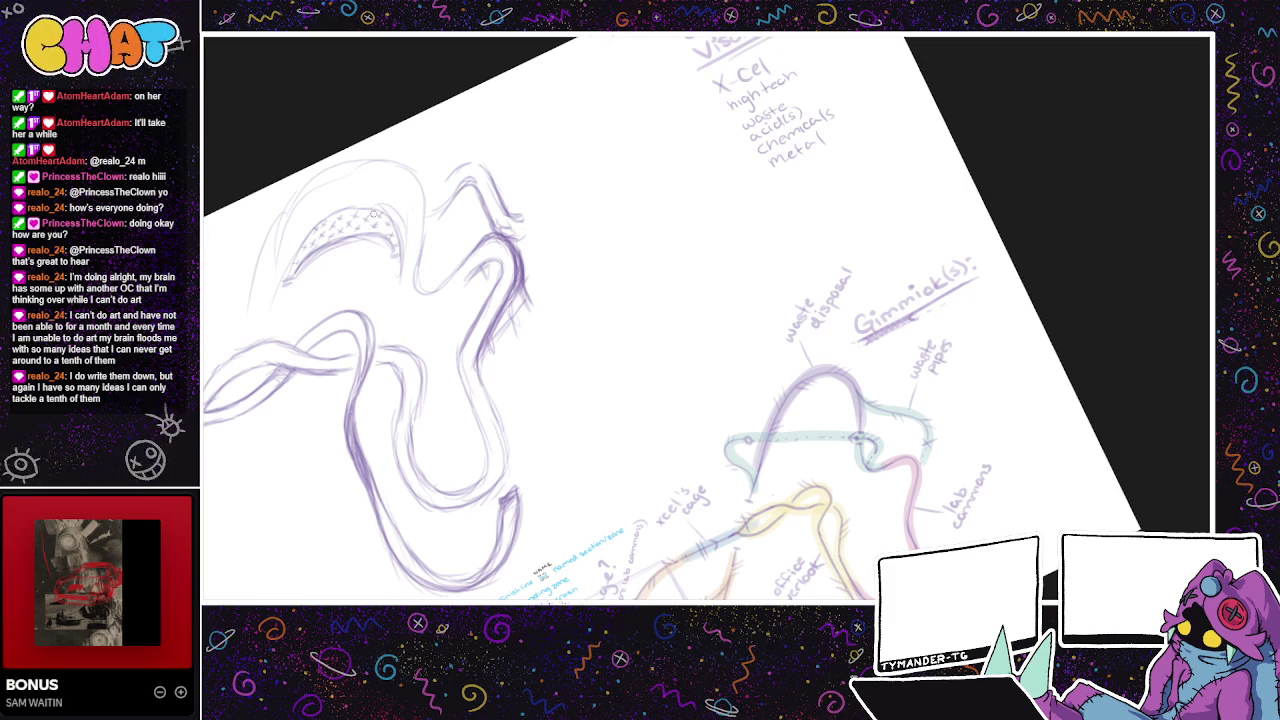
mouse_move(368, 214)
left_mouse_down()
mouse_move(393, 264)
mouse_move(379, 259)
left_mouse_up()
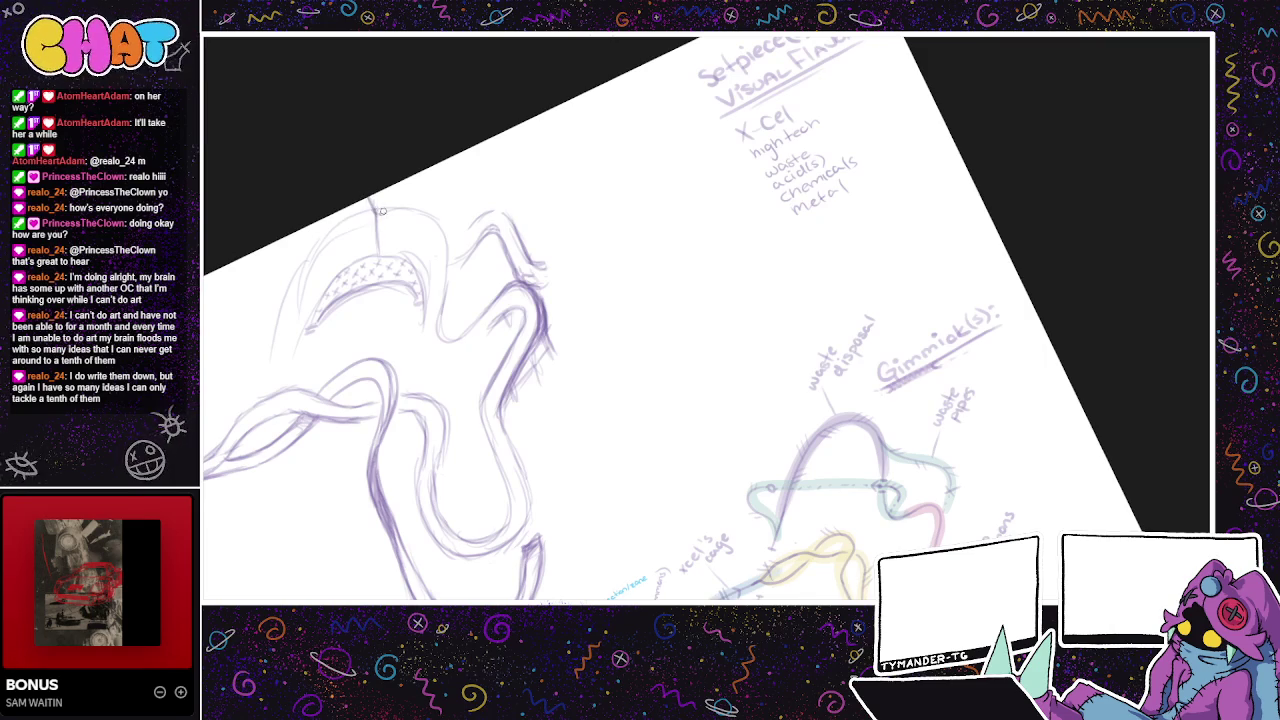
mouse_move(382, 213)
left_mouse_down()
mouse_move(384, 194)
mouse_move(392, 246)
mouse_move(375, 262)
mouse_move(408, 258)
left_mouse_up()
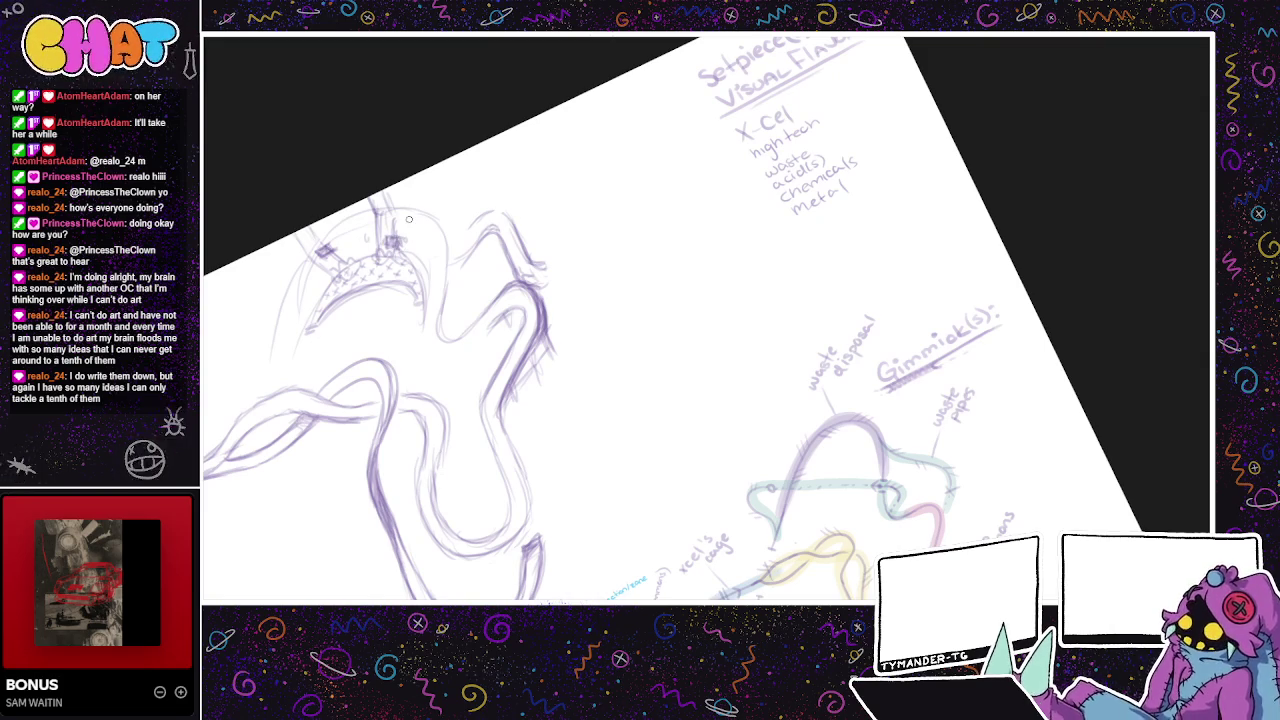
- Rough in faint lines and a small loop for the tube beside the hatched arch
left_click_drag(430, 246, 505, 191)
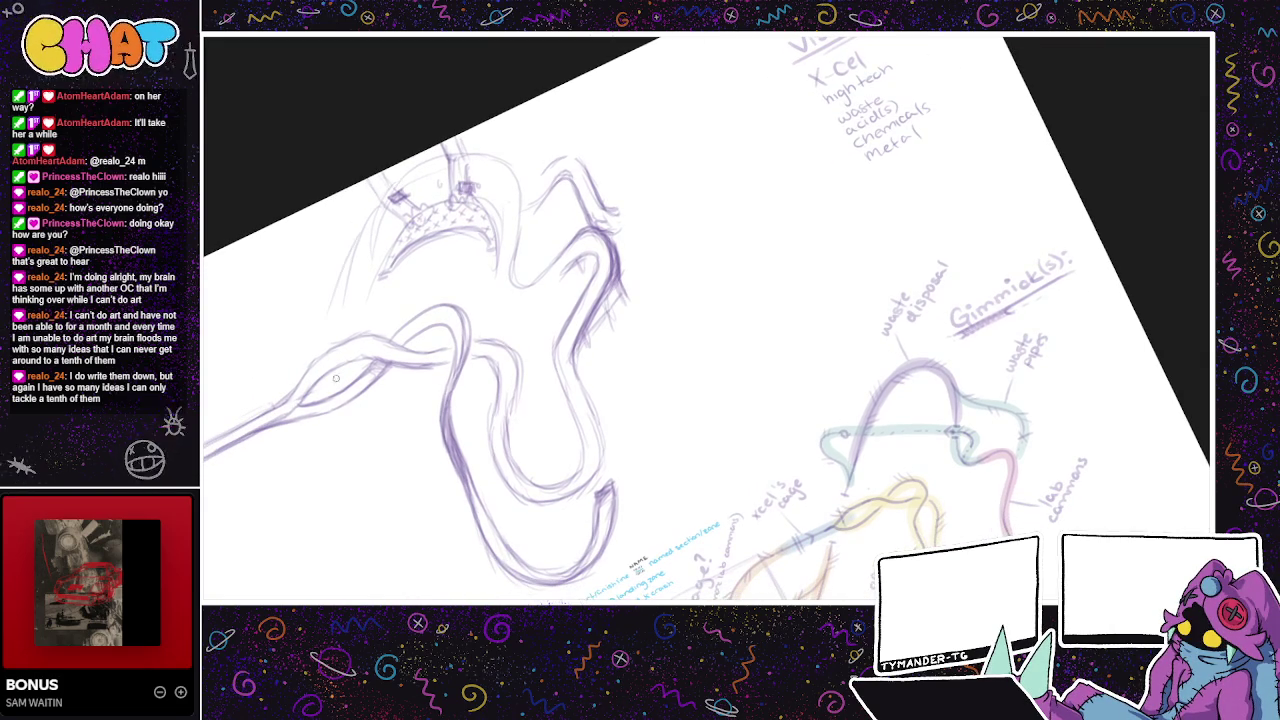
left_click_drag(574, 349, 580, 327)
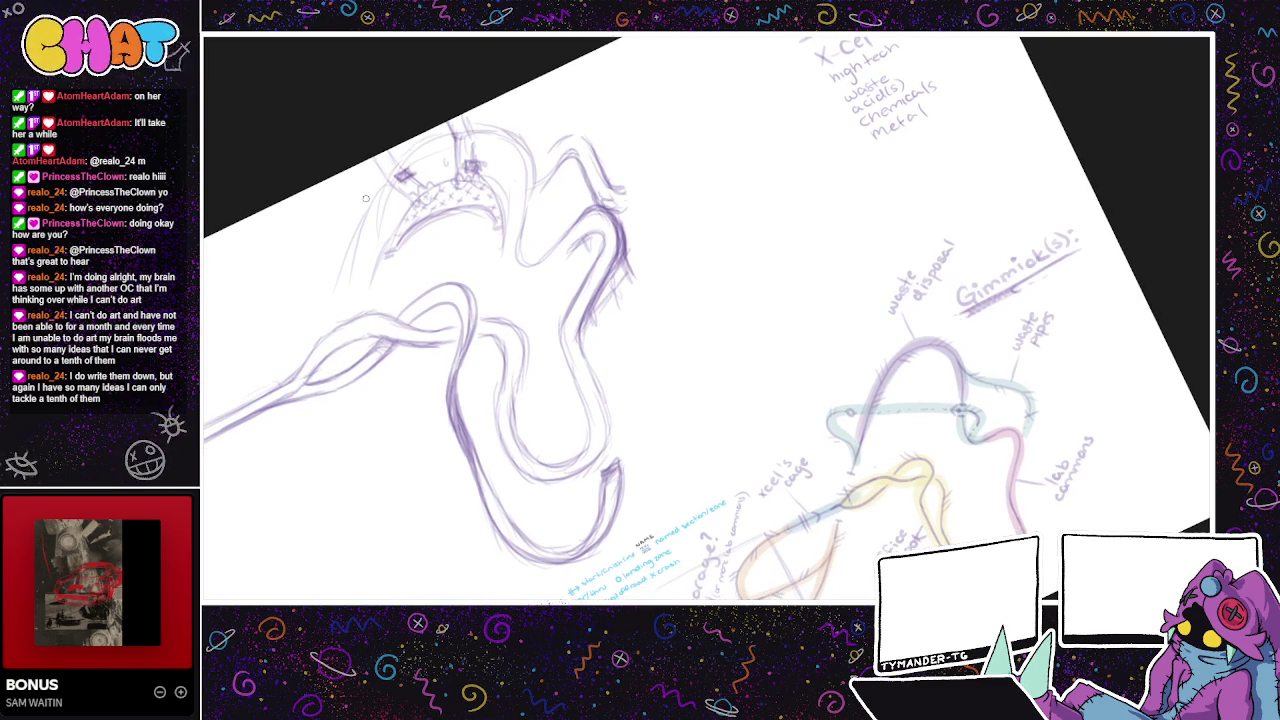
left_click_drag(551, 252, 567, 218)
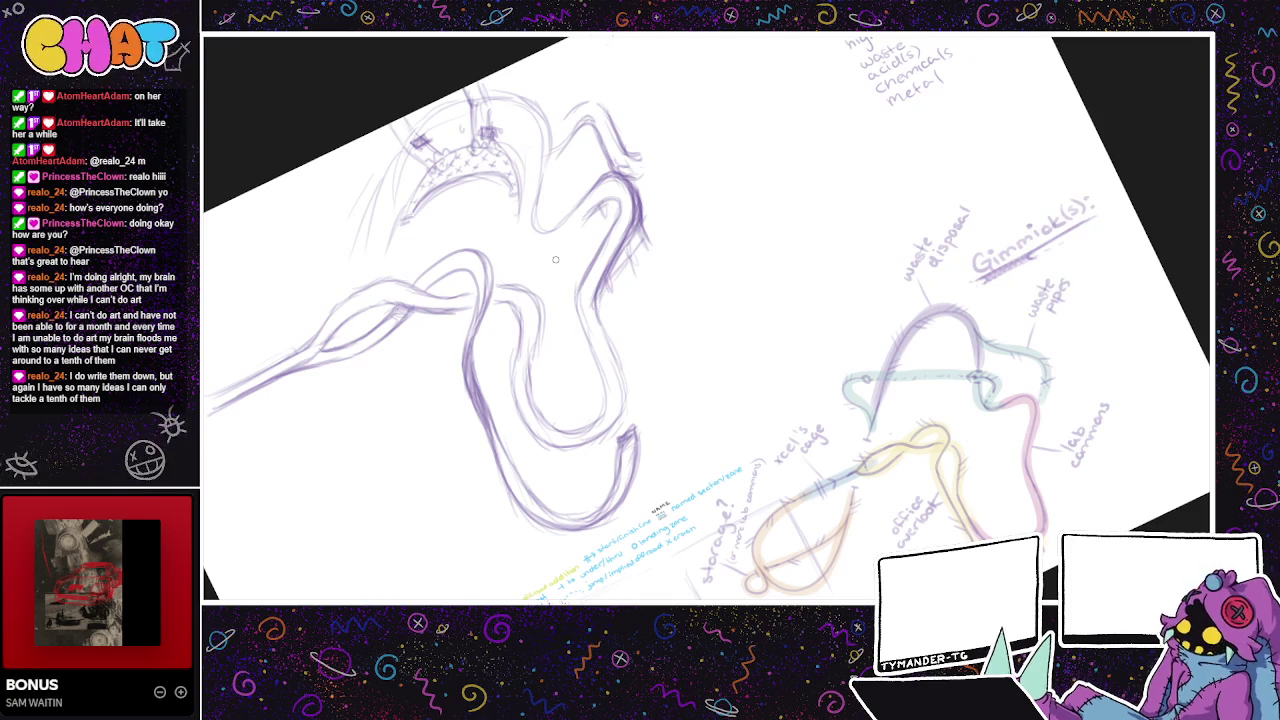
left_click_drag(400, 156, 372, 214)
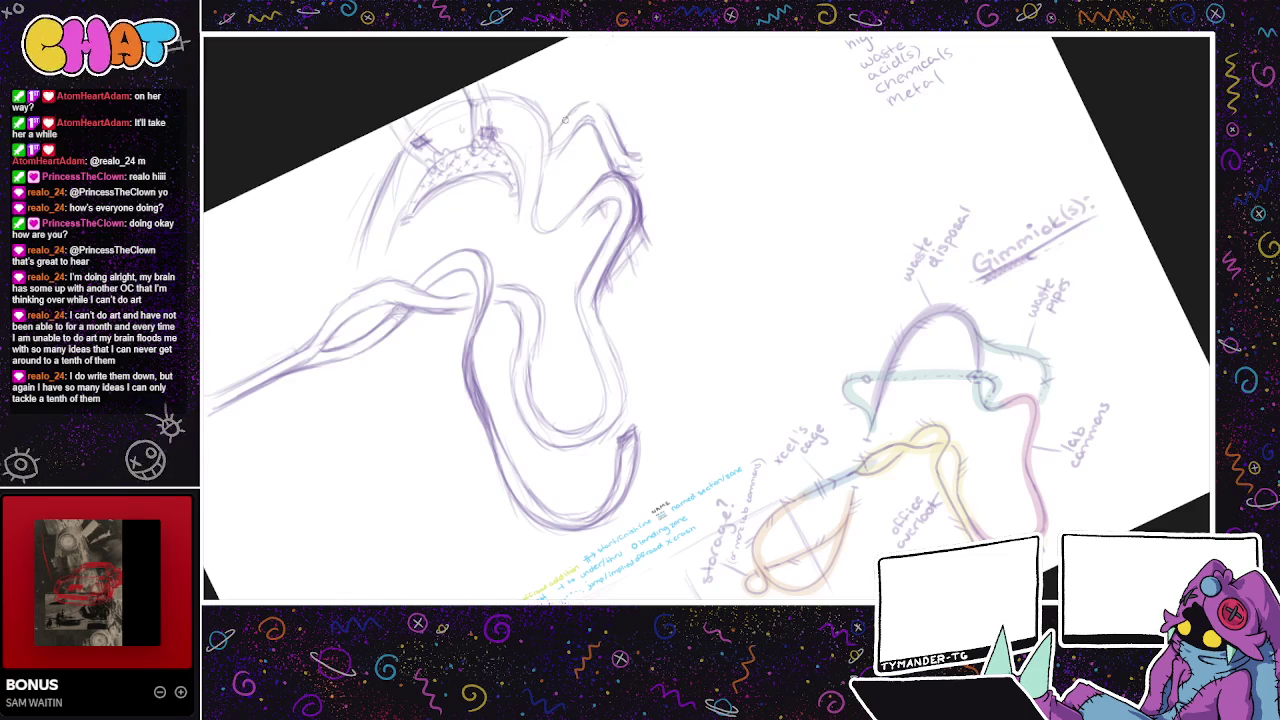
mouse_move(641, 171)
left_mouse_down()
mouse_move(638, 152)
mouse_move(640, 182)
left_mouse_up()
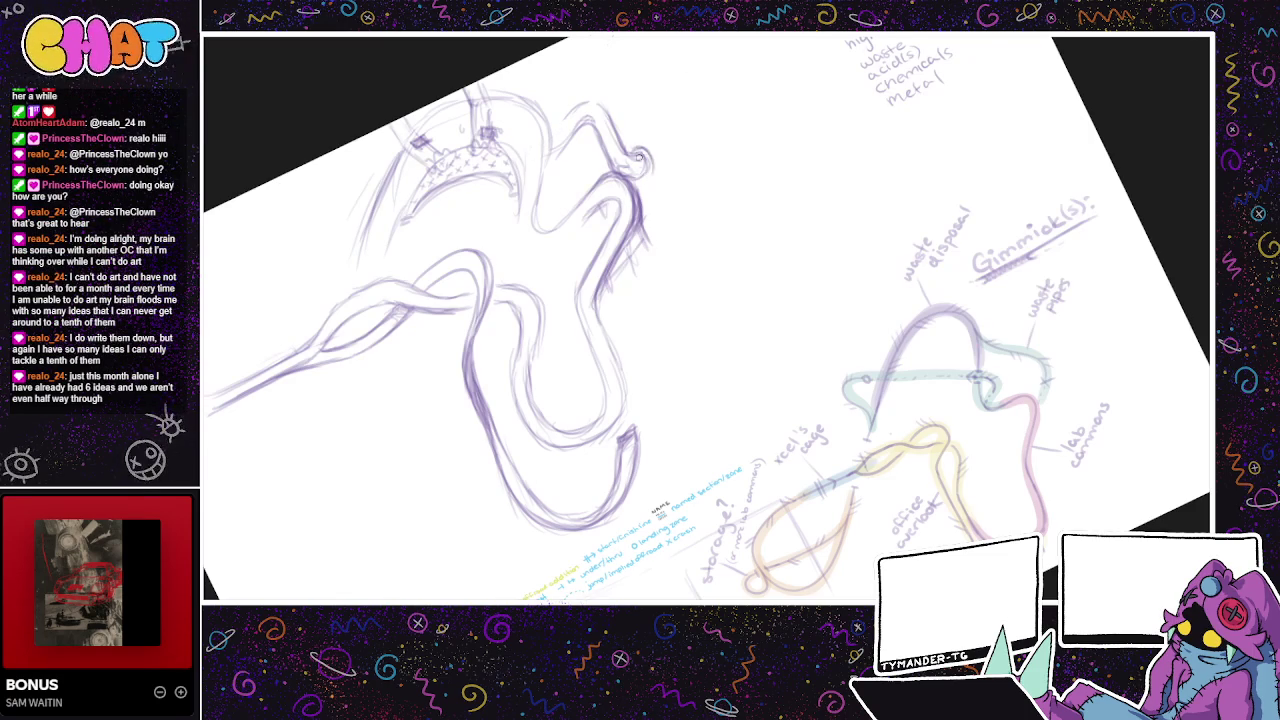
mouse_move(647, 151)
left_mouse_down()
mouse_move(640, 177)
mouse_move(645, 166)
left_mouse_up()
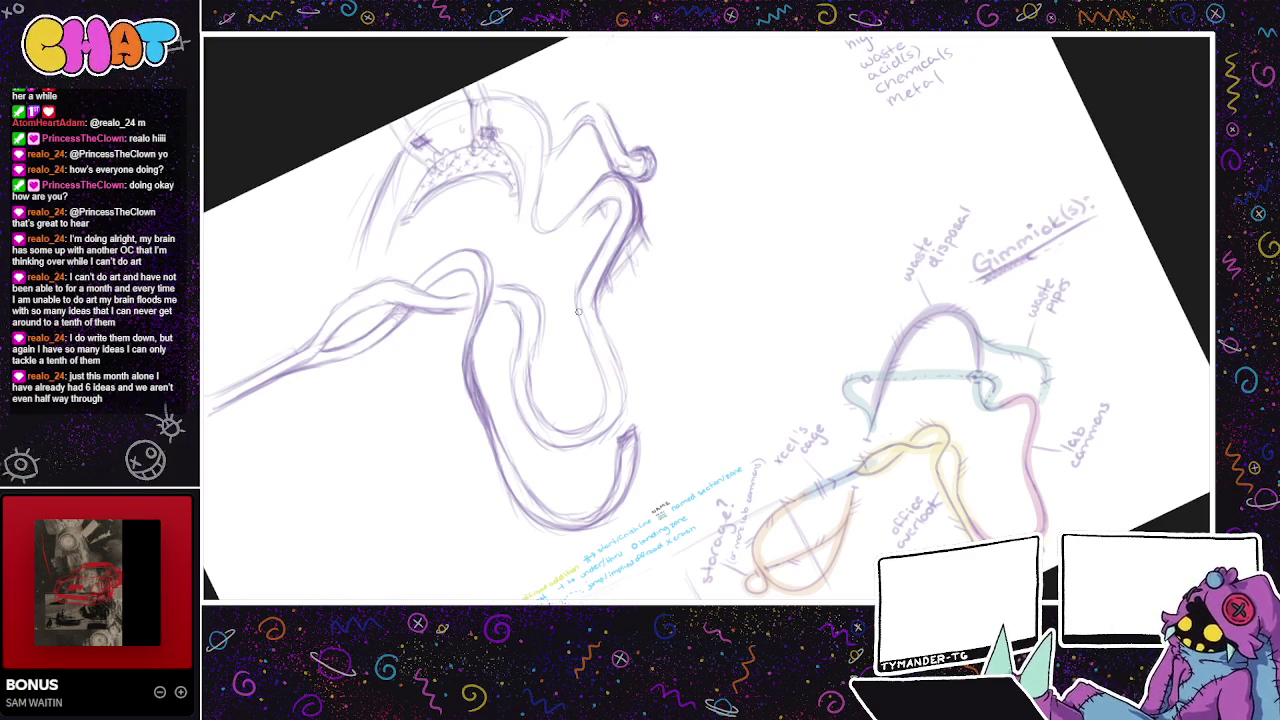
- Darken the tube's line and upper curve, ending it in a small loop knob
scroll(577, 312, "down", 3)
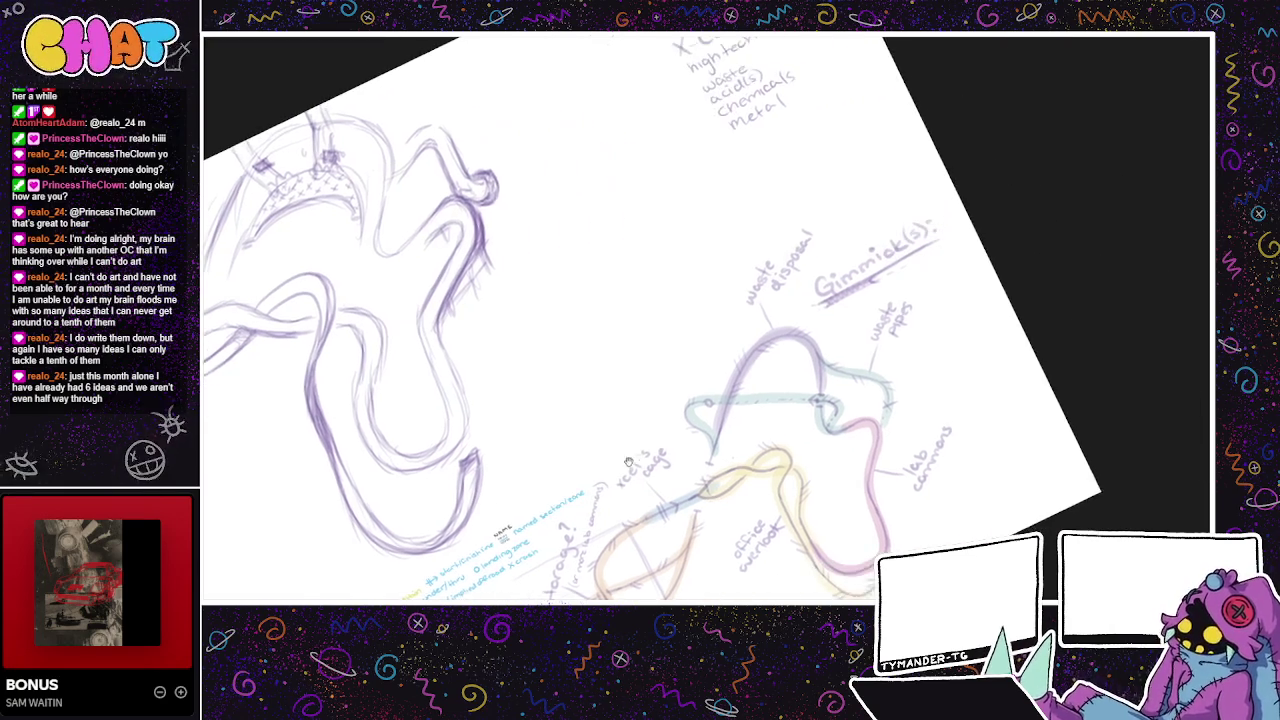
scroll(676, 388, "up", 3)
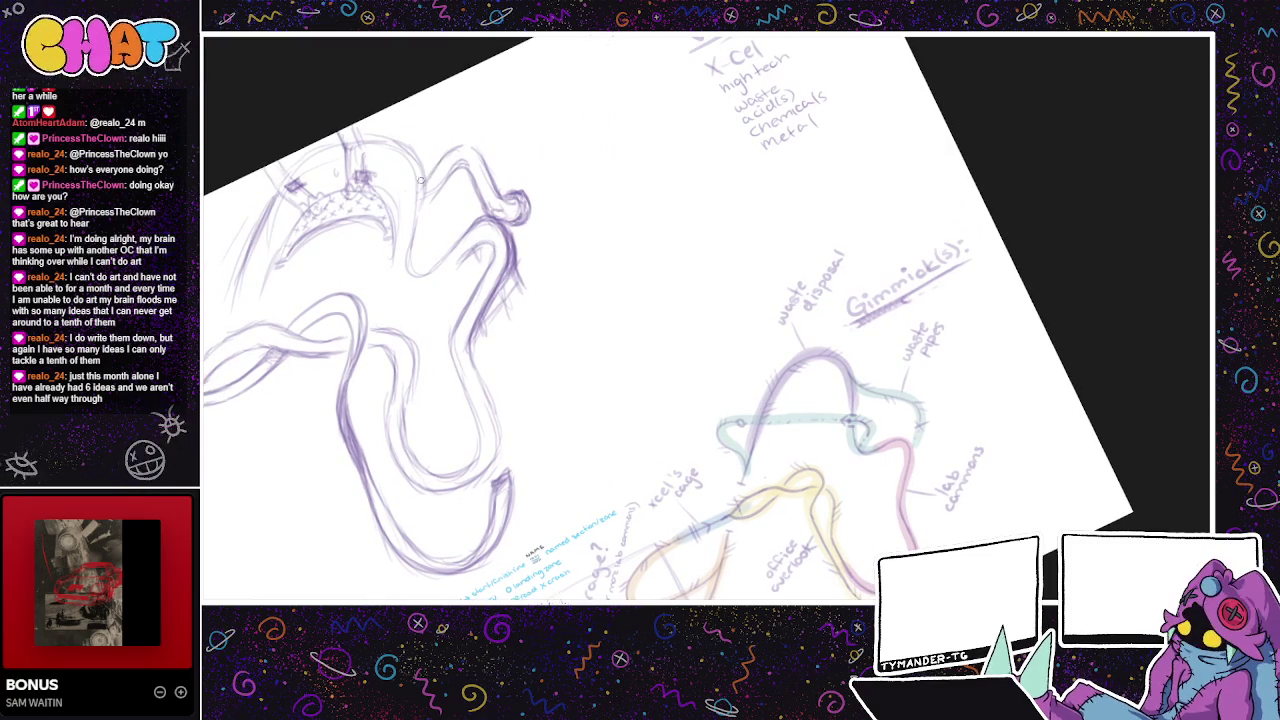
left_click_drag(405, 213, 409, 190)
left_click_drag(492, 168, 448, 153)
mouse_move(407, 198)
left_mouse_down()
mouse_move(420, 208)
mouse_move(407, 220)
mouse_move(460, 148)
mouse_move(486, 164)
mouse_move(468, 188)
left_mouse_up()
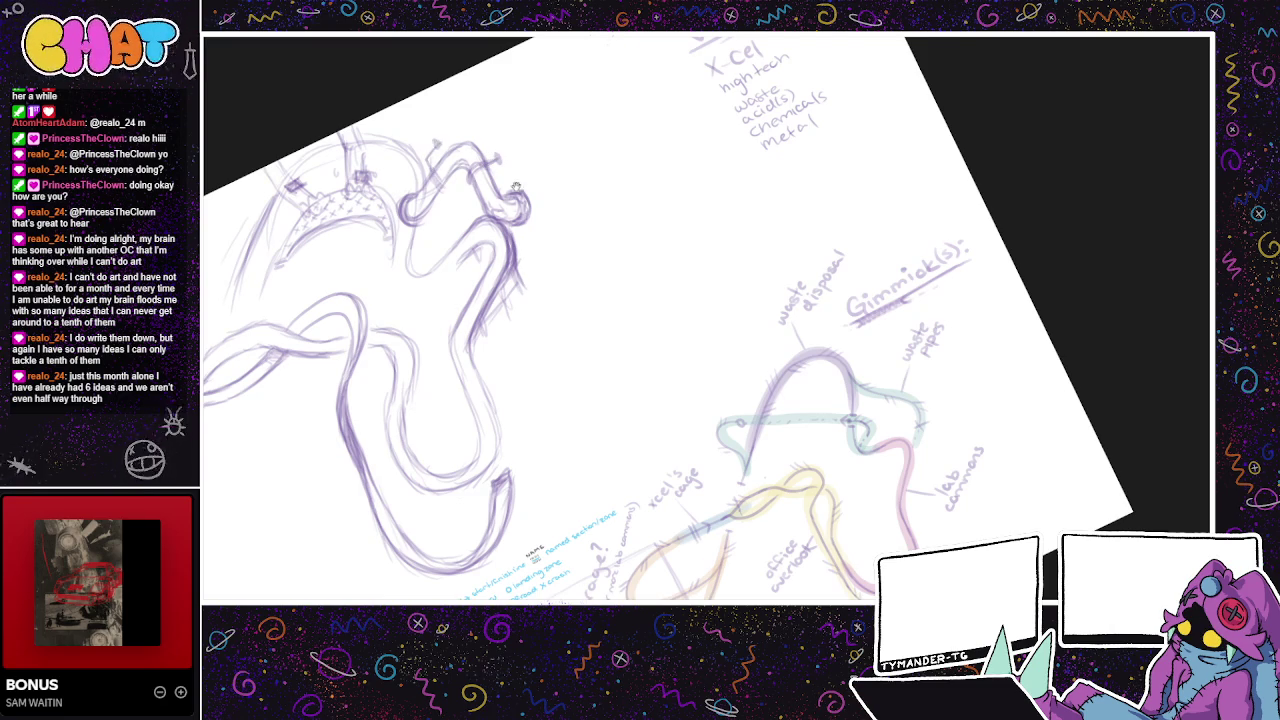
- Sketch a flat clamp of short strokes along the upper bend under the tube's knob
scroll(514, 187, "down", 1)
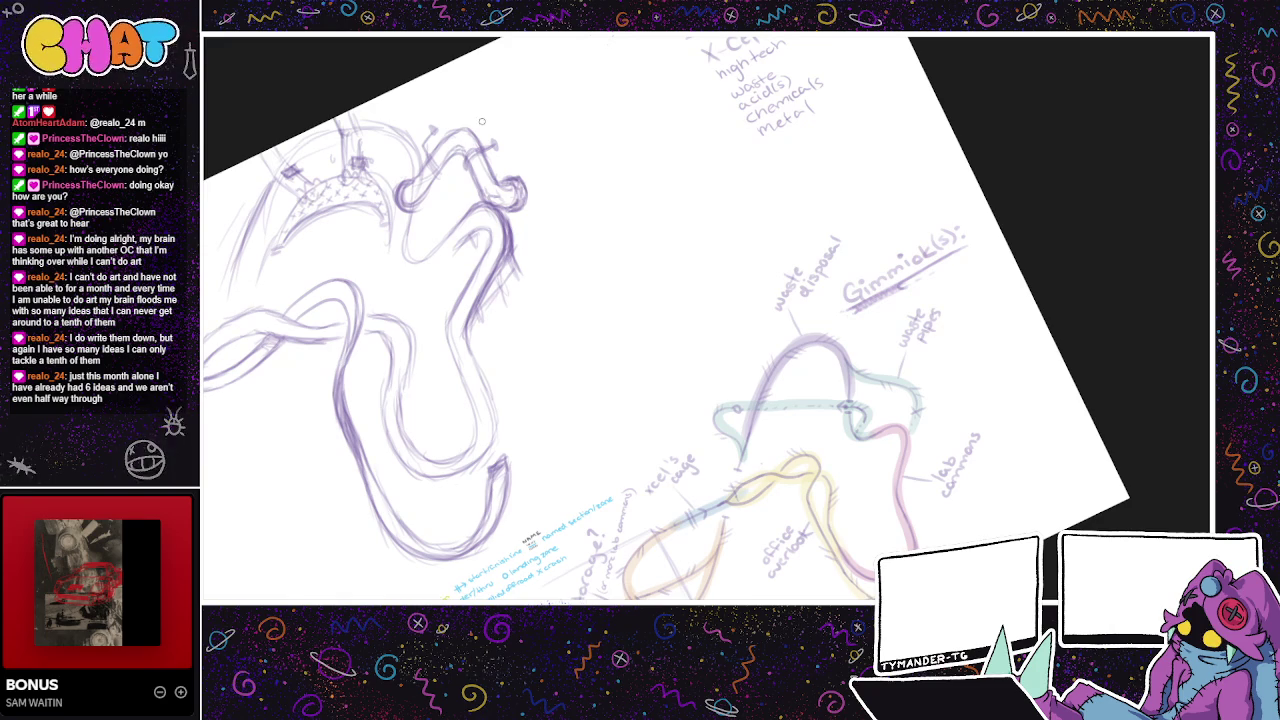
scroll(457, 170, "up", 1)
left_click_drag(365, 148, 357, 144)
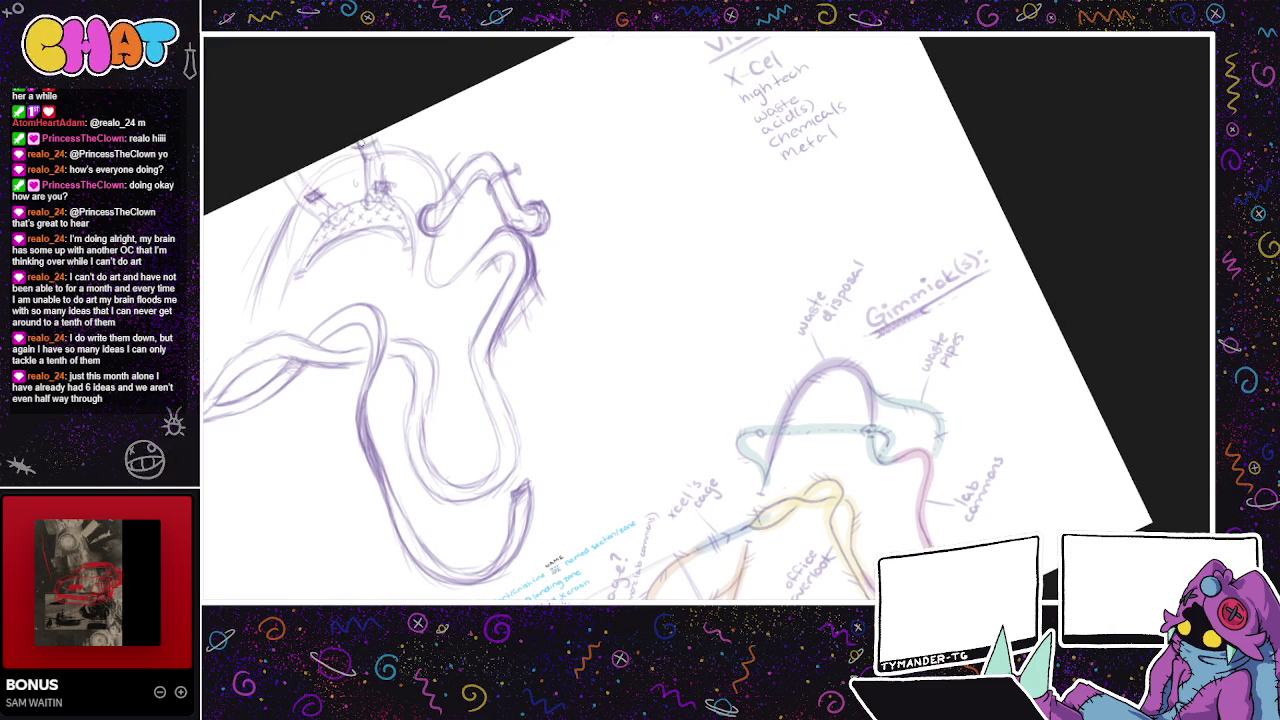
left_click_drag(548, 206, 649, 168)
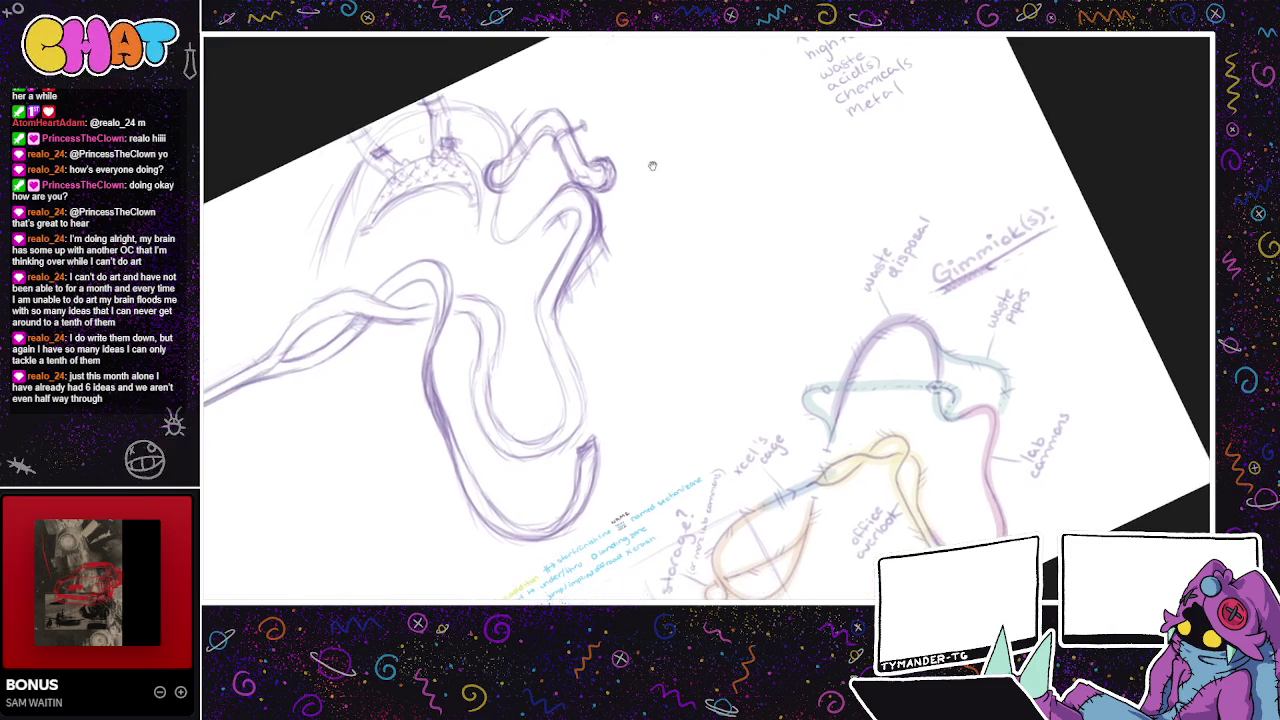
mouse_move(481, 210)
left_mouse_down()
mouse_move(486, 256)
mouse_move(526, 228)
mouse_move(544, 233)
left_mouse_up()
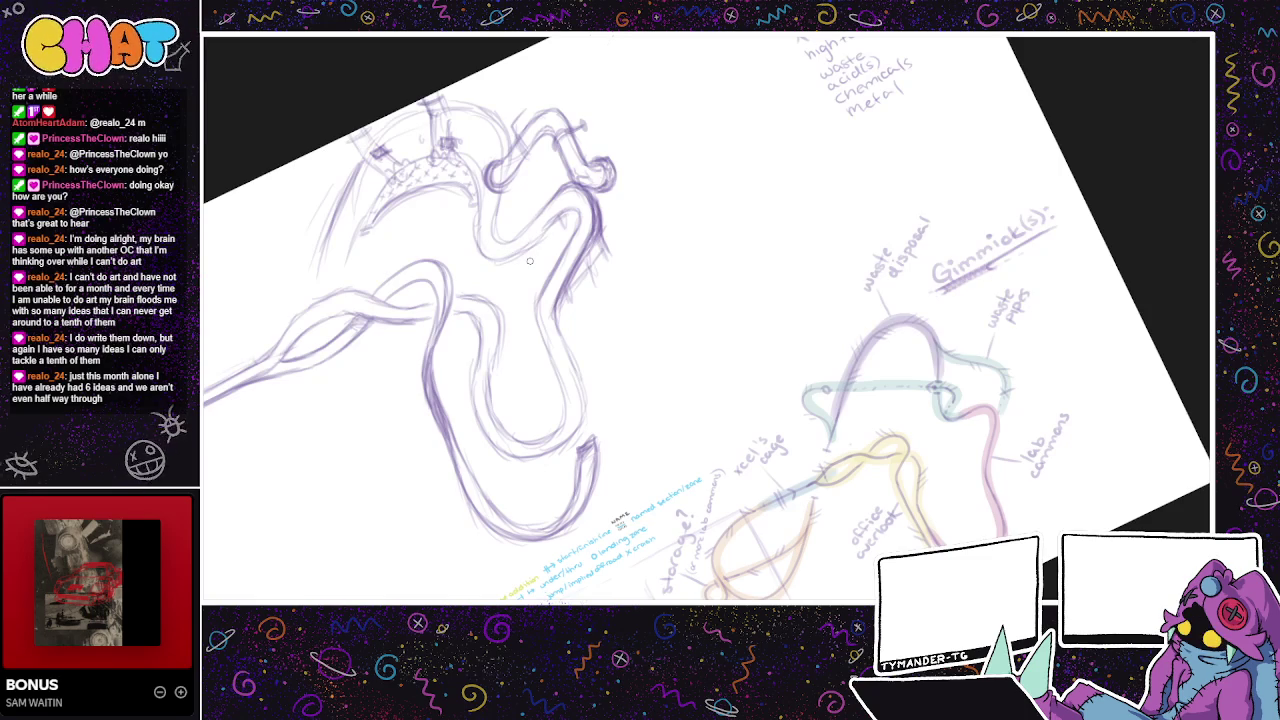
key("ctrl+z")
key("ctrl+z")
left_click_drag(546, 230, 490, 282)
left_click_drag(480, 206, 474, 272)
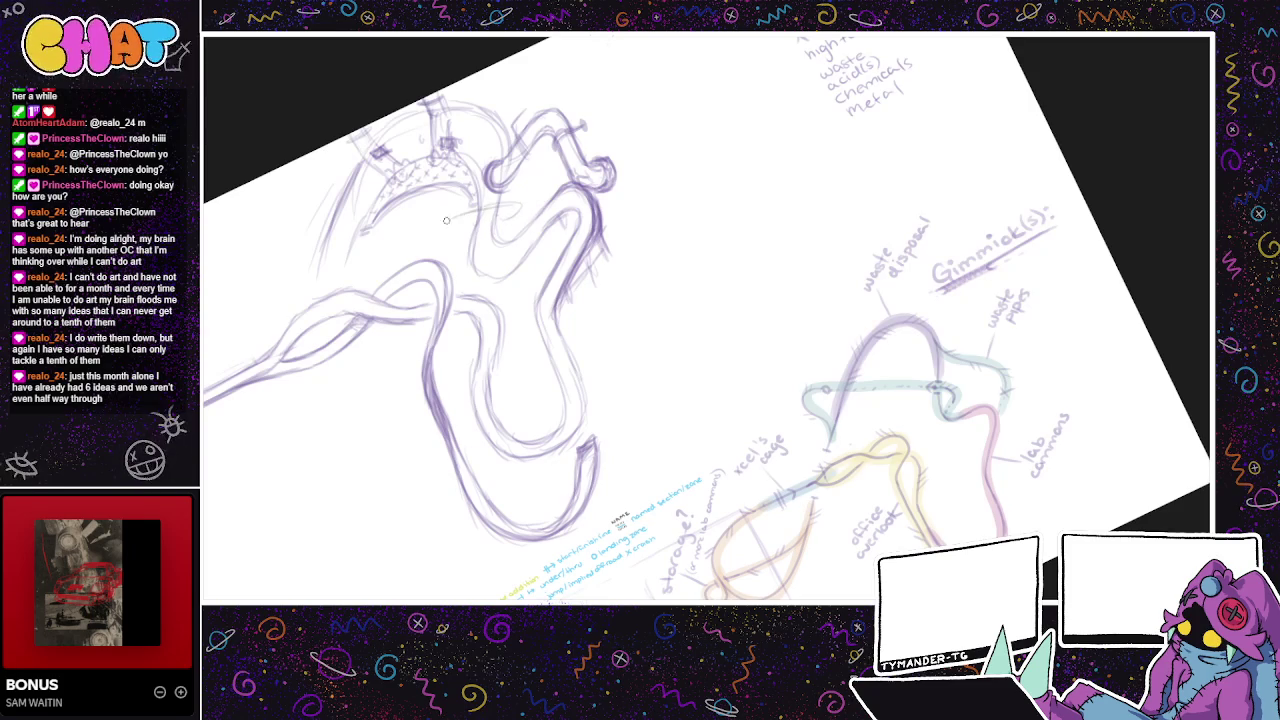
mouse_move(345, 283)
left_mouse_down()
mouse_move(375, 376)
mouse_move(489, 338)
left_mouse_up()
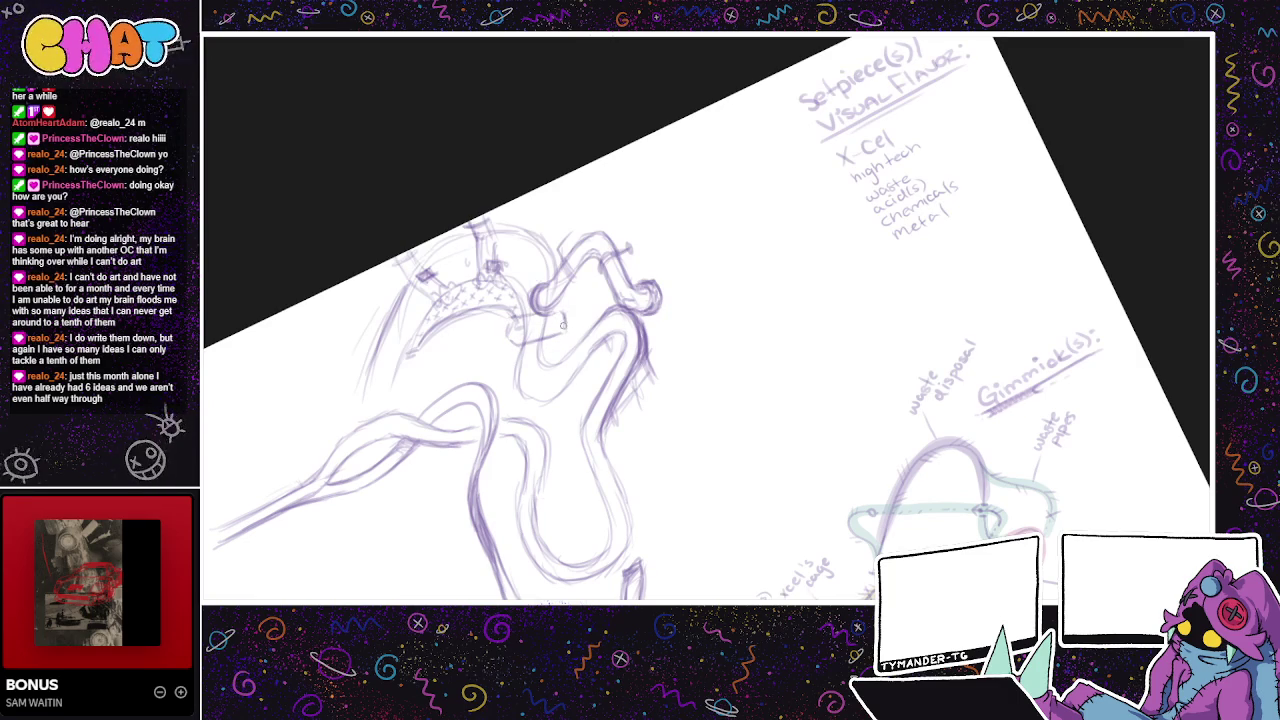
left_click_drag(556, 326, 512, 334)
- Pan the canvas around the tube section below the looping tube
left_click_drag(562, 442, 534, 437)
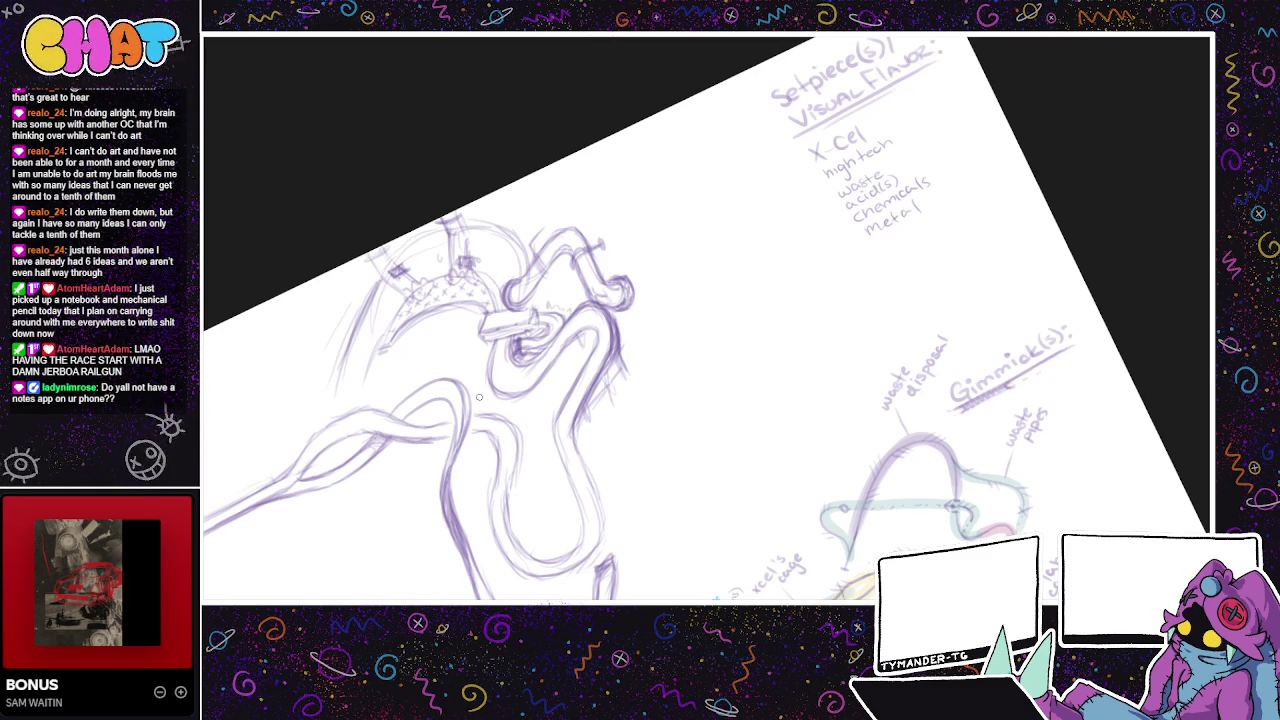
mouse_move(479, 397)
left_mouse_down()
mouse_move(897, 545)
mouse_move(869, 538)
left_mouse_up()
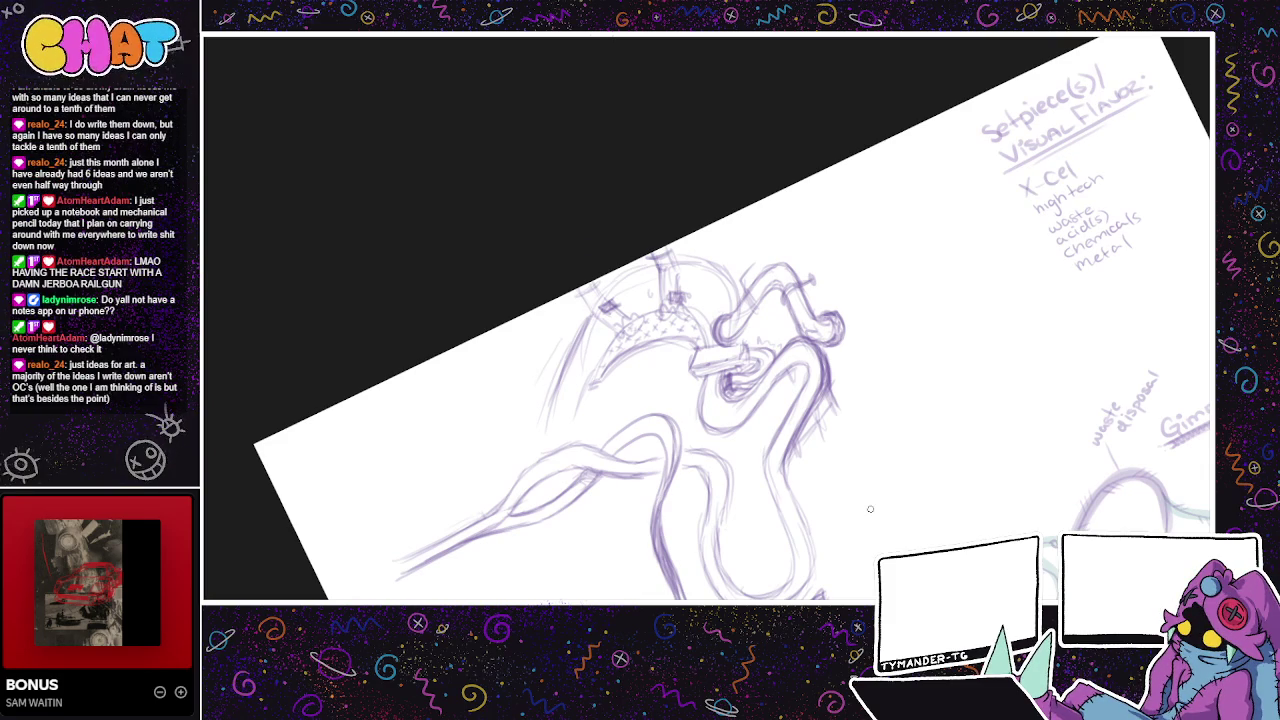
left_click_drag(870, 509, 951, 522)
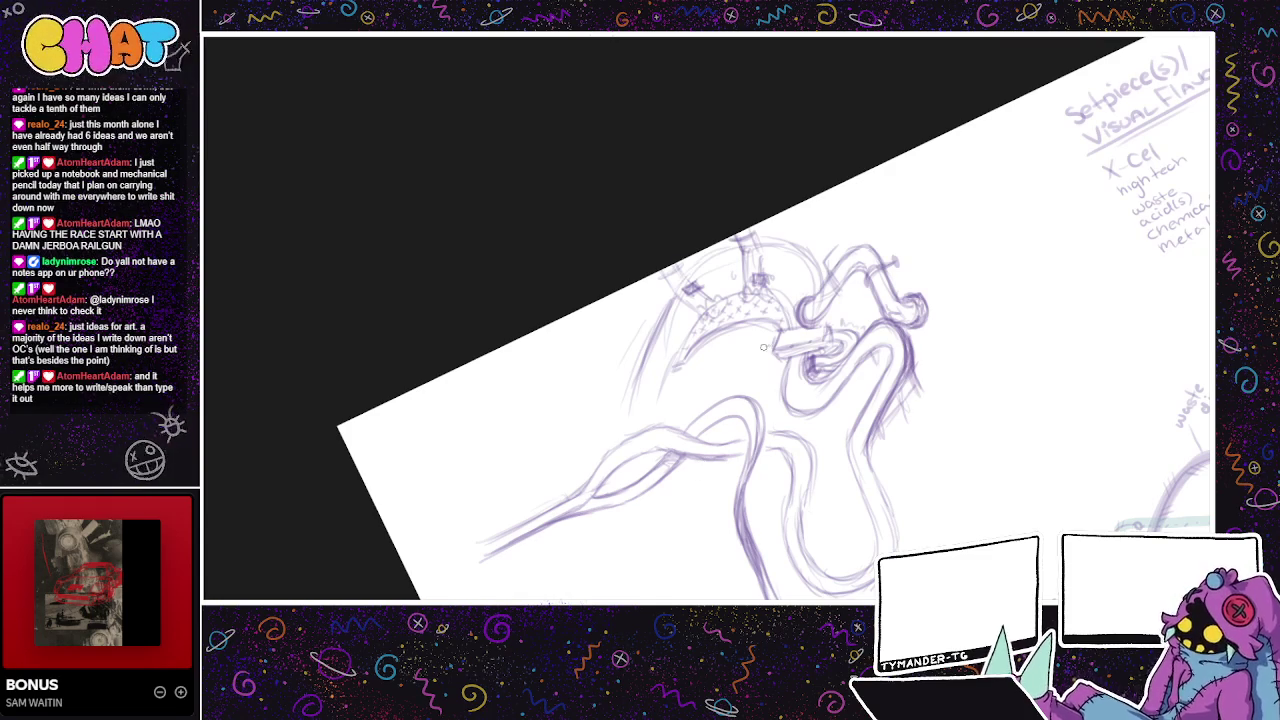
- Darken the edges of the box on the track and line the view up on the dome
mouse_move(778, 339)
left_mouse_down()
mouse_move(730, 354)
mouse_move(778, 338)
left_mouse_up()
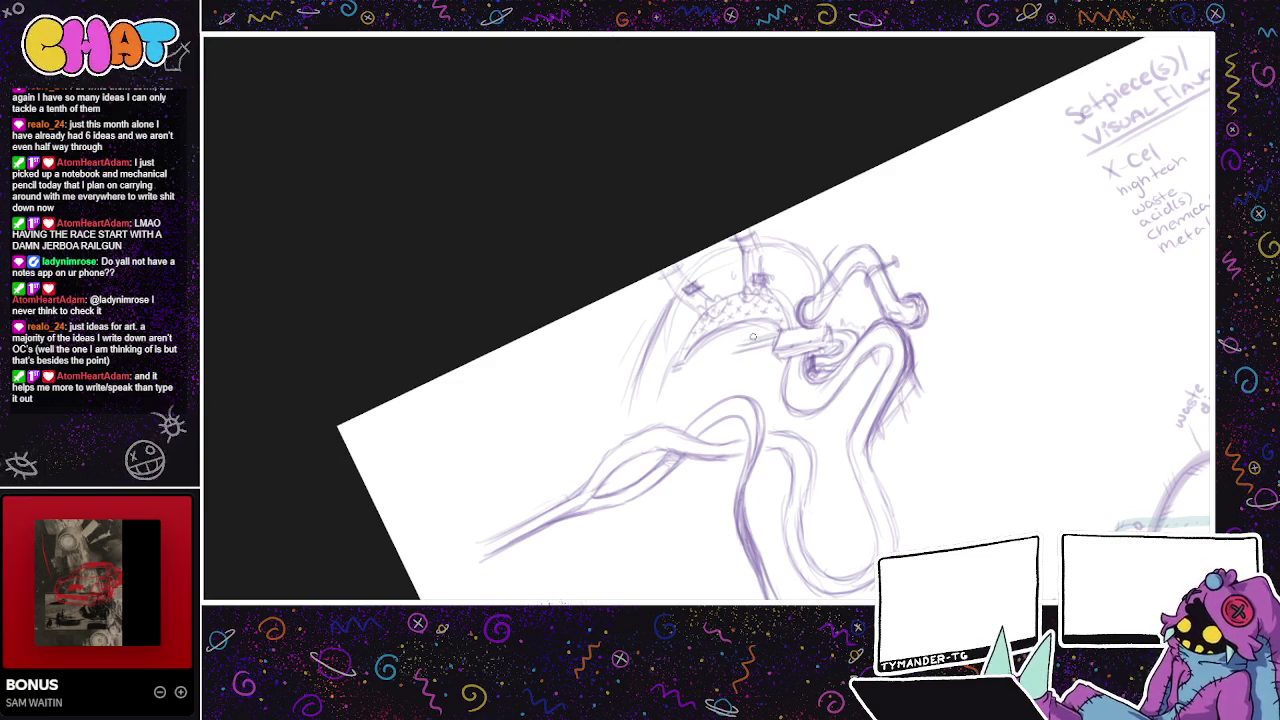
left_click_drag(776, 333, 731, 344)
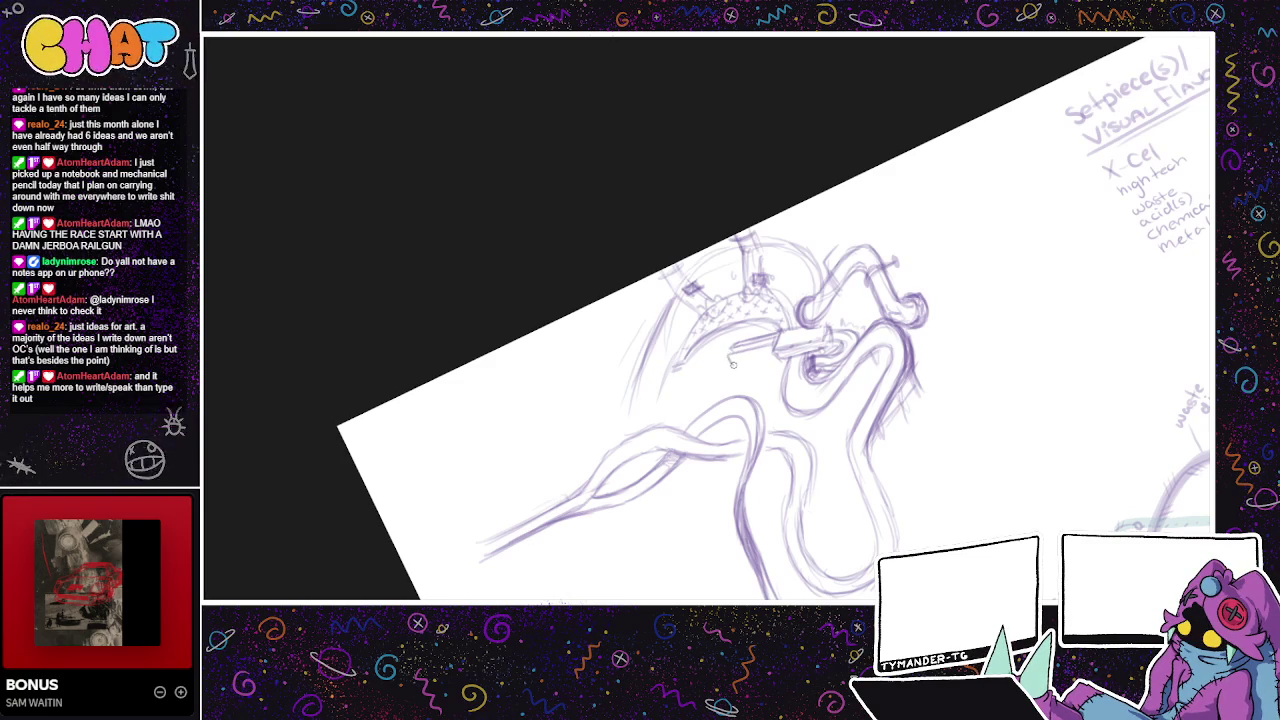
mouse_move(776, 354)
left_mouse_down()
mouse_move(728, 362)
mouse_move(742, 366)
left_mouse_up()
left_click_drag(830, 371, 750, 356)
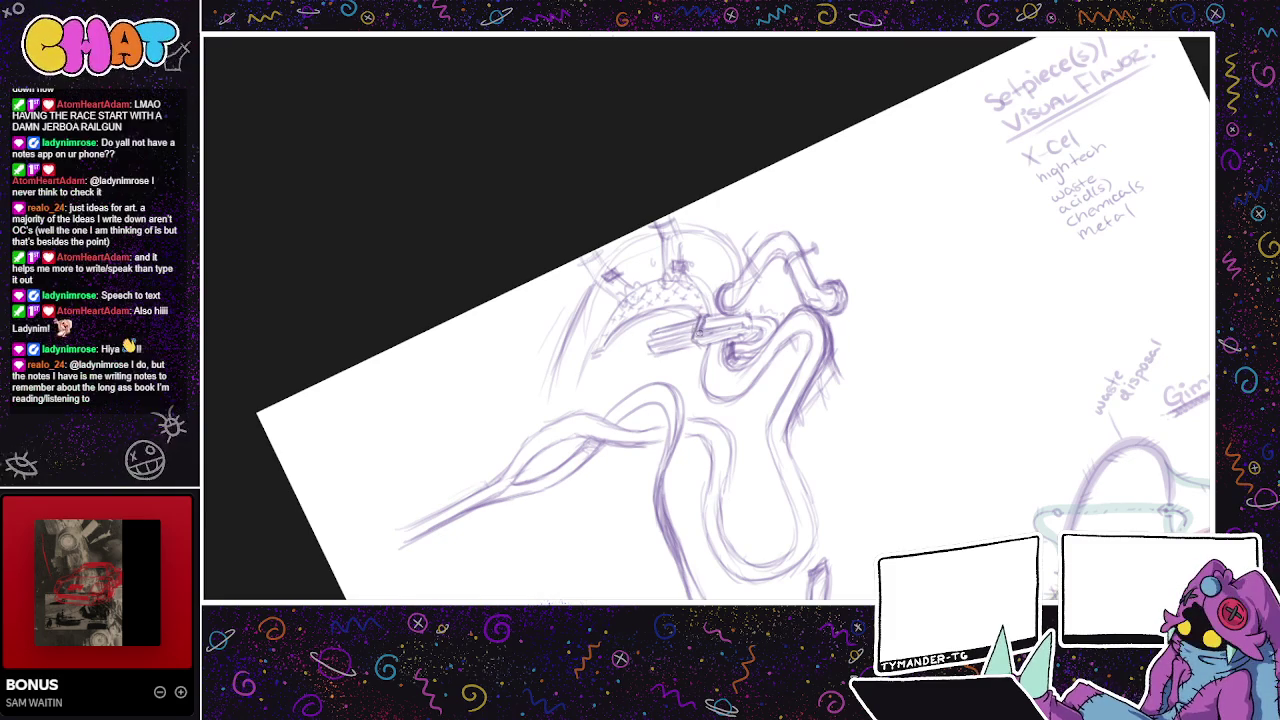
left_click_drag(765, 290, 810, 285)
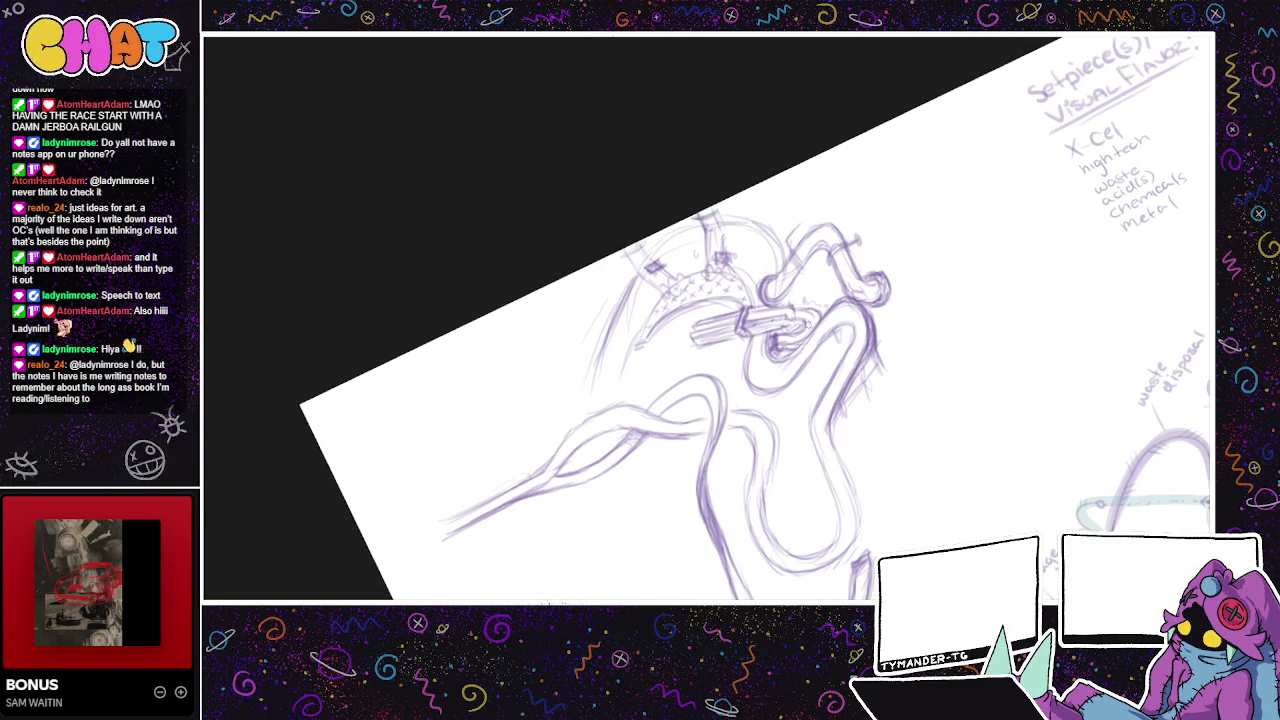
mouse_move(832, 354)
left_mouse_down()
mouse_move(902, 362)
mouse_move(825, 332)
left_mouse_up()
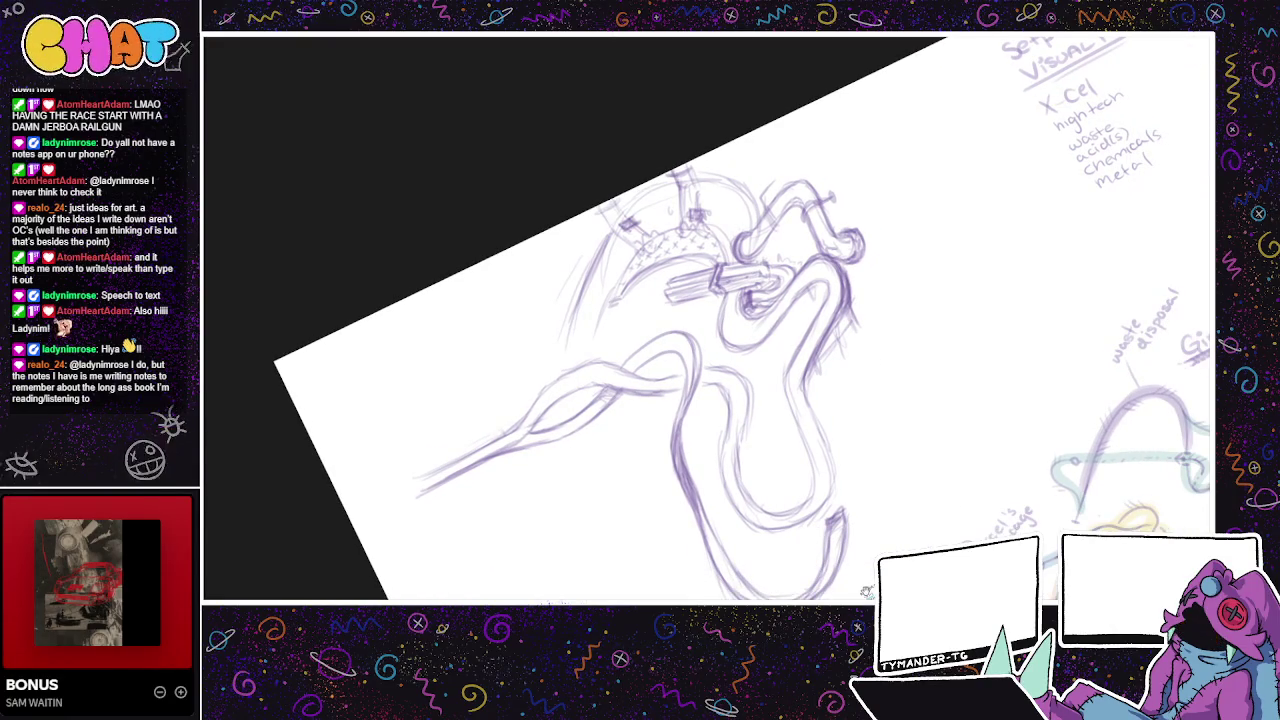
left_click_drag(1023, 499, 1079, 487)
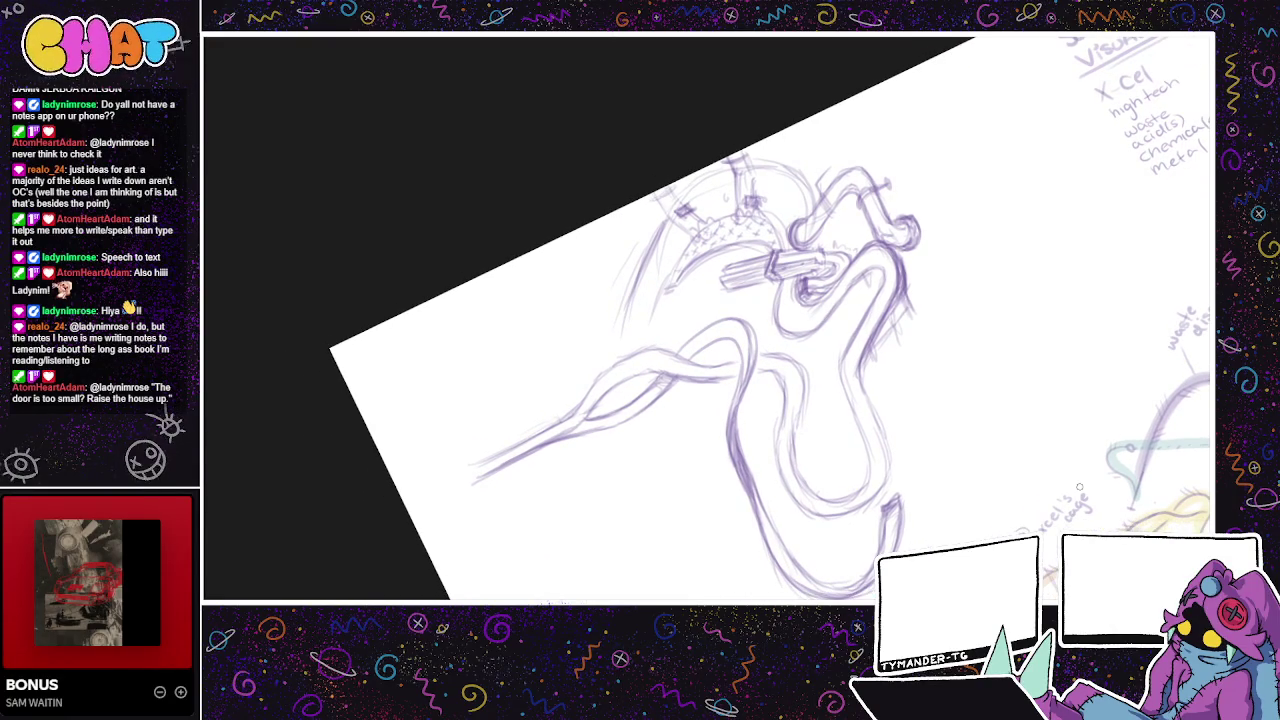
left_click_drag(1079, 487, 999, 497)
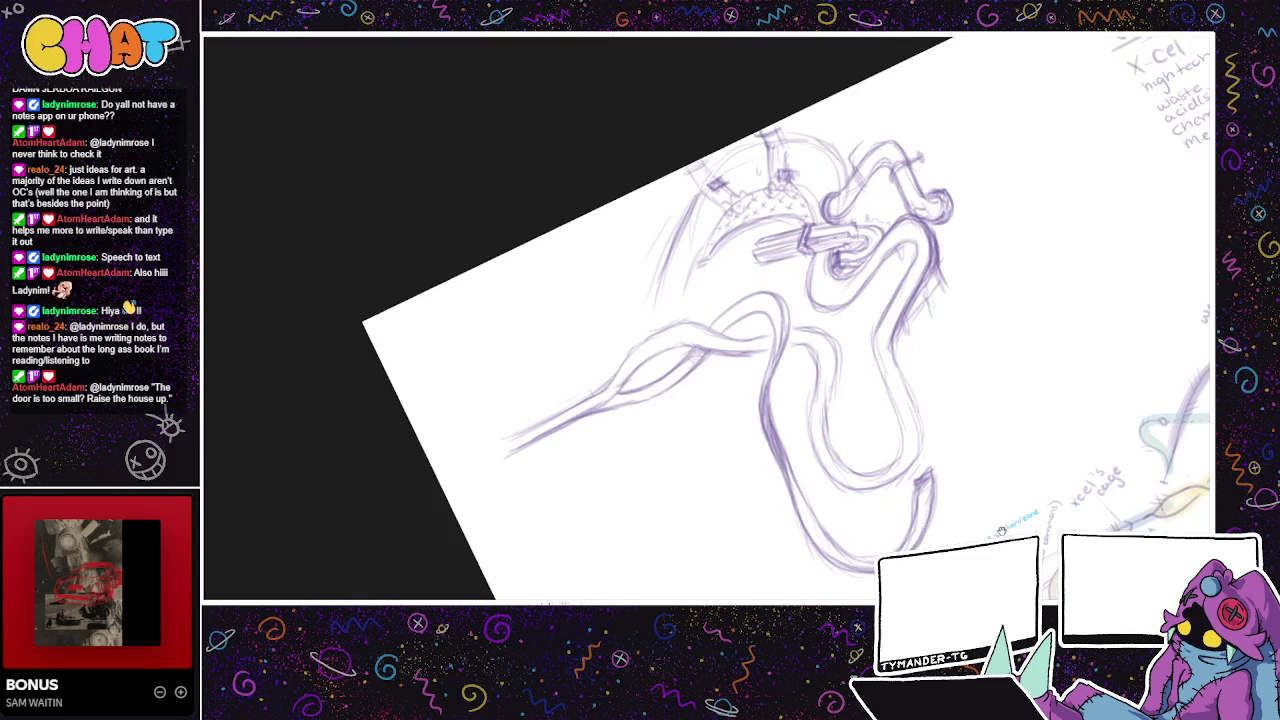
left_click_drag(892, 521, 898, 531)
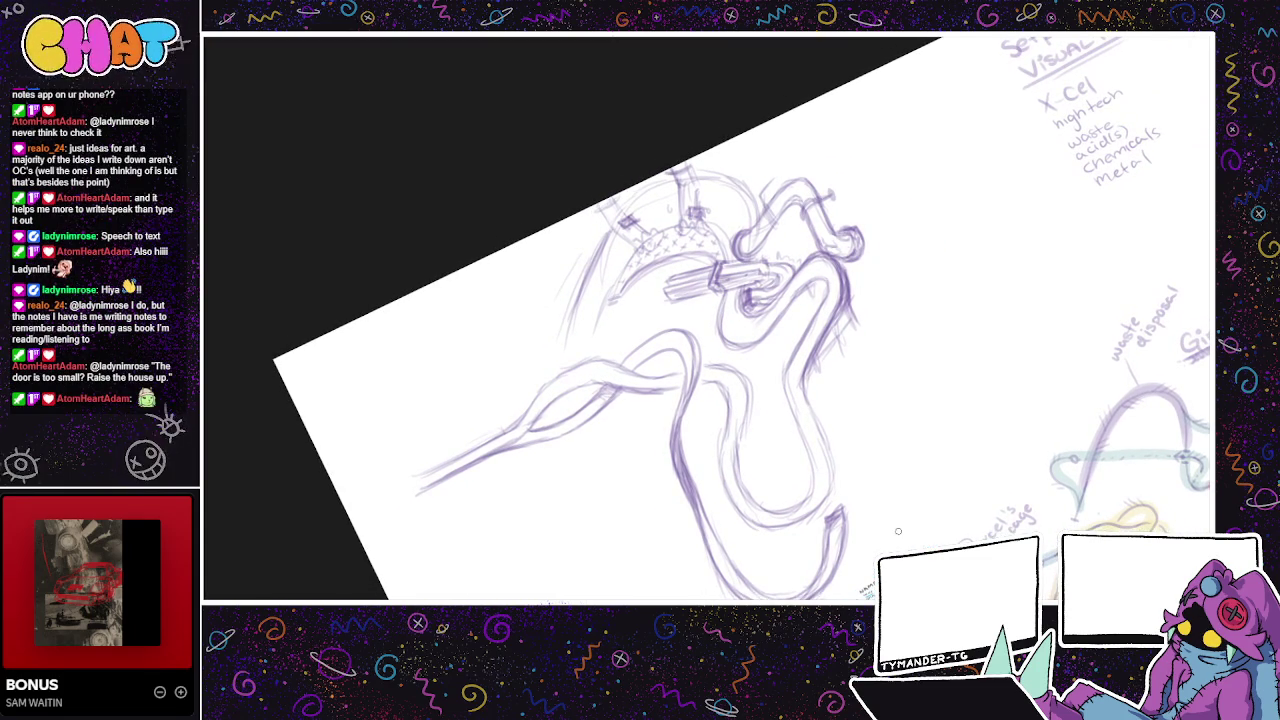
left_click_drag(898, 531, 936, 515)
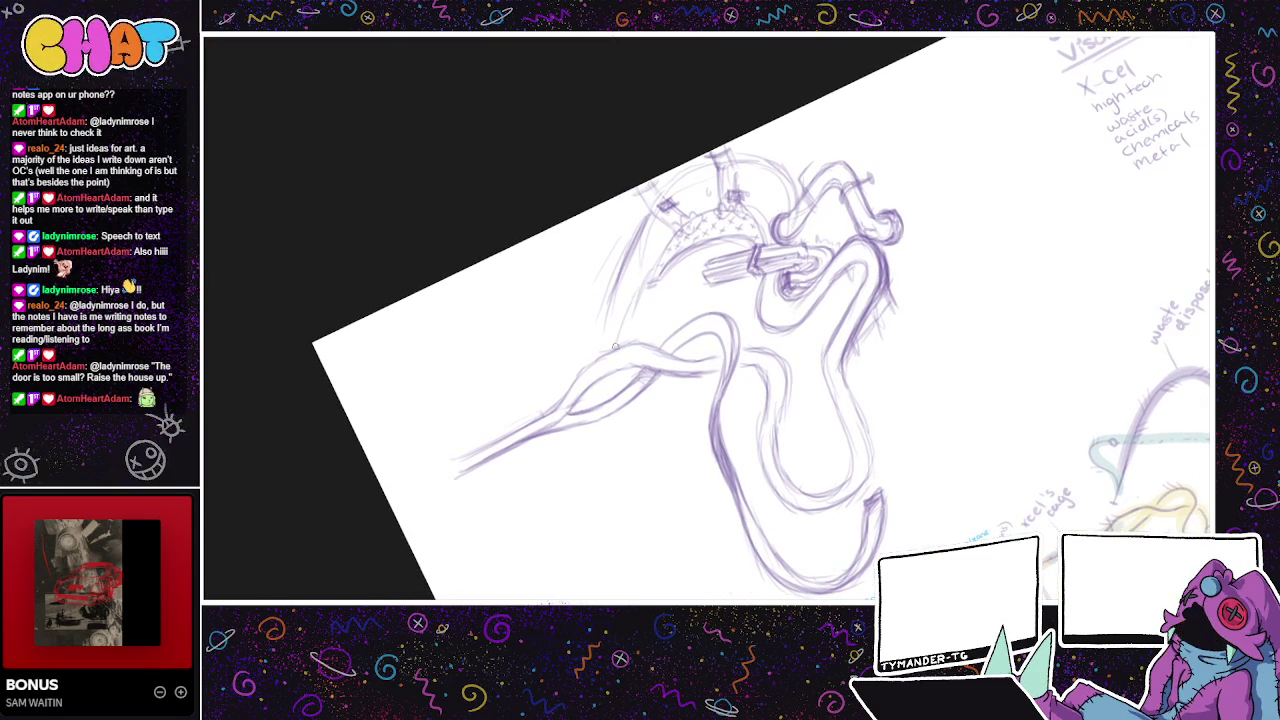
- Sketch structure under the domed setpiece and a faint guide line left of the track
left_click_drag(640, 236, 600, 345)
left_click_drag(608, 300, 596, 348)
left_click_drag(645, 278, 620, 350)
left_click_drag(676, 234, 630, 328)
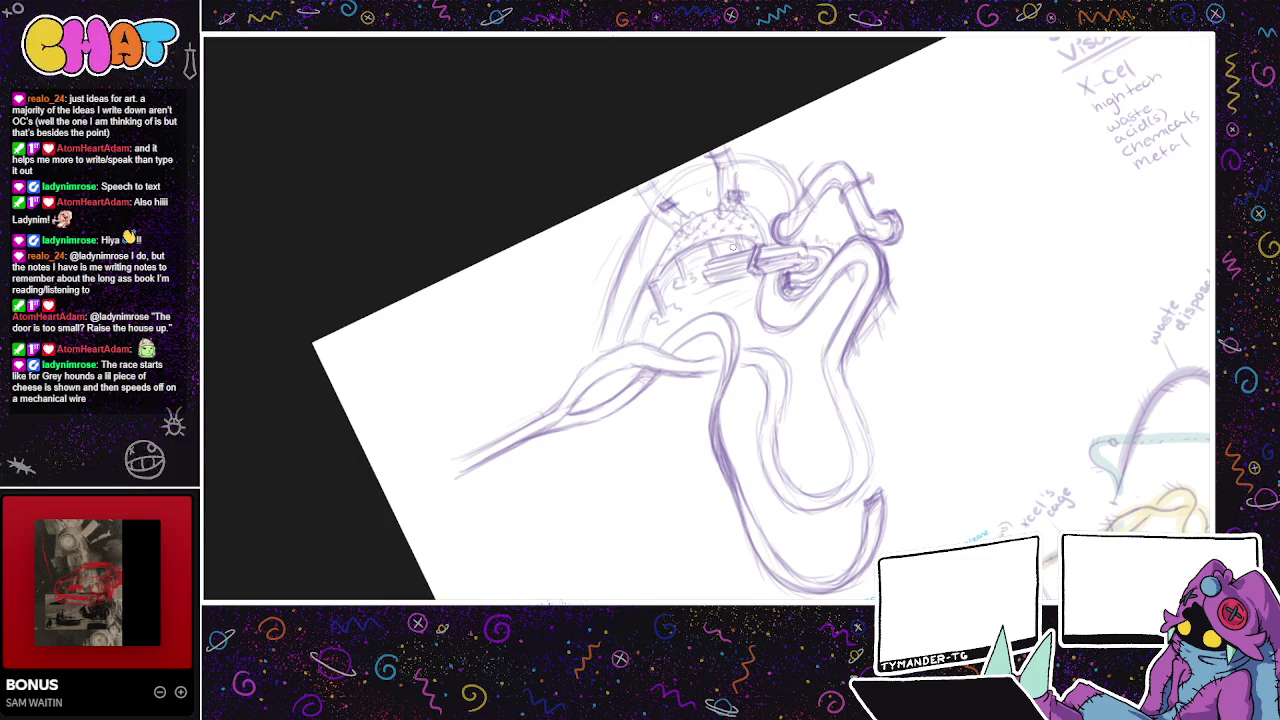
mouse_move(770, 332)
left_mouse_down()
mouse_move(709, 278)
mouse_move(653, 290)
left_mouse_up()
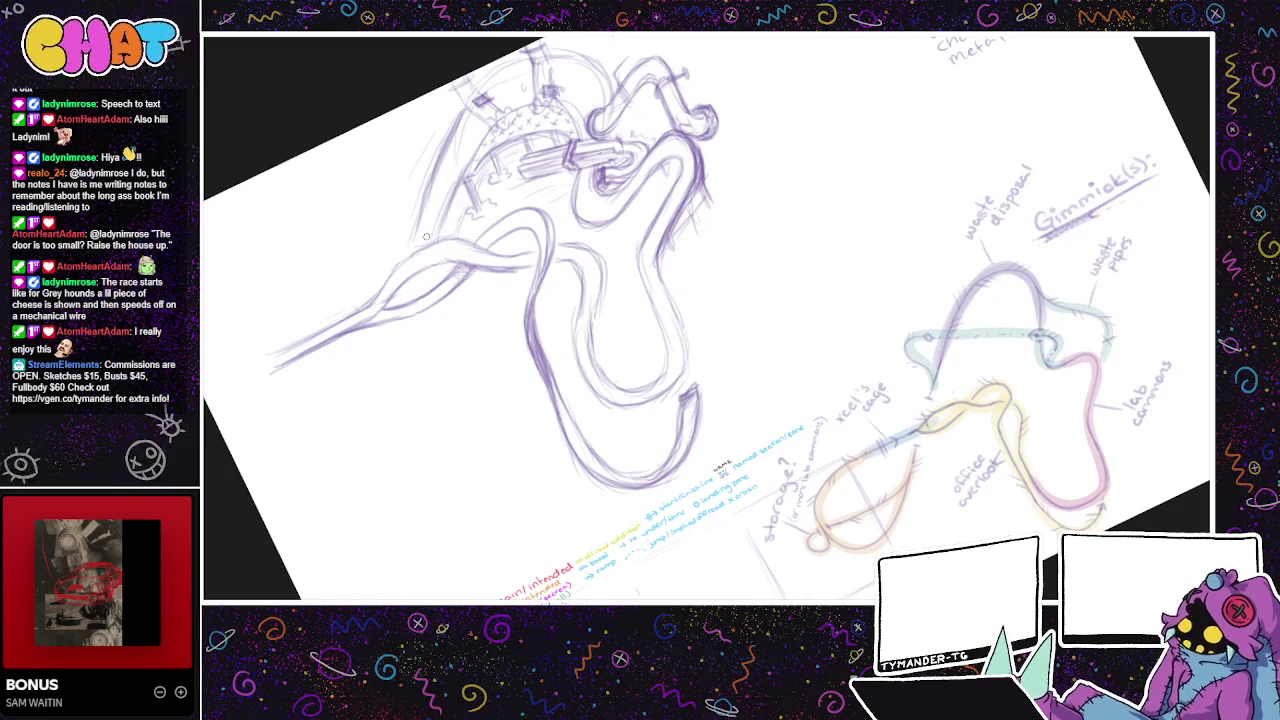
left_click_drag(376, 340, 343, 424)
- Extend and lengthen the faint diagonal guide strokes left of the purple track
mouse_move(796, 424)
left_mouse_down()
mouse_move(737, 470)
mouse_move(815, 447)
left_mouse_up()
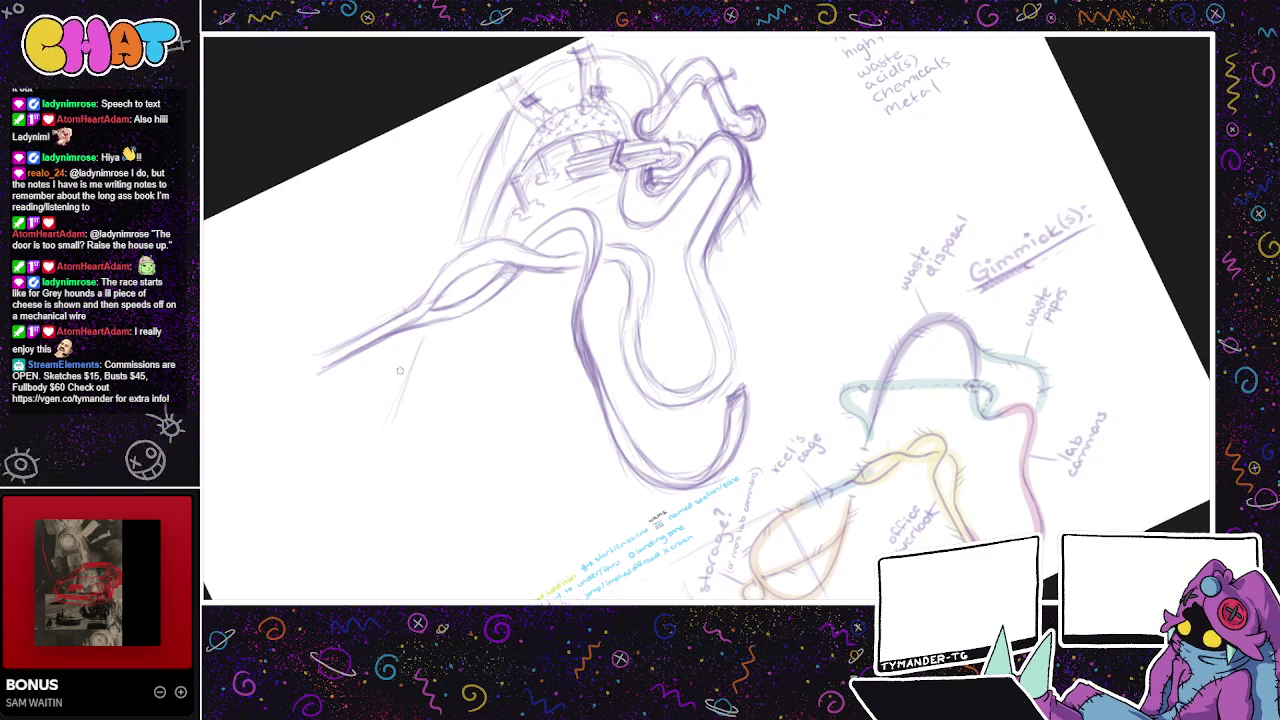
scroll(847, 427, "right", 2)
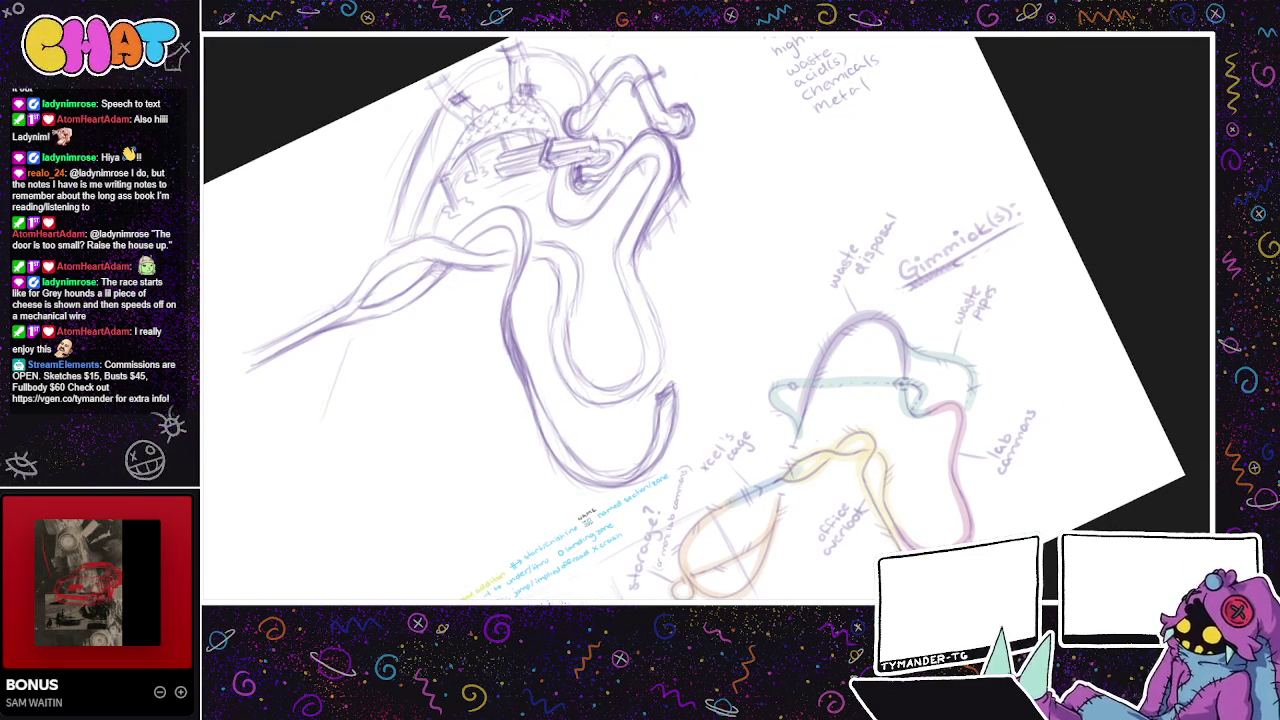
left_click_drag(455, 301, 345, 351)
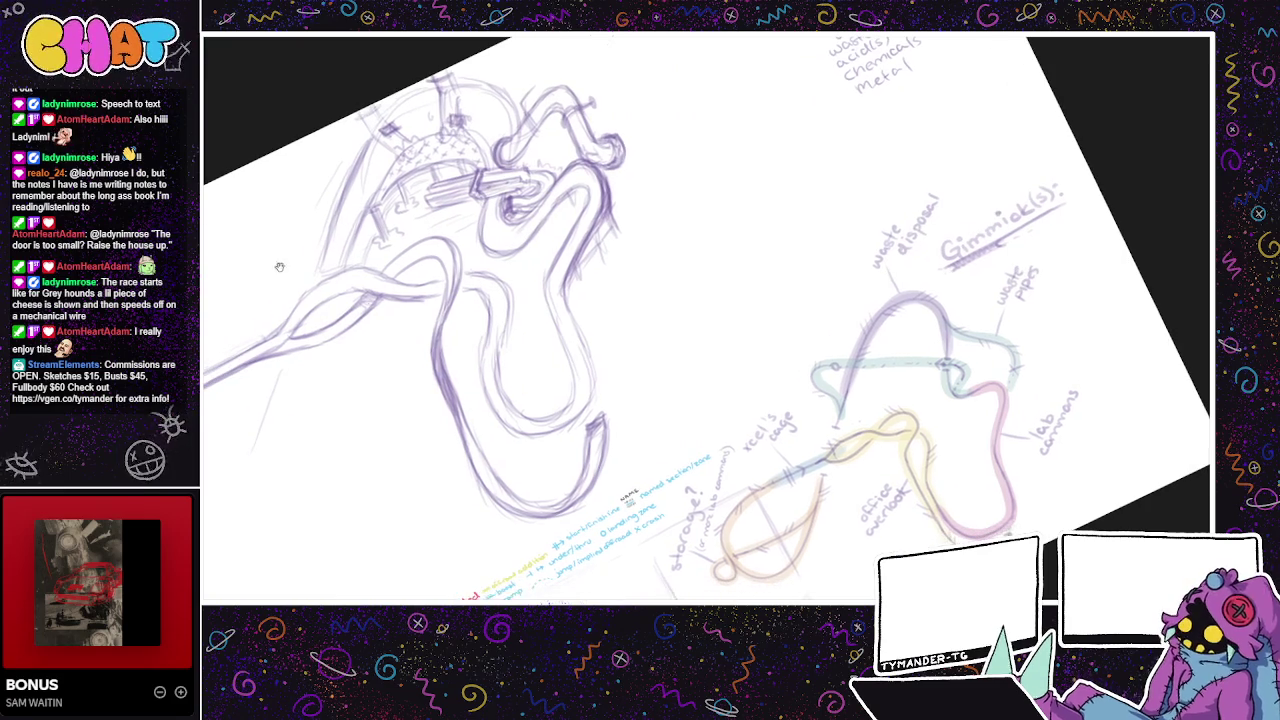
left_click_drag(717, 369, 828, 331)
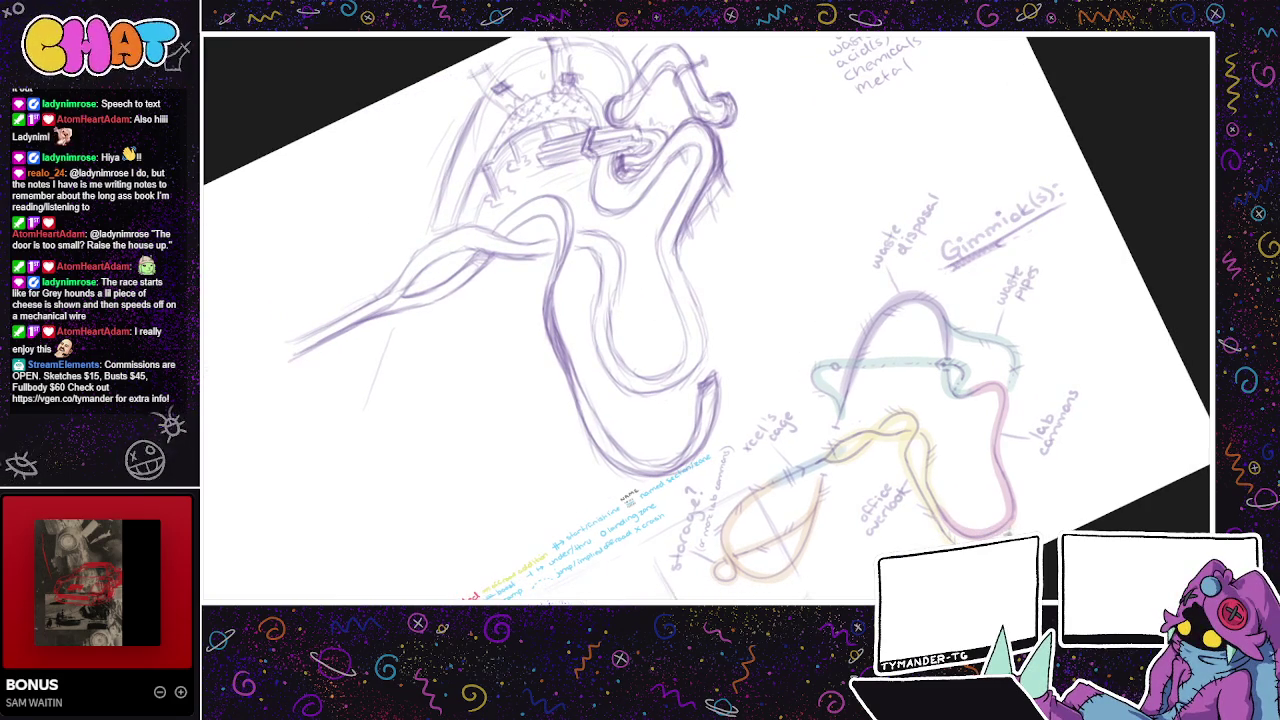
left_click_drag(400, 345, 355, 465)
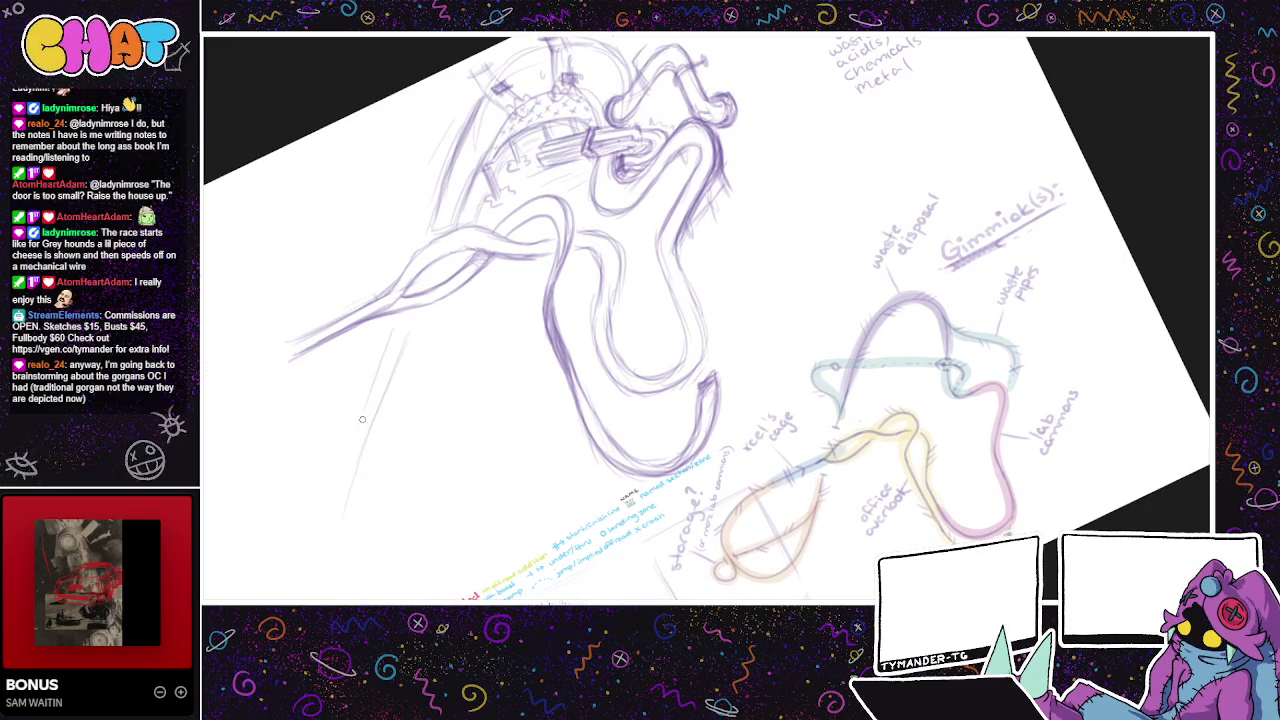
mouse_move(406, 335)
left_mouse_down()
mouse_move(356, 480)
mouse_move(365, 450)
mouse_move(340, 480)
left_mouse_up()
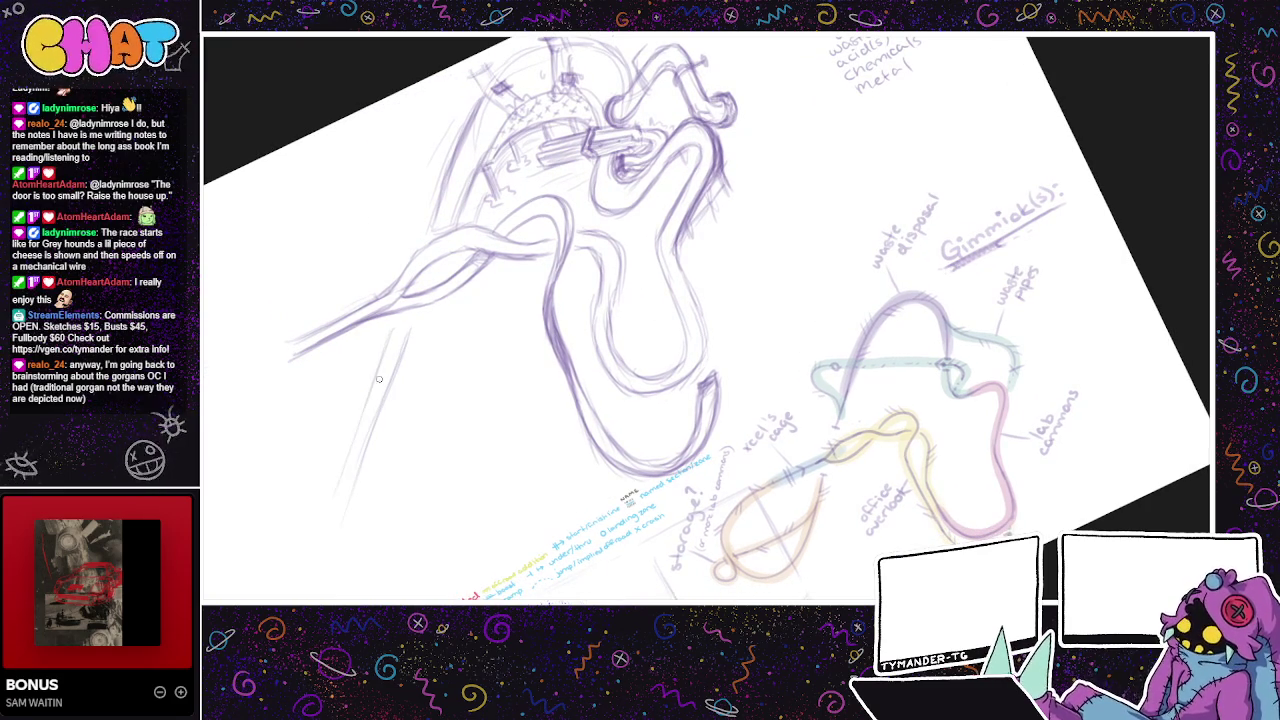
- Sketch faint curves for a lower-left loop and write 'chees' among the gimmick notes
left_click_drag(354, 563, 422, 518)
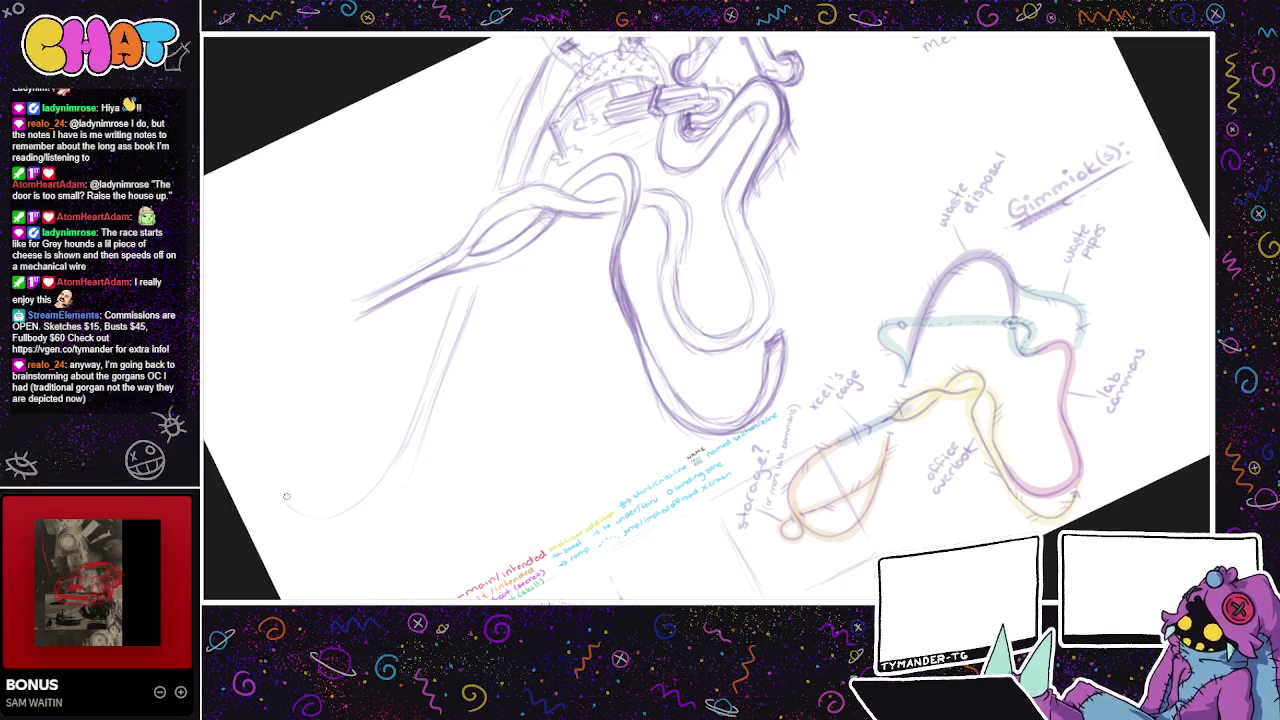
left_click_drag(385, 452, 268, 478)
left_click_drag(278, 360, 250, 405)
left_click_drag(819, 419, 524, 491)
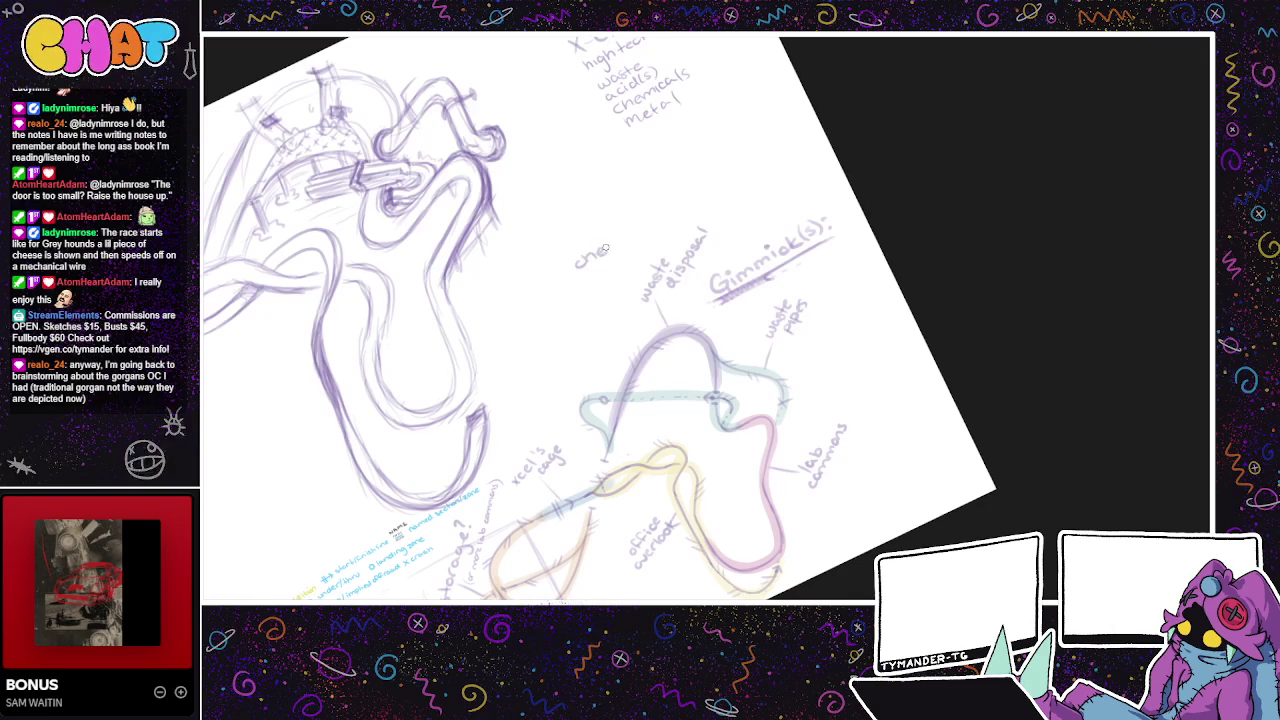
left_click_drag(624, 241, 615, 251)
- Add '(greyhand style)' after 'chees lure' in the note
left_click_drag(630, 258, 710, 216)
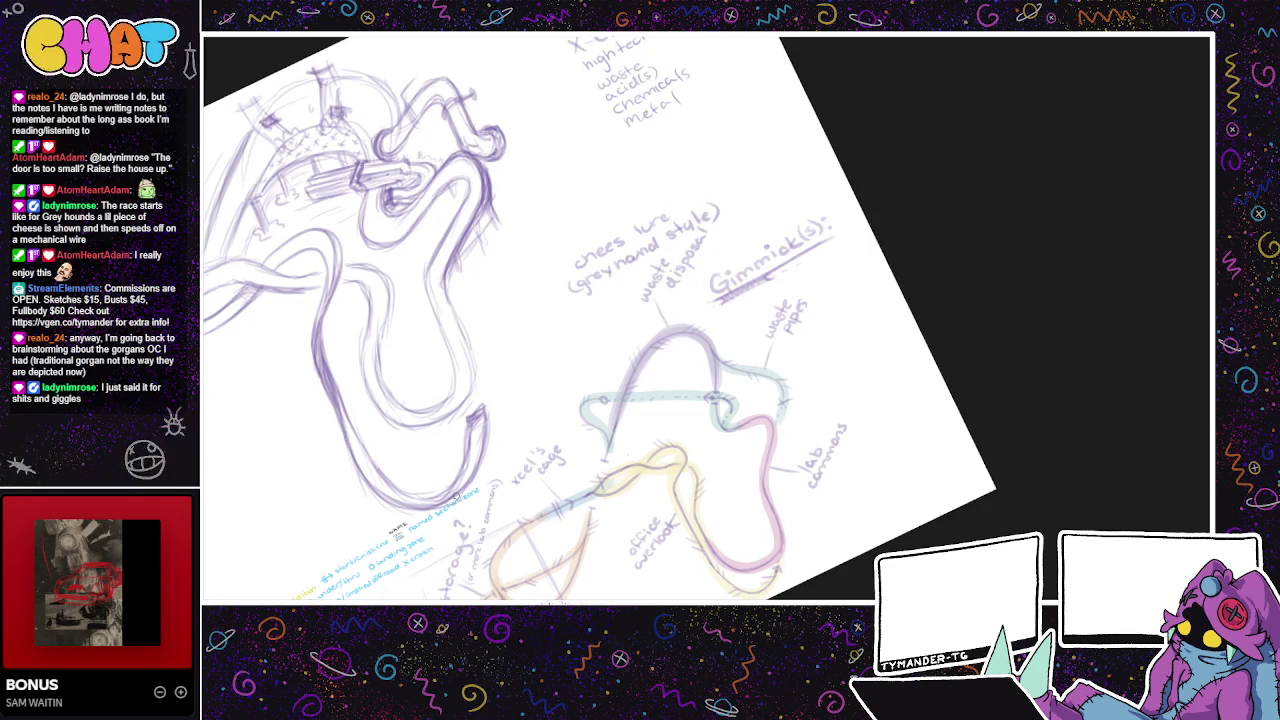
left_click_drag(454, 496, 602, 500)
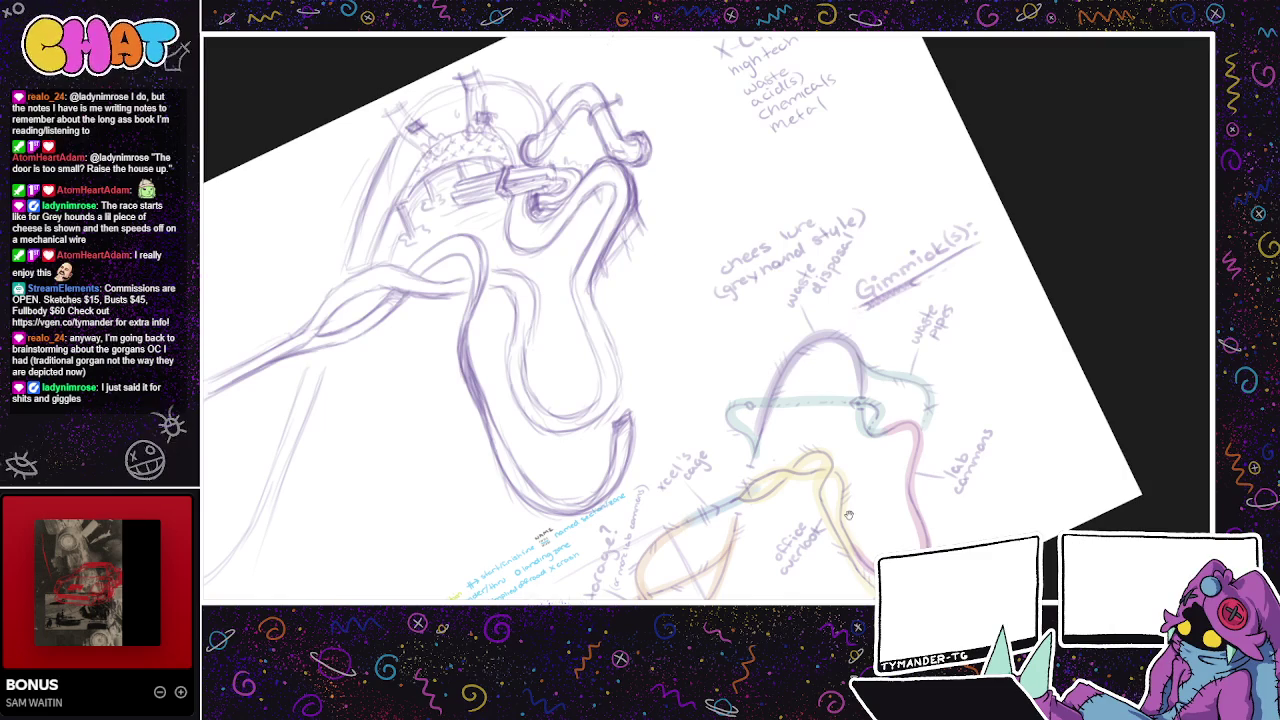
- Retrace the lower-left loop darker, extending it up to join the purple track
left_click_drag(848, 514, 948, 474)
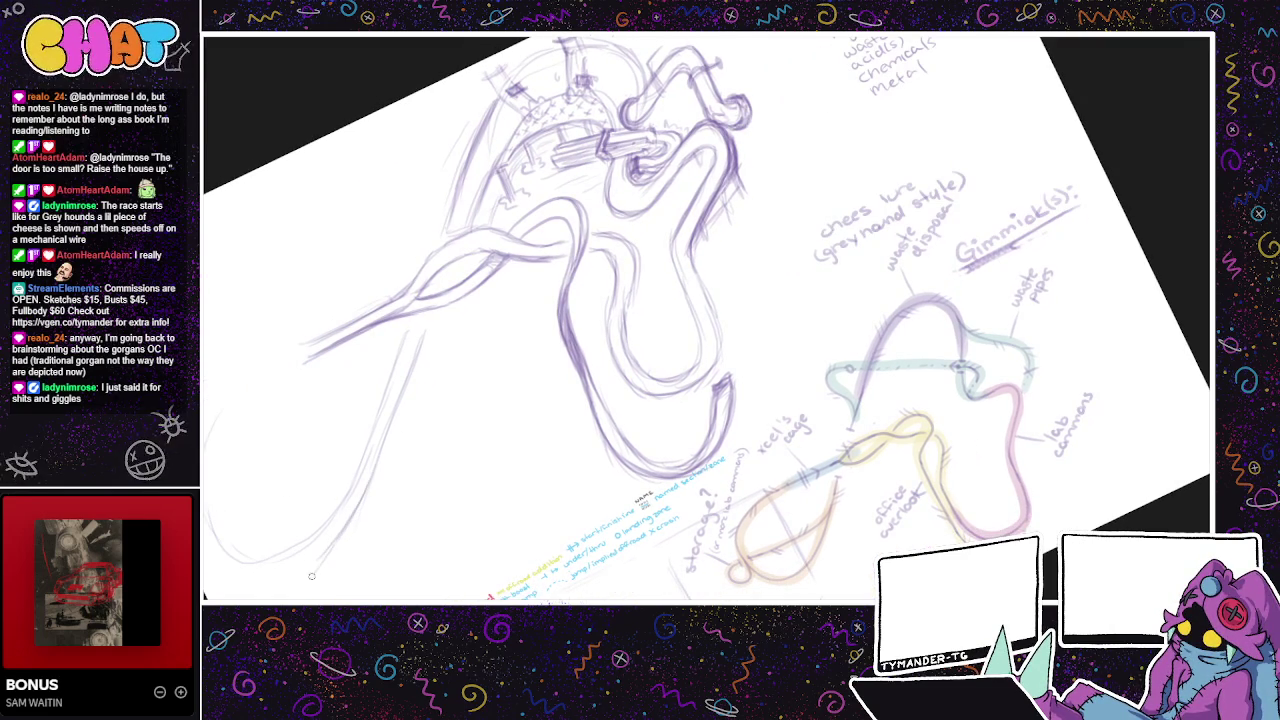
left_click_drag(326, 548, 244, 576)
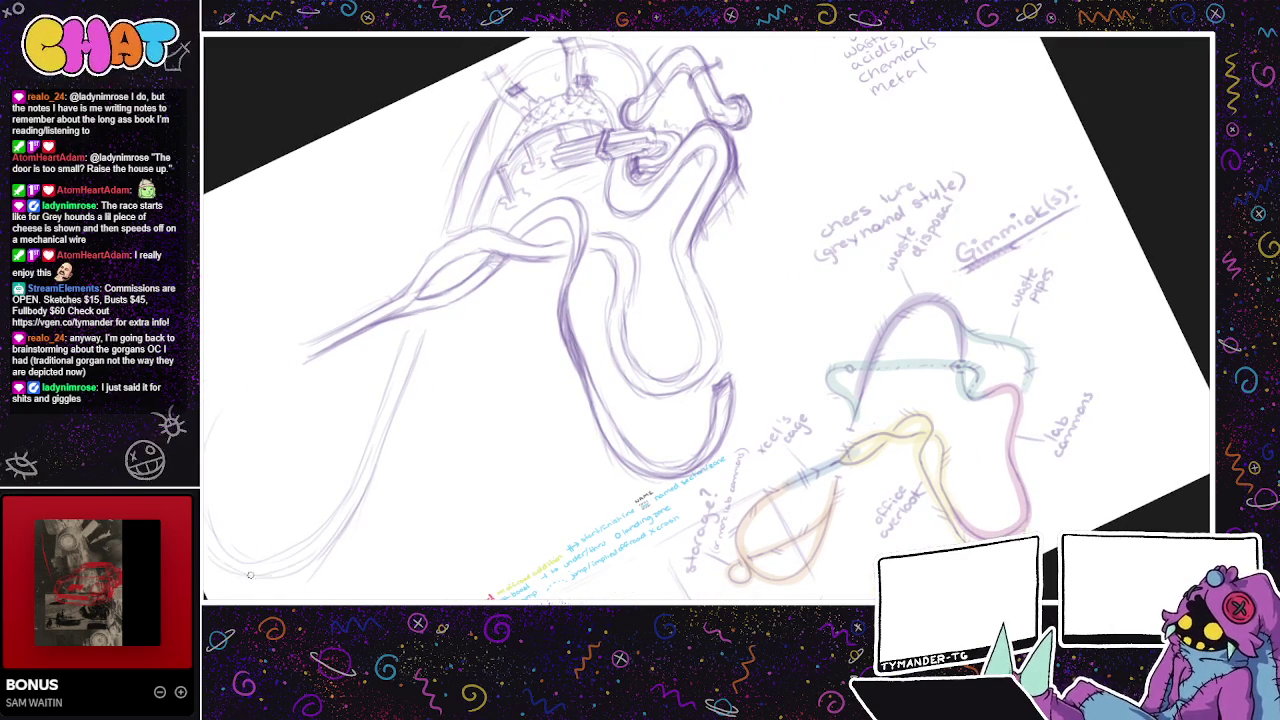
mouse_move(295, 491)
left_mouse_down()
mouse_move(260, 456)
mouse_move(330, 441)
left_mouse_up()
mouse_move(241, 465)
left_mouse_down()
mouse_move(259, 368)
mouse_move(246, 388)
left_mouse_up()
left_click_drag(250, 436, 220, 522)
mouse_move(240, 398)
left_mouse_down()
mouse_move(222, 496)
mouse_move(252, 340)
mouse_move(327, 301)
left_mouse_up()
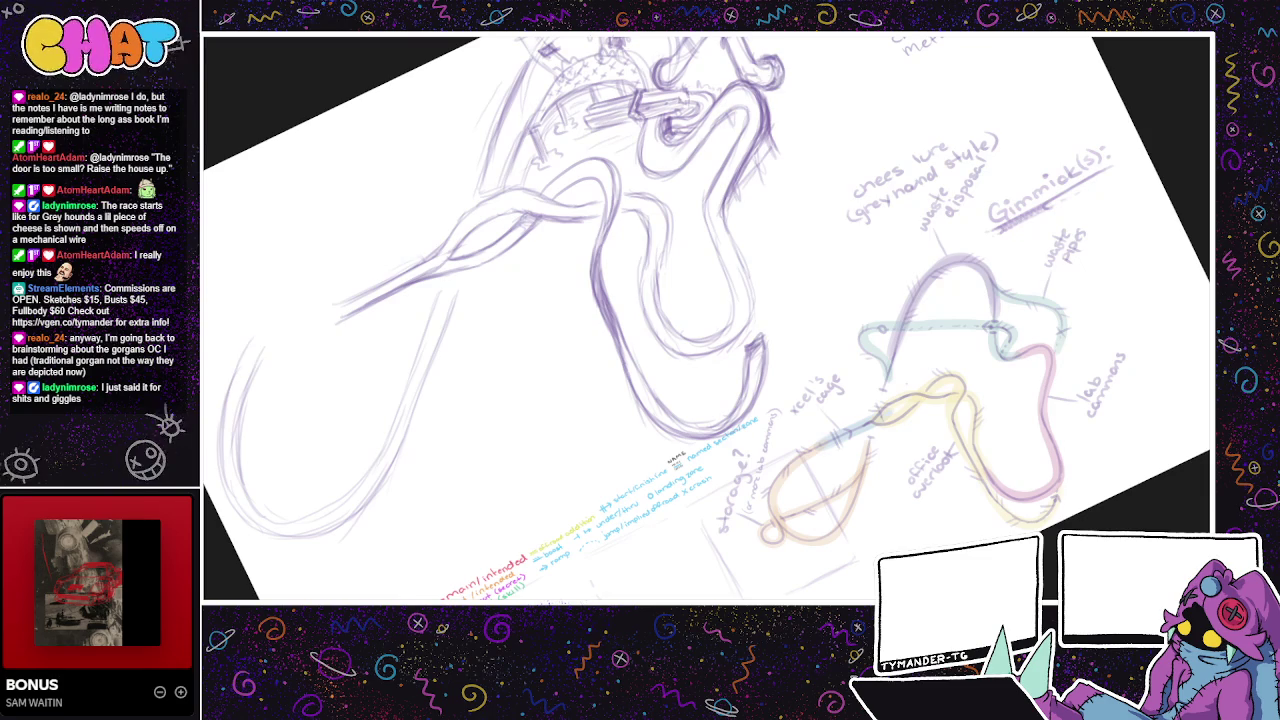
mouse_move(244, 352)
left_mouse_down()
mouse_move(280, 316)
mouse_move(360, 290)
mouse_move(262, 322)
mouse_move(244, 362)
mouse_move(341, 320)
mouse_move(262, 350)
mouse_move(260, 334)
mouse_move(326, 304)
mouse_move(260, 360)
left_mouse_up()
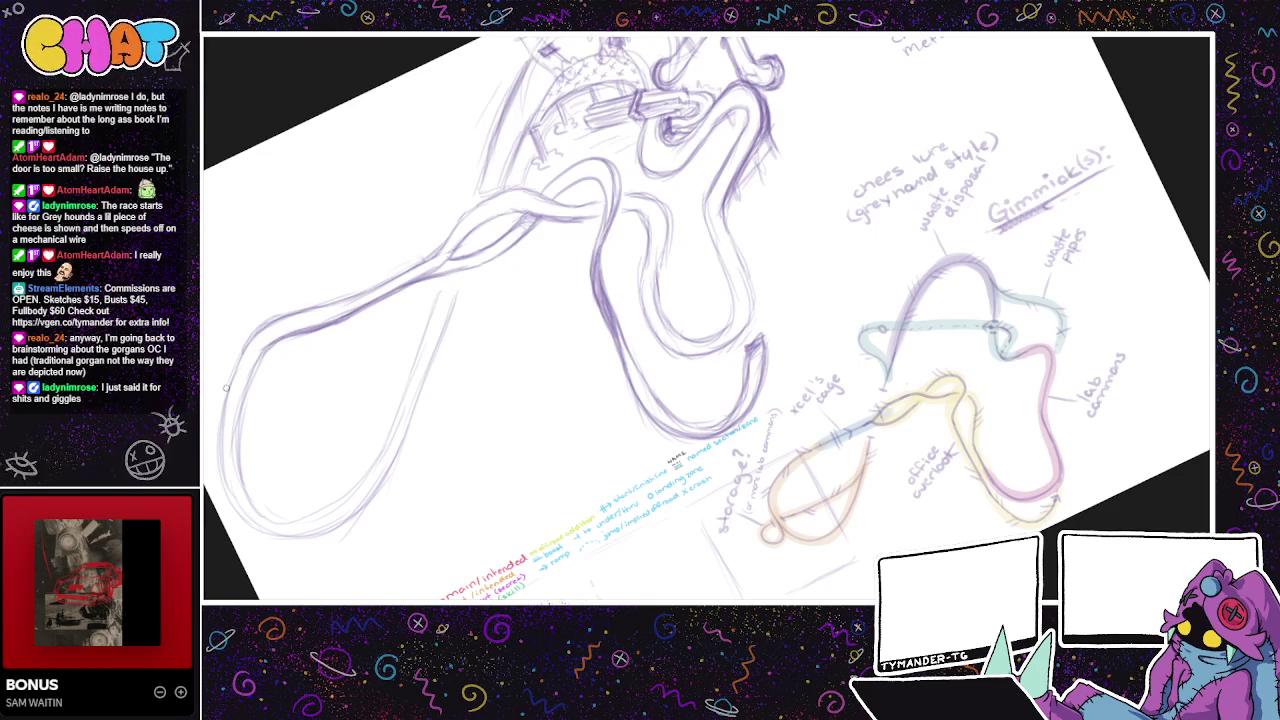
mouse_move(220, 451)
left_mouse_down()
mouse_move(232, 515)
mouse_move(272, 540)
mouse_move(360, 520)
mouse_move(390, 472)
left_mouse_up()
mouse_move(328, 532)
left_mouse_down()
mouse_move(388, 472)
mouse_move(286, 544)
mouse_move(320, 545)
mouse_move(324, 524)
mouse_move(308, 538)
left_mouse_up()
mouse_move(378, 484)
left_mouse_down()
mouse_move(302, 538)
mouse_move(398, 428)
left_mouse_up()
left_click_drag(374, 500, 414, 416)
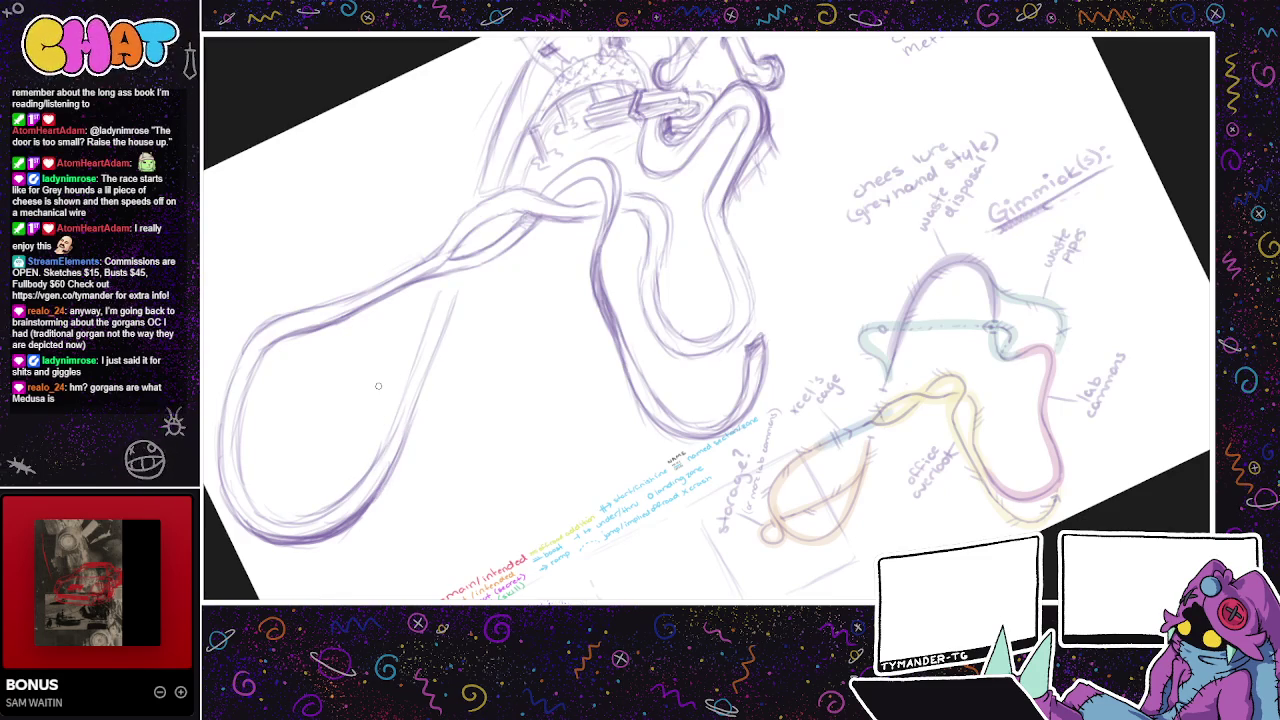
left_click_drag(837, 559, 653, 562)
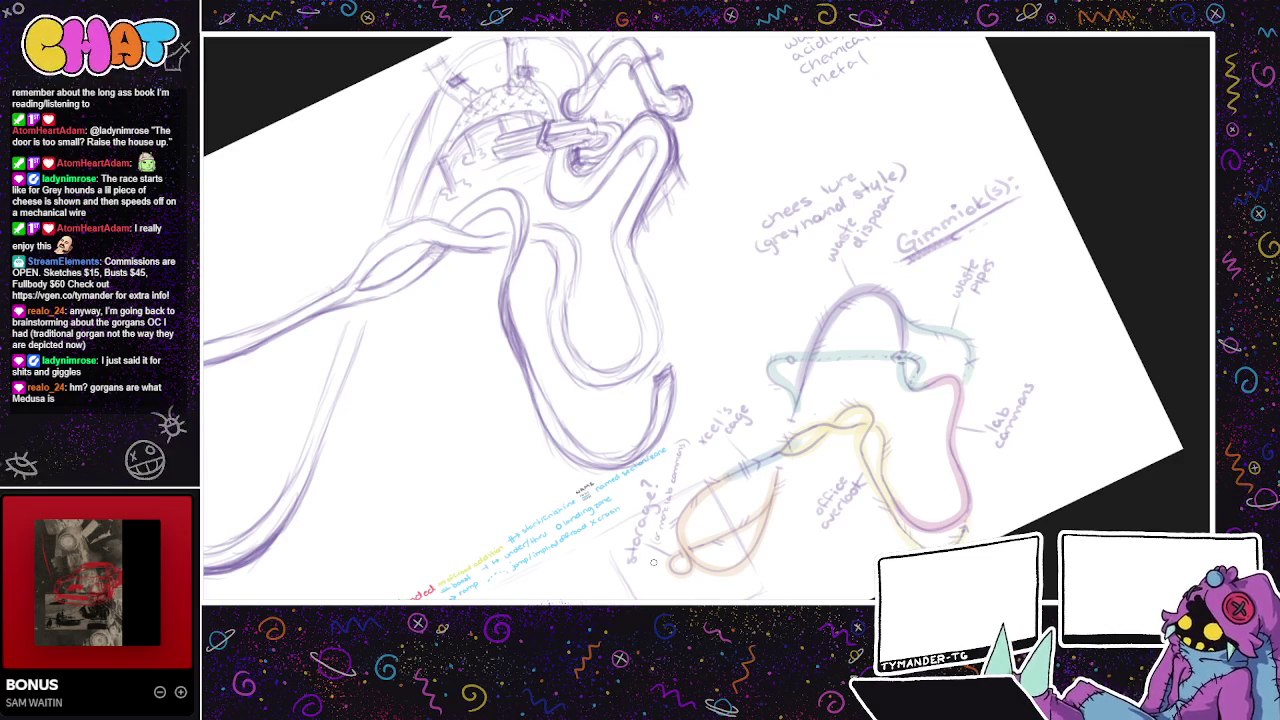
- Sketch pencil strokes along the inner edge of the purple track's left loop
left_click_drag(722, 411, 642, 424)
left_click_drag(791, 468, 840, 422)
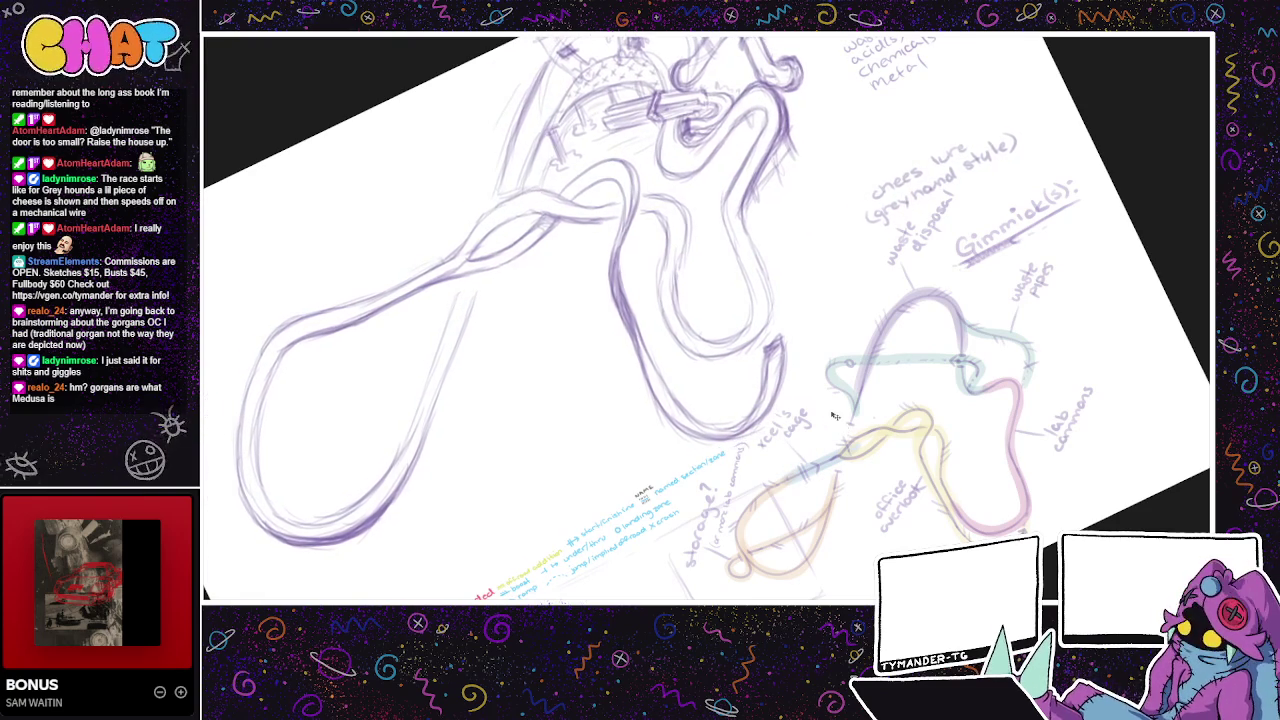
mouse_move(428, 388)
left_mouse_down()
mouse_move(392, 476)
mouse_move(400, 450)
left_mouse_up()
left_click_drag(460, 285, 420, 388)
mouse_move(398, 450)
left_mouse_down()
mouse_move(449, 325)
mouse_move(398, 454)
mouse_move(441, 437)
left_mouse_up()
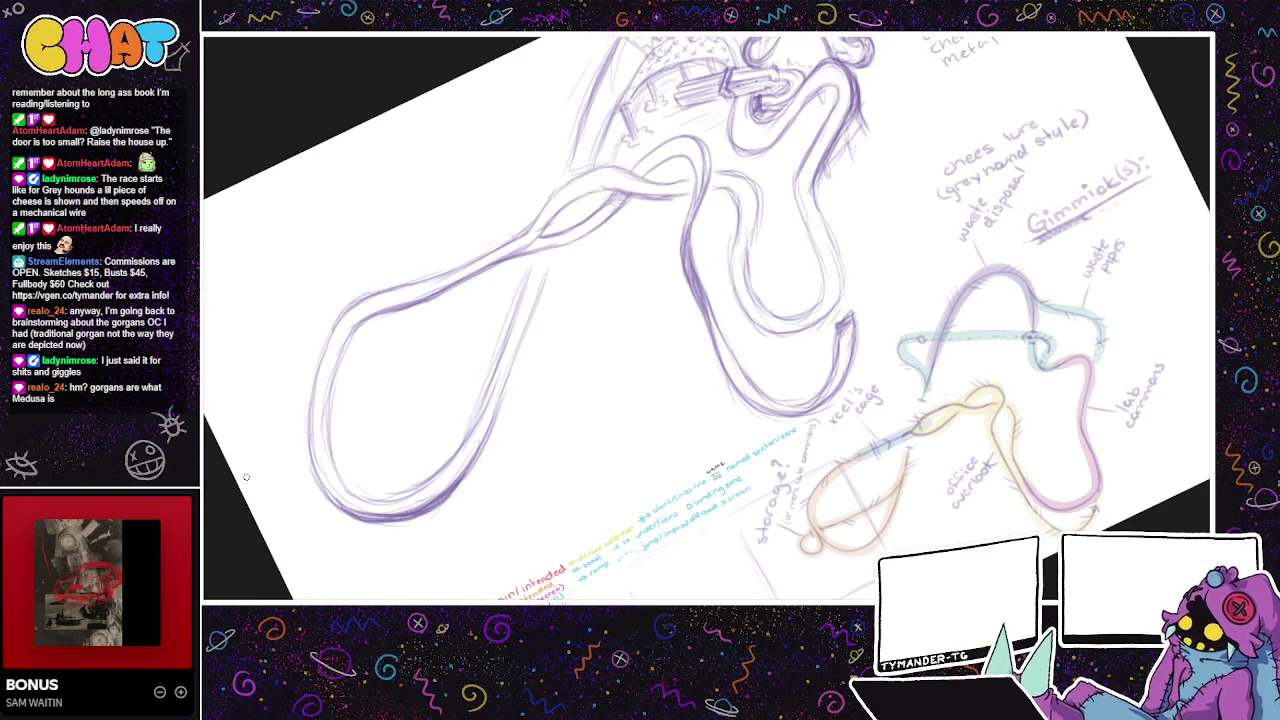
- Draw a small curve left of the loop and link it to the loop
left_click_drag(265, 410, 303, 466)
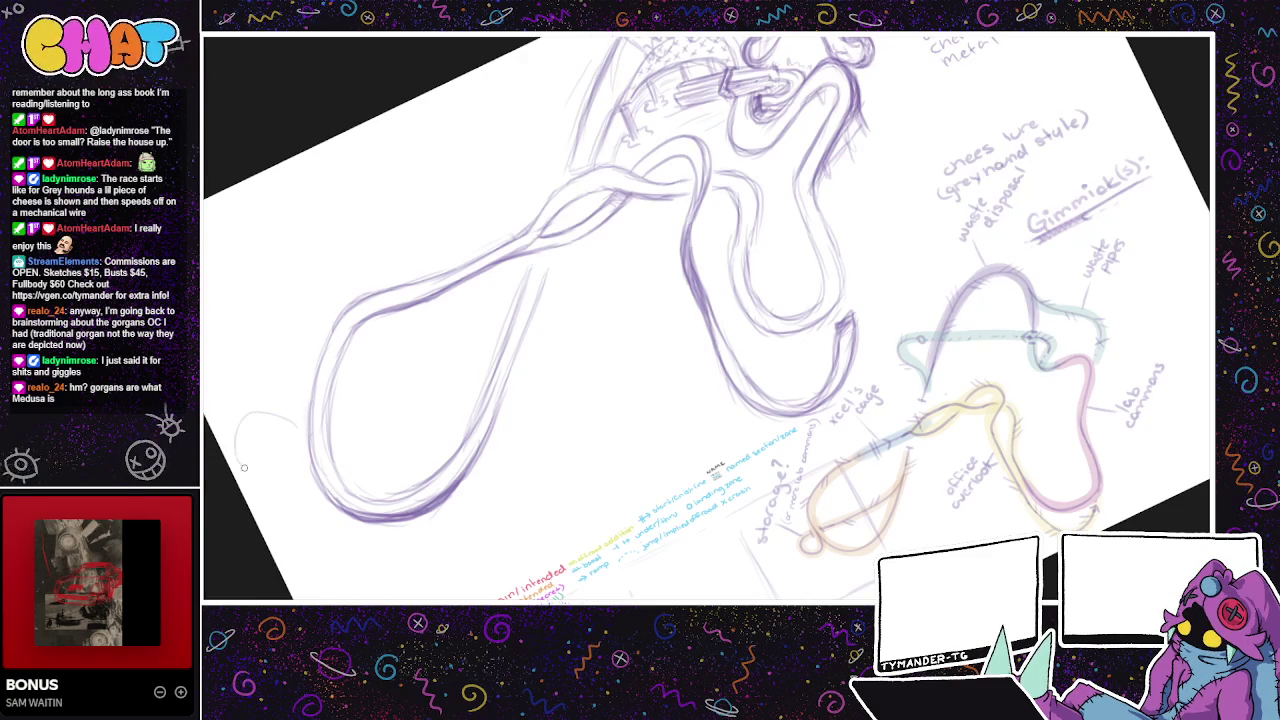
key("ctrl+z")
left_click_drag(290, 408, 287, 488)
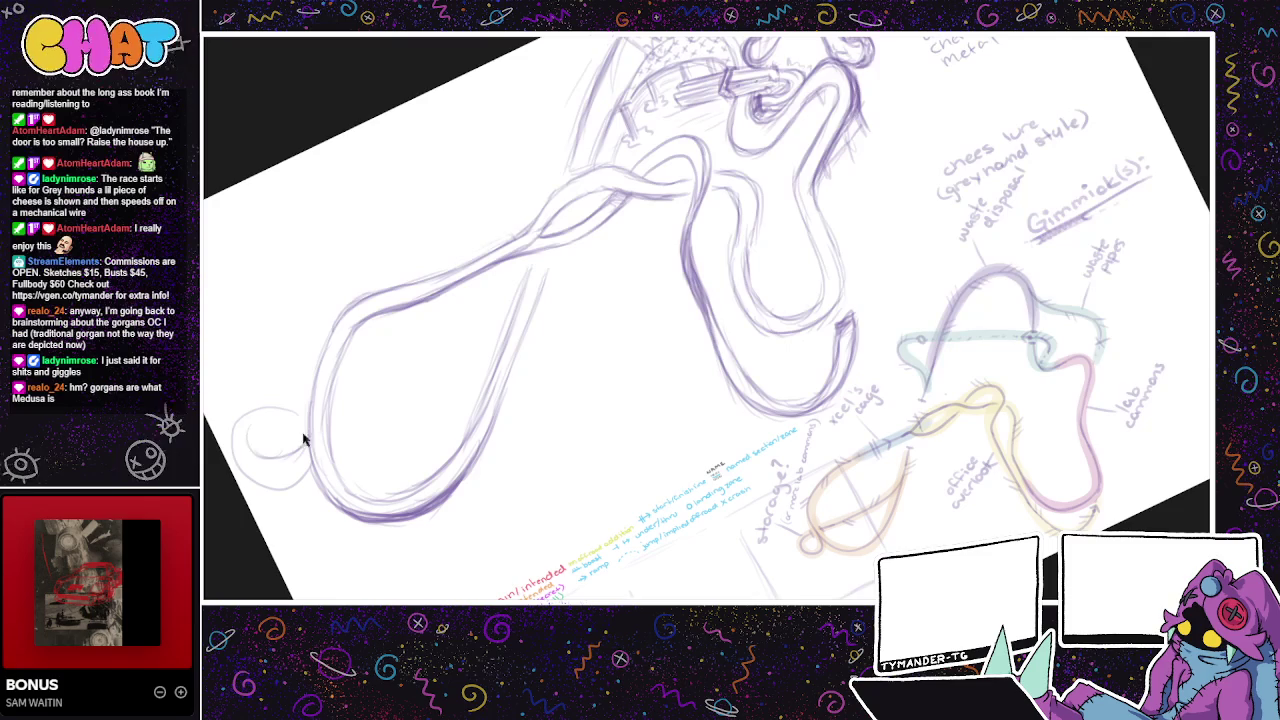
left_click_drag(296, 455, 266, 464)
mouse_move(249, 437)
left_mouse_down()
mouse_move(310, 434)
mouse_move(292, 452)
mouse_move(254, 434)
mouse_move(266, 464)
mouse_move(296, 446)
left_mouse_up()
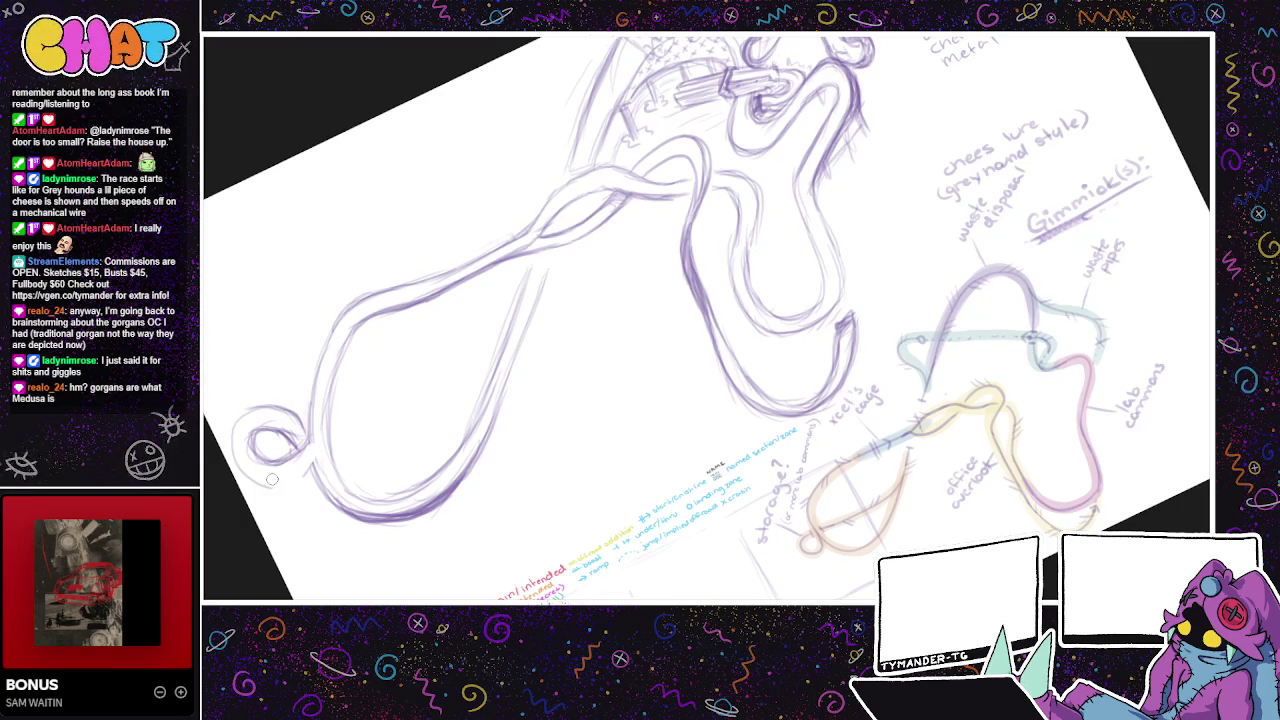
- Darken the small left loop's bottom, top, inner edge and right side
mouse_move(247, 436)
left_mouse_down()
mouse_move(282, 494)
mouse_move(312, 459)
left_mouse_up()
mouse_move(296, 414)
left_mouse_down()
mouse_move(234, 462)
mouse_move(240, 478)
left_mouse_up()
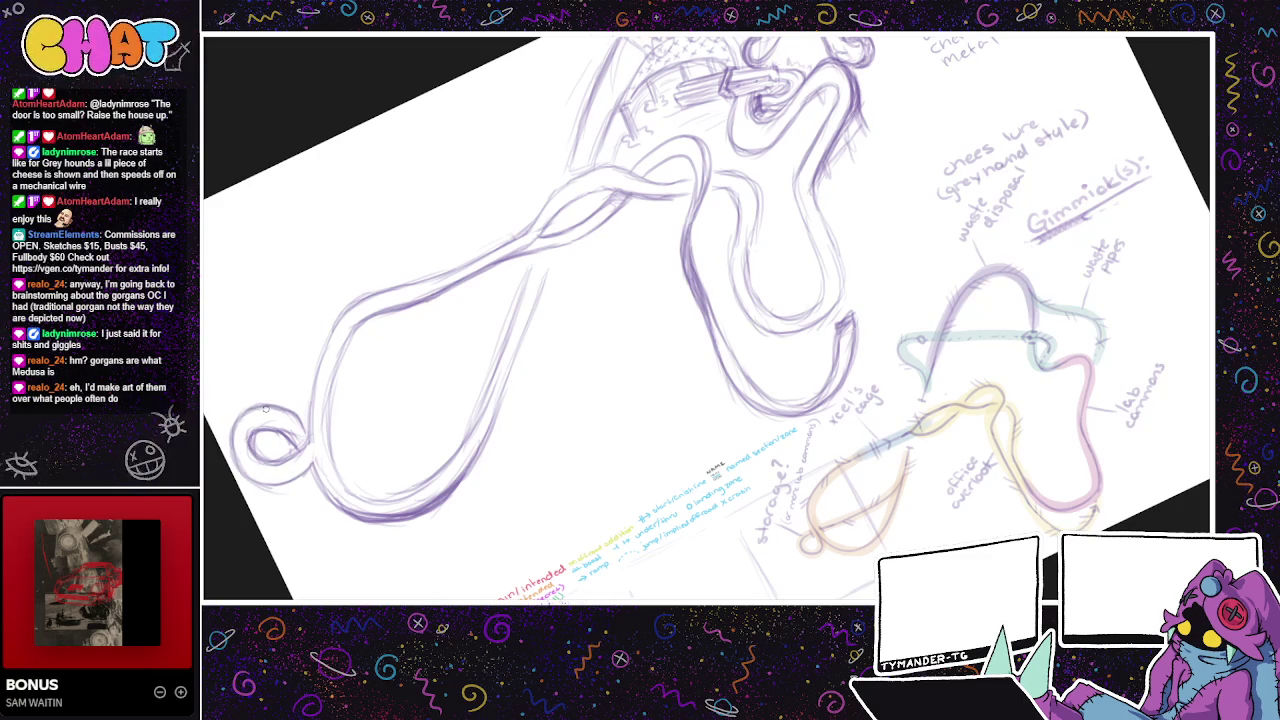
mouse_move(285, 432)
left_mouse_down()
mouse_move(250, 440)
mouse_move(316, 453)
left_mouse_up()
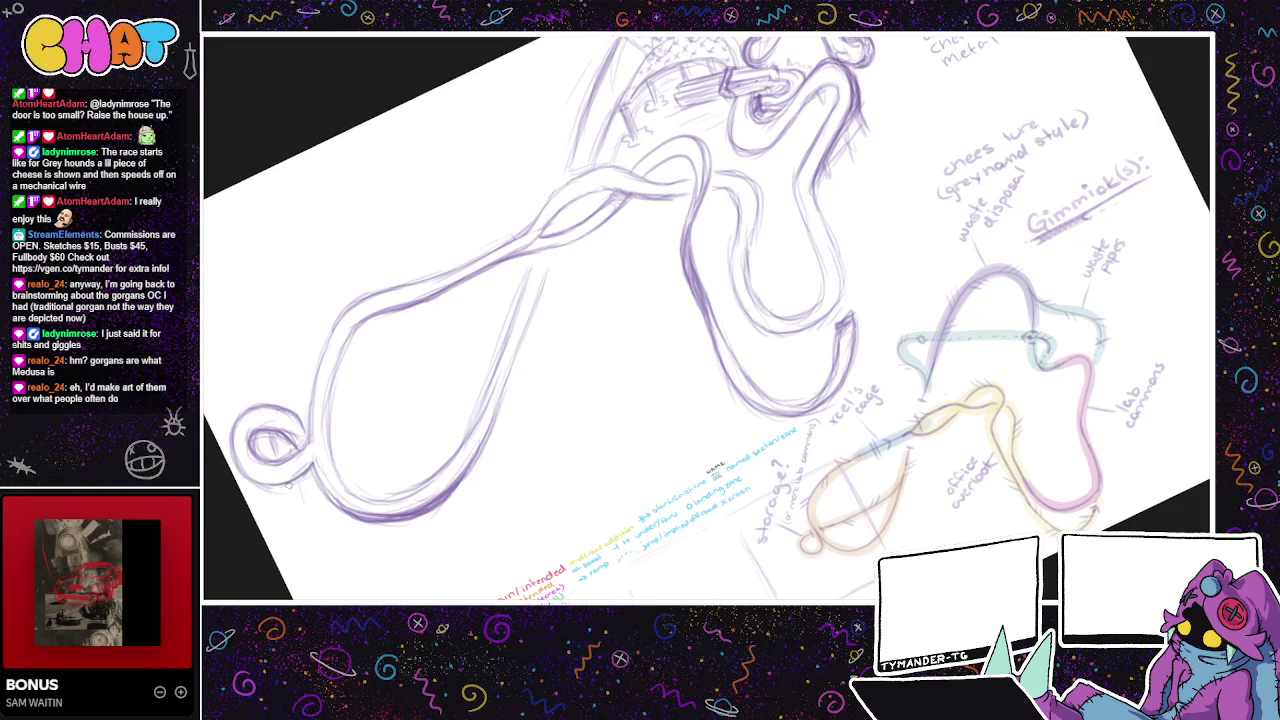
mouse_move(262, 460)
left_mouse_down()
mouse_move(312, 430)
mouse_move(309, 419)
left_mouse_up()
- Draw light diagonal lane strokes across the inside of the large left loop
left_click_drag(350, 445, 440, 408)
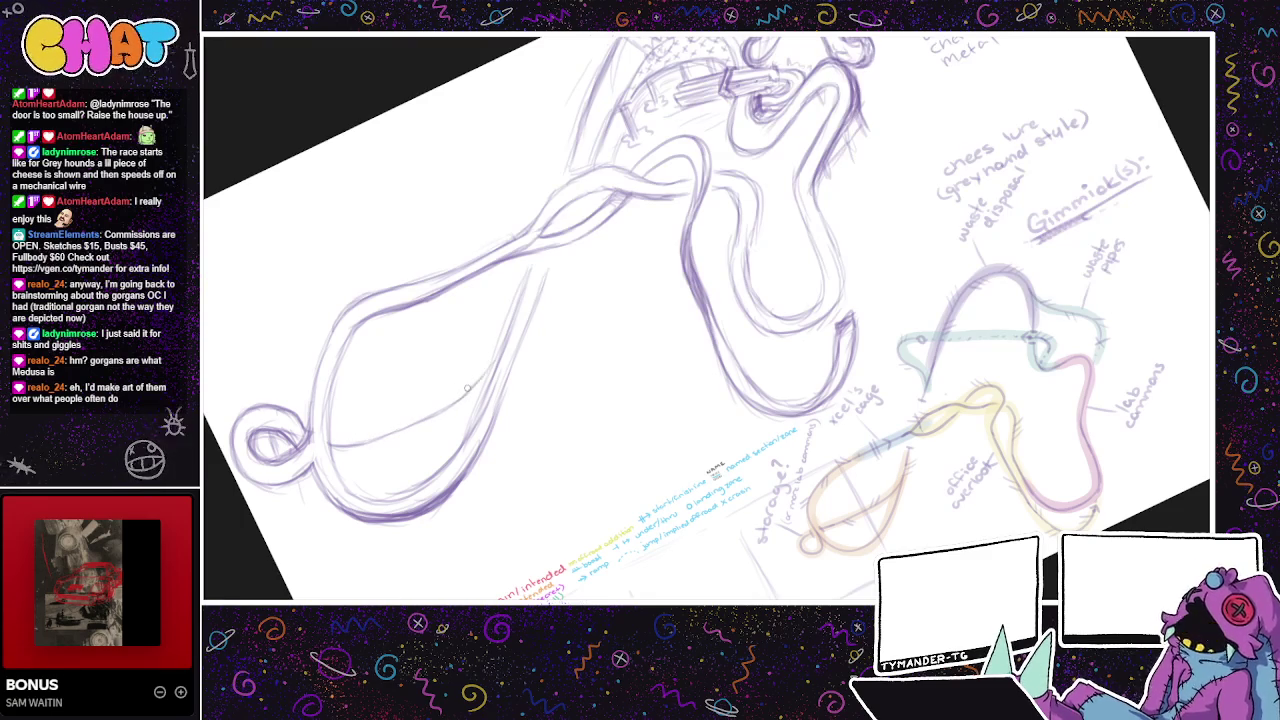
left_click_drag(334, 460, 465, 414)
mouse_move(402, 444)
left_mouse_down()
mouse_move(484, 396)
mouse_move(488, 377)
mouse_move(378, 456)
mouse_move(470, 409)
left_mouse_up()
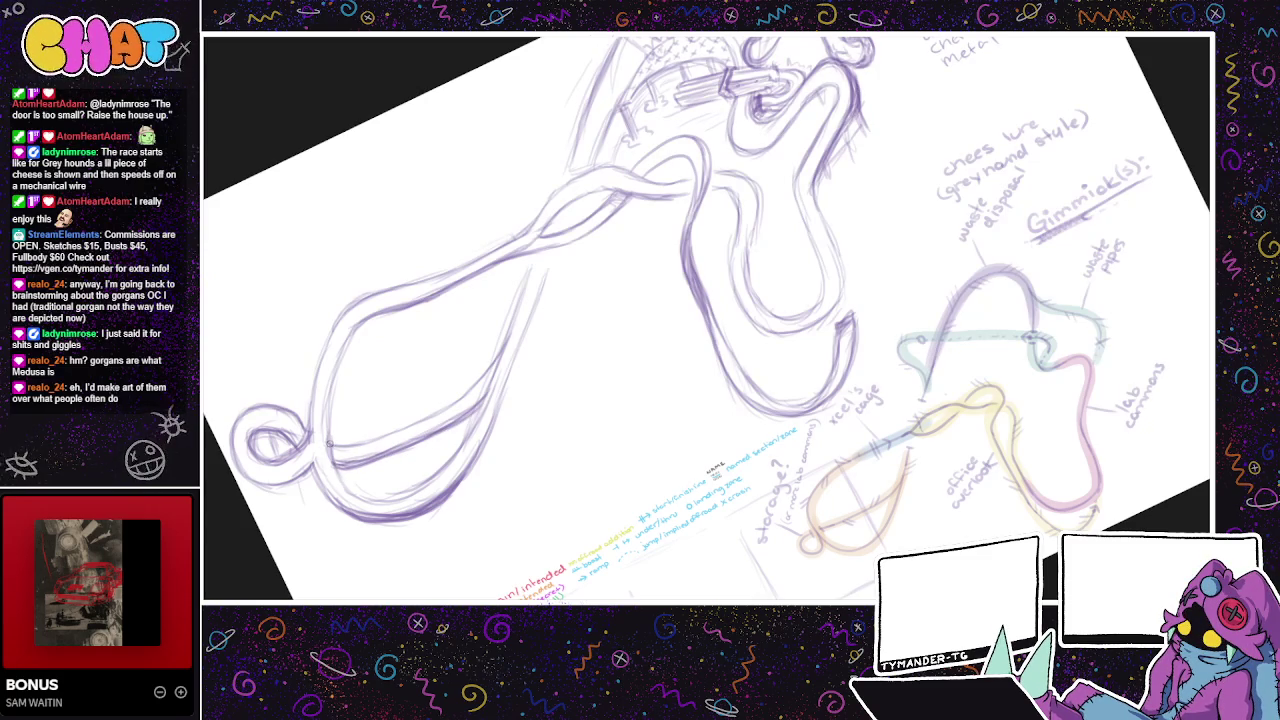
left_click_drag(349, 446, 477, 380)
- Add faint pencil strokes along the large loop's lower edge
left_click_drag(588, 364, 508, 366)
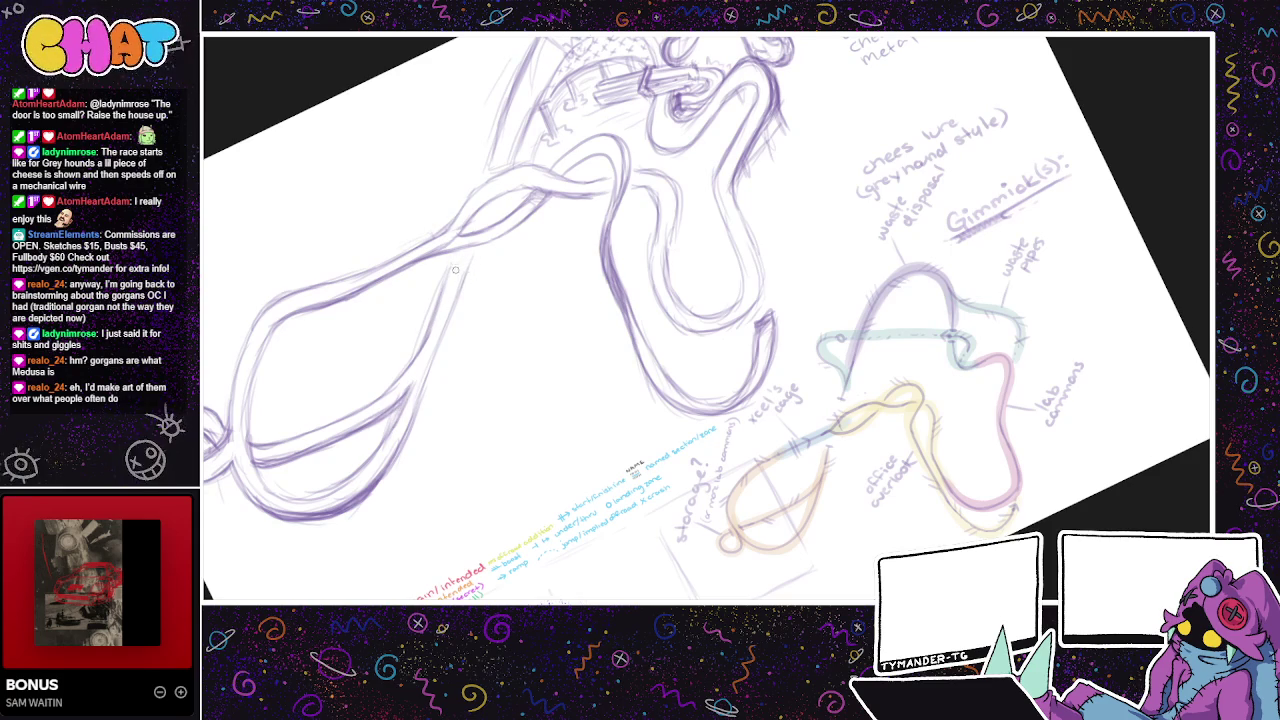
scroll(454, 266, "left", 3)
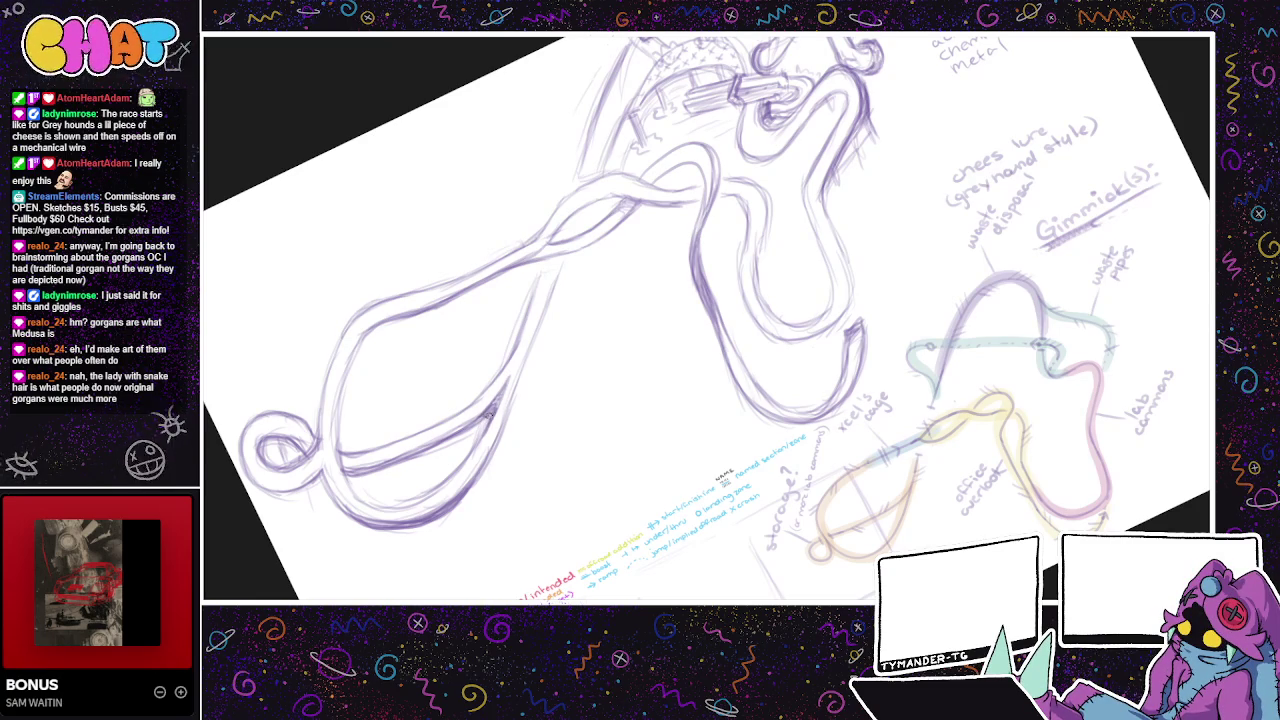
left_click_drag(480, 418, 350, 476)
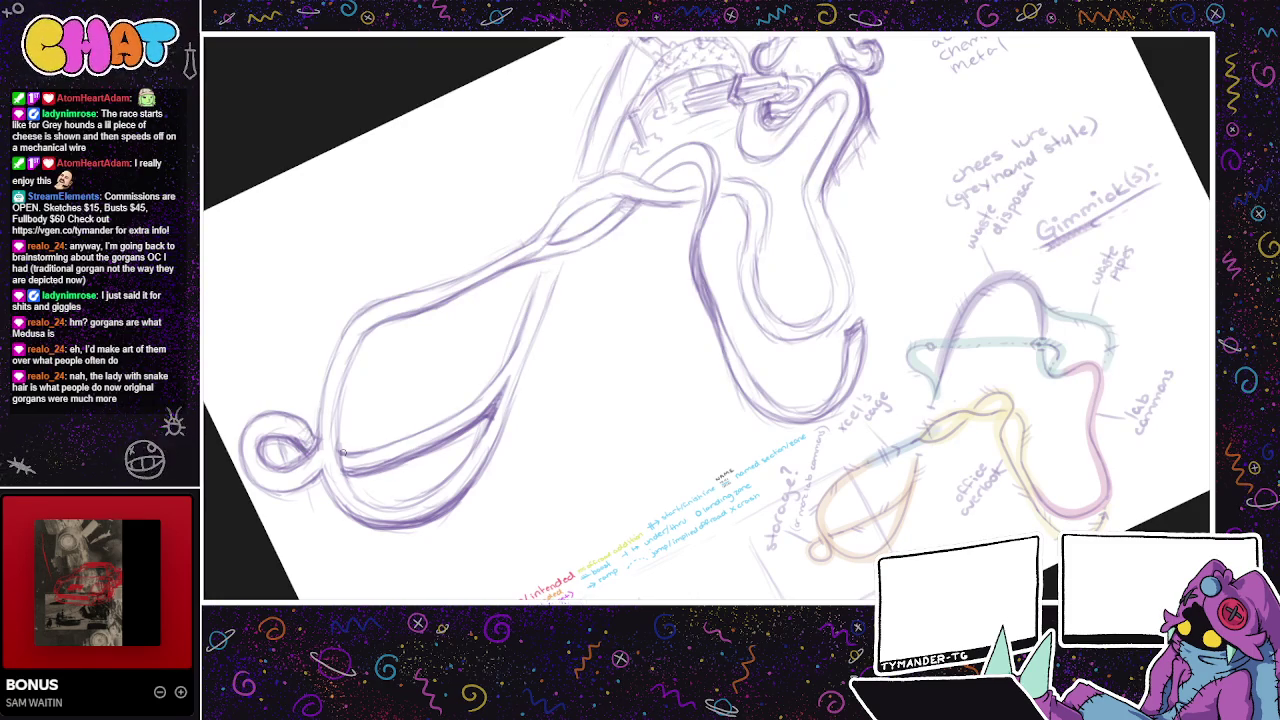
mouse_move(580, 420)
left_mouse_down()
mouse_move(504, 424)
mouse_move(528, 463)
left_mouse_up()
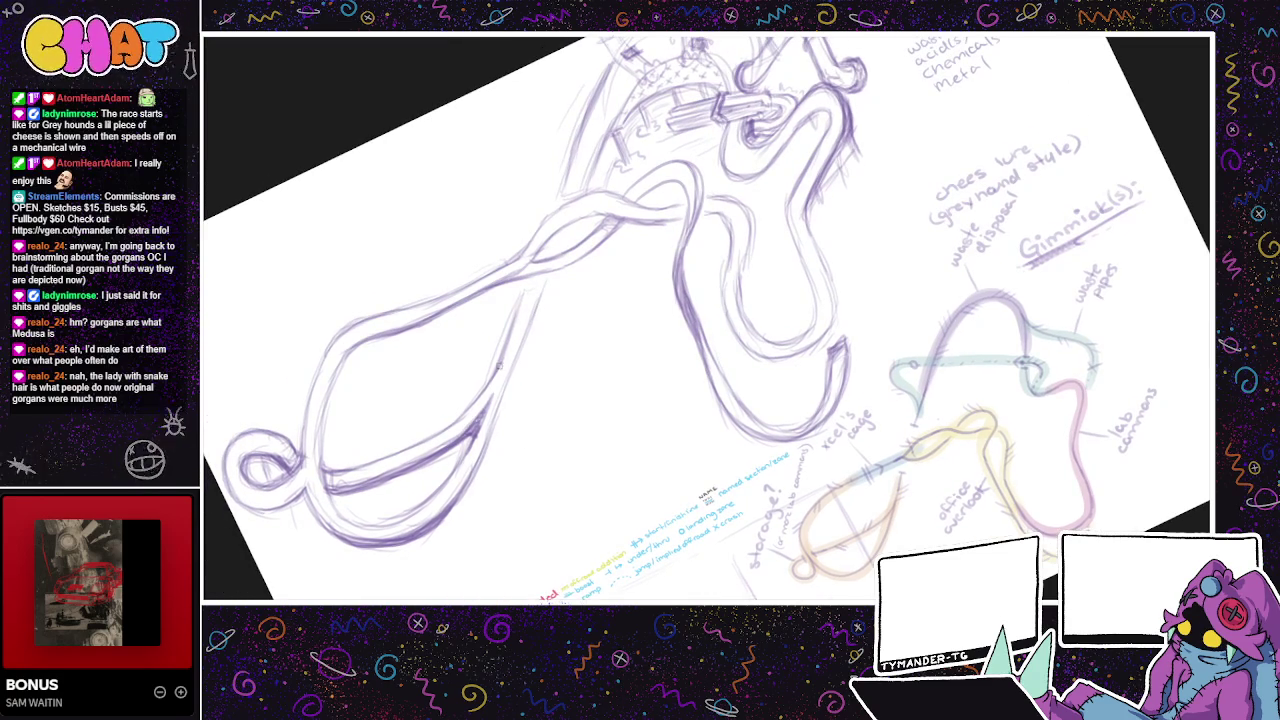
scroll(520, 338, "down", 3)
scroll(700, 430, "down", 1)
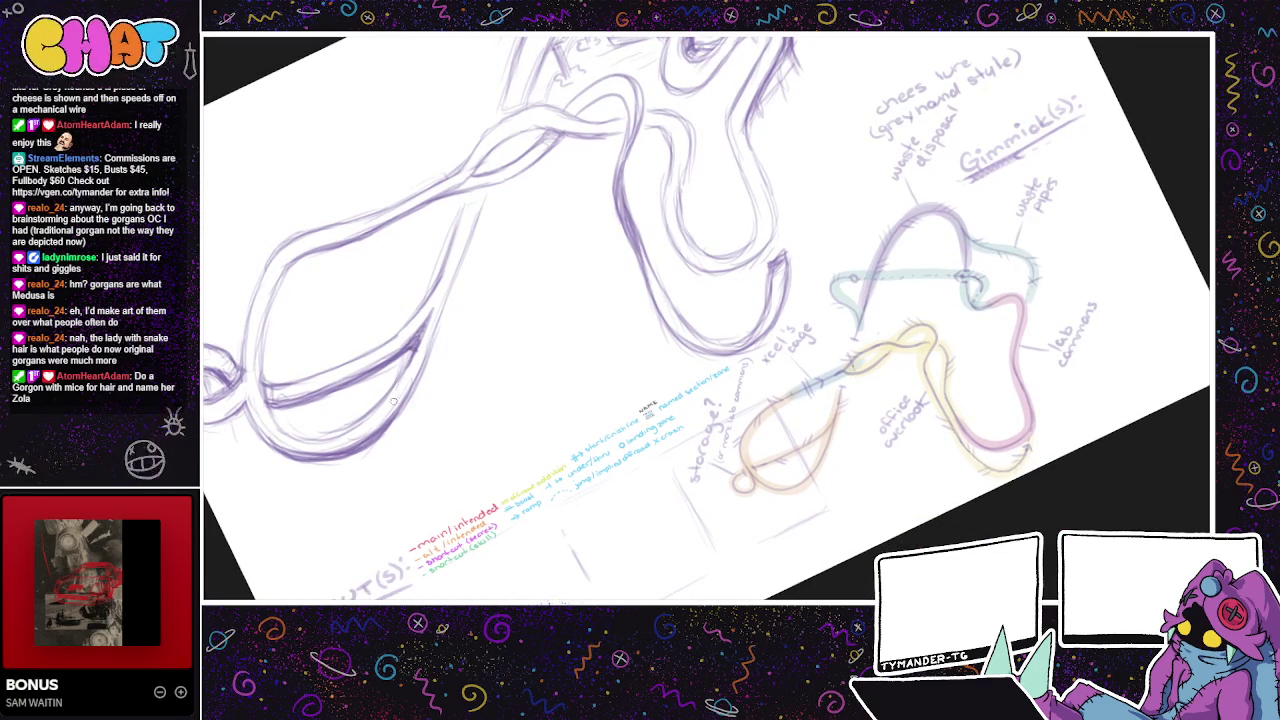
- Ink over the large left loop's lower curve, redoing one bad stroke
left_click_drag(471, 408, 521, 403)
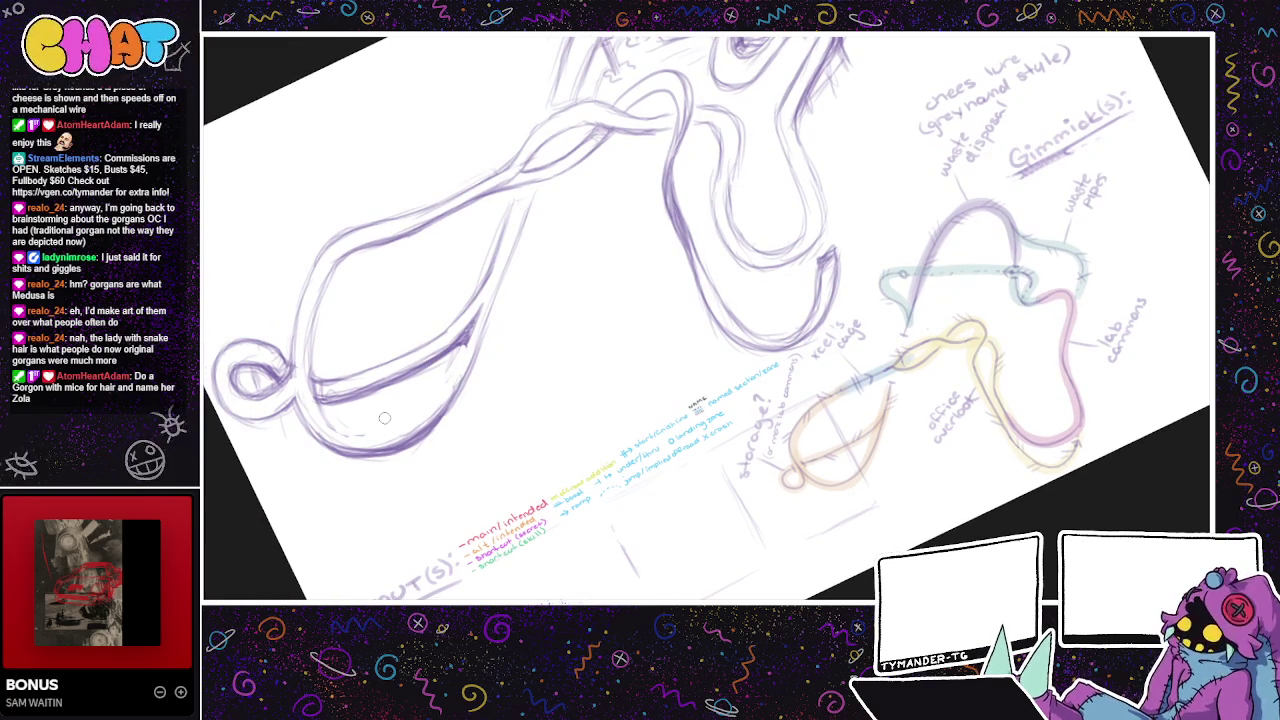
mouse_move(300, 405)
left_mouse_down()
mouse_move(386, 437)
mouse_move(440, 386)
left_mouse_up()
key("ctrl+z")
mouse_move(292, 406)
left_mouse_down()
mouse_move(398, 440)
mouse_move(435, 390)
mouse_move(392, 432)
left_mouse_up()
mouse_move(476, 344)
left_mouse_down()
mouse_move(418, 432)
mouse_move(342, 452)
mouse_move(304, 420)
left_mouse_up()
left_click_drag(366, 446, 326, 440)
- Darken and thicken the loop's lower-right curve and right edge
left_click_drag(464, 352, 428, 406)
left_click_drag(476, 330, 434, 398)
left_click_drag(468, 352, 434, 406)
mouse_move(490, 316)
left_mouse_down()
mouse_move(450, 386)
mouse_move(463, 386)
left_mouse_up()
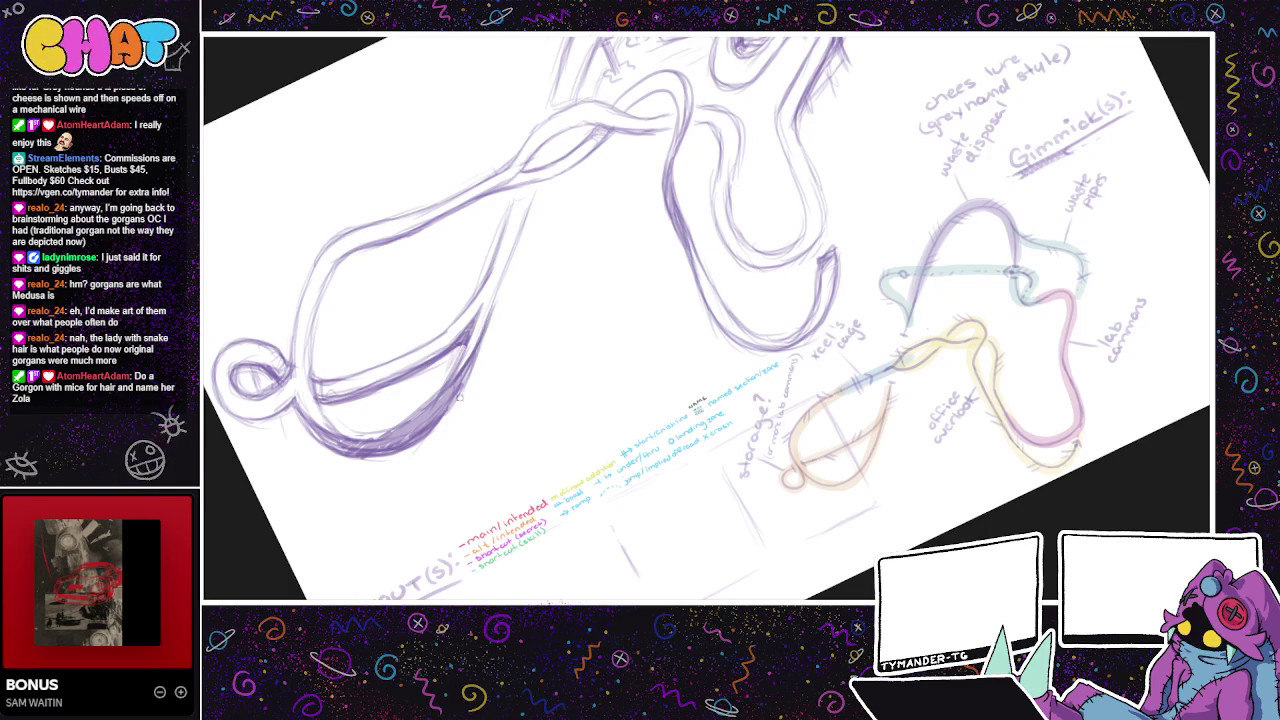
mouse_move(500, 270)
left_mouse_down()
mouse_move(474, 332)
mouse_move(486, 318)
left_mouse_up()
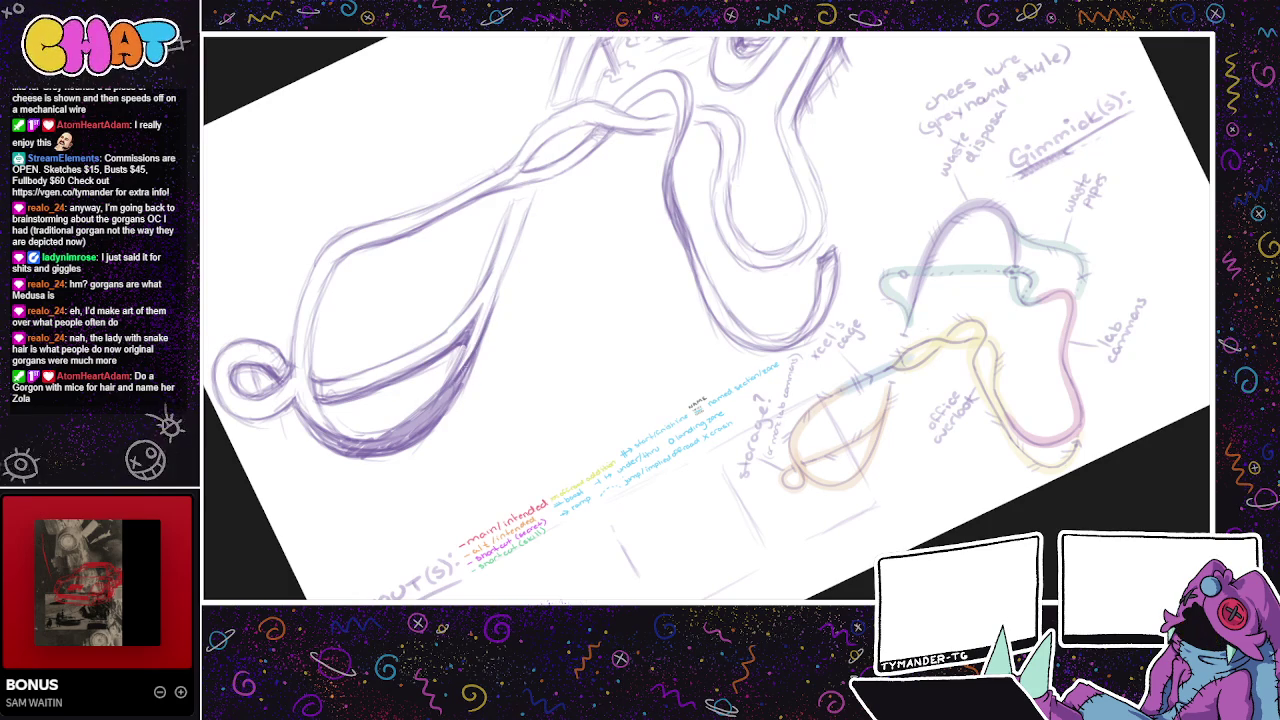
- Add faint pencil strokes along the teardrop shape's left edge
left_click_drag(482, 398, 504, 415)
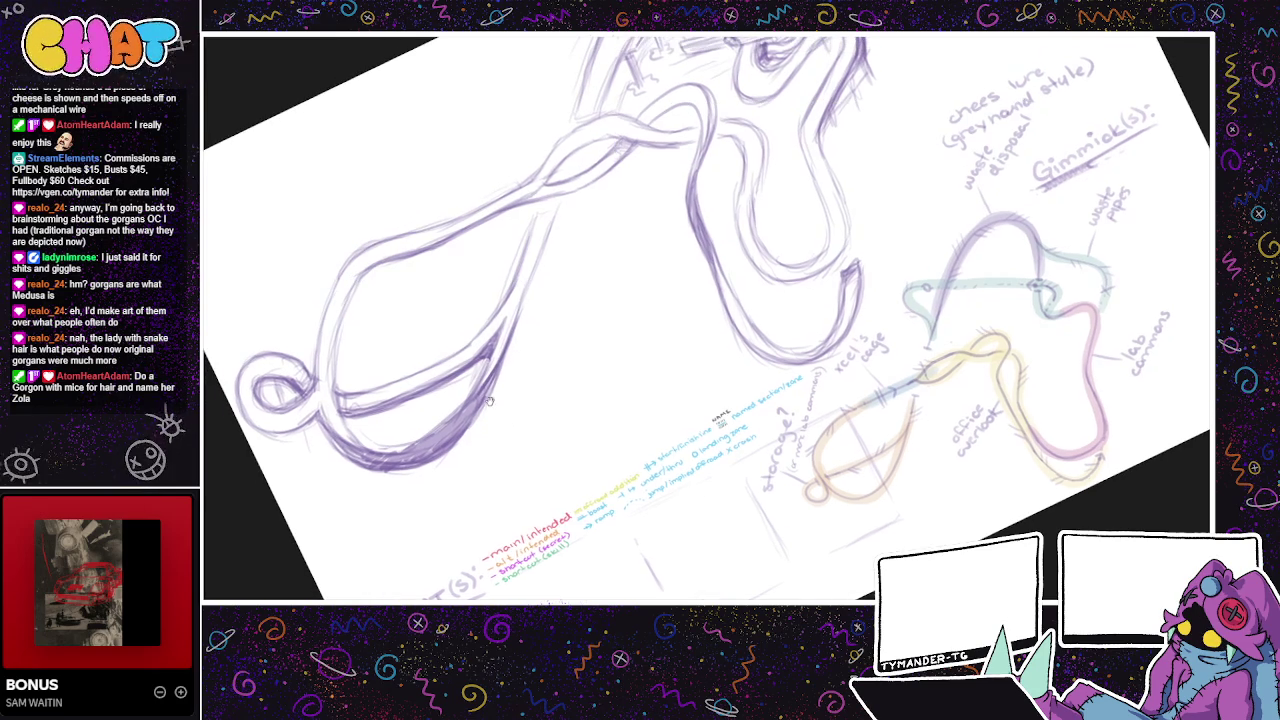
left_click_drag(586, 456, 511, 521)
left_click_drag(763, 511, 811, 434)
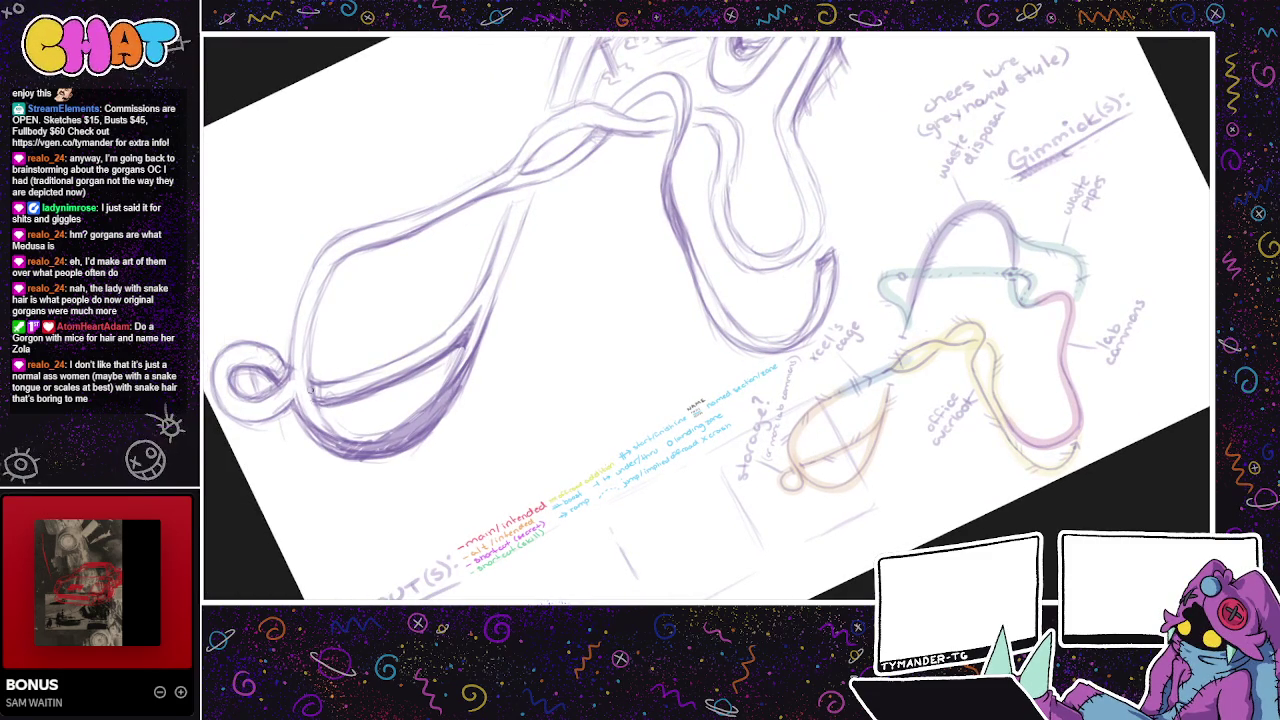
left_click_drag(296, 344, 312, 280)
left_click_drag(283, 385, 298, 306)
left_click_drag(288, 360, 292, 310)
mouse_move(320, 252)
left_mouse_down()
mouse_move(291, 317)
mouse_move(322, 270)
mouse_move(310, 392)
mouse_move(332, 280)
left_mouse_up()
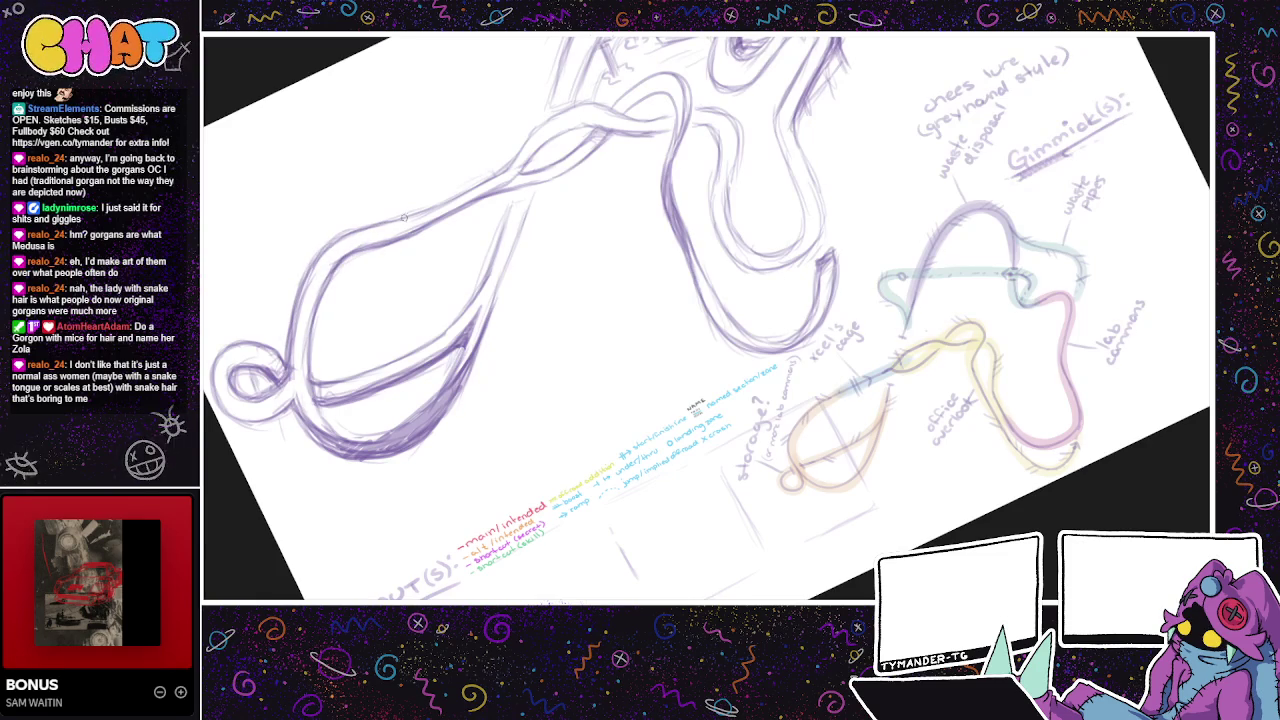
- Try darkening the teardrop's upper-left edge, then undo the stroke
left_click_drag(687, 308, 492, 372)
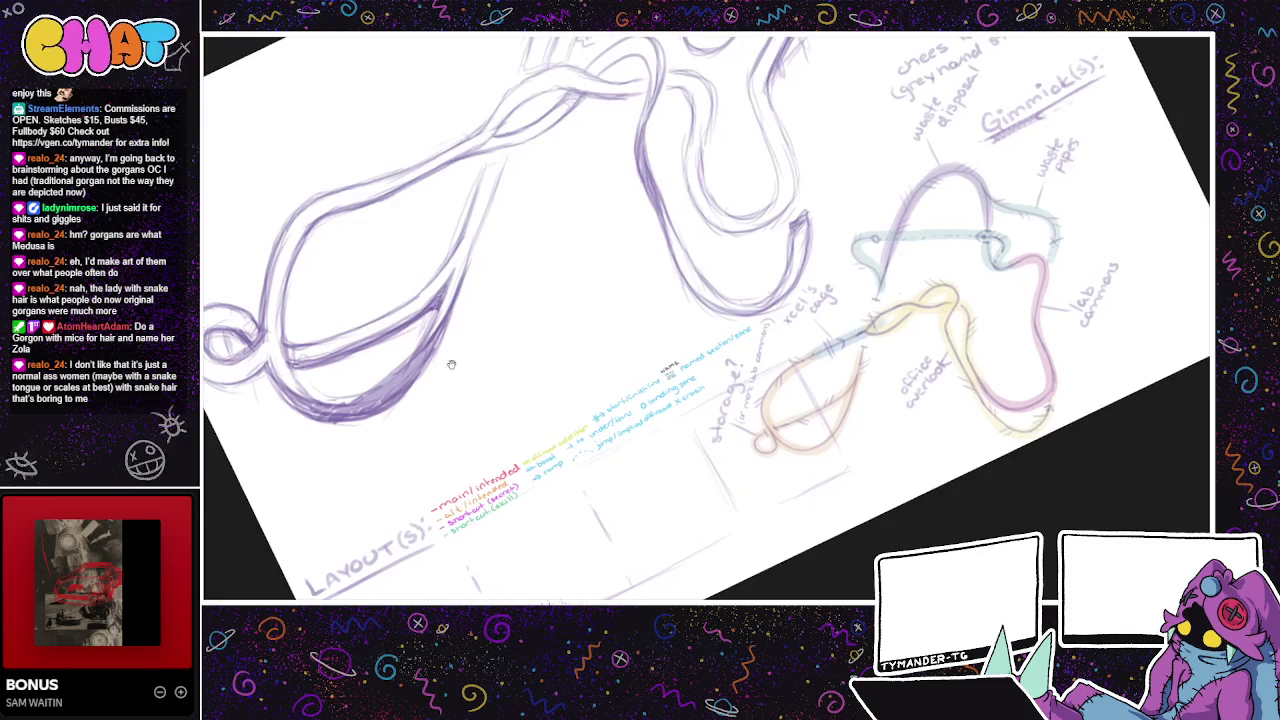
left_click_drag(294, 218, 262, 322)
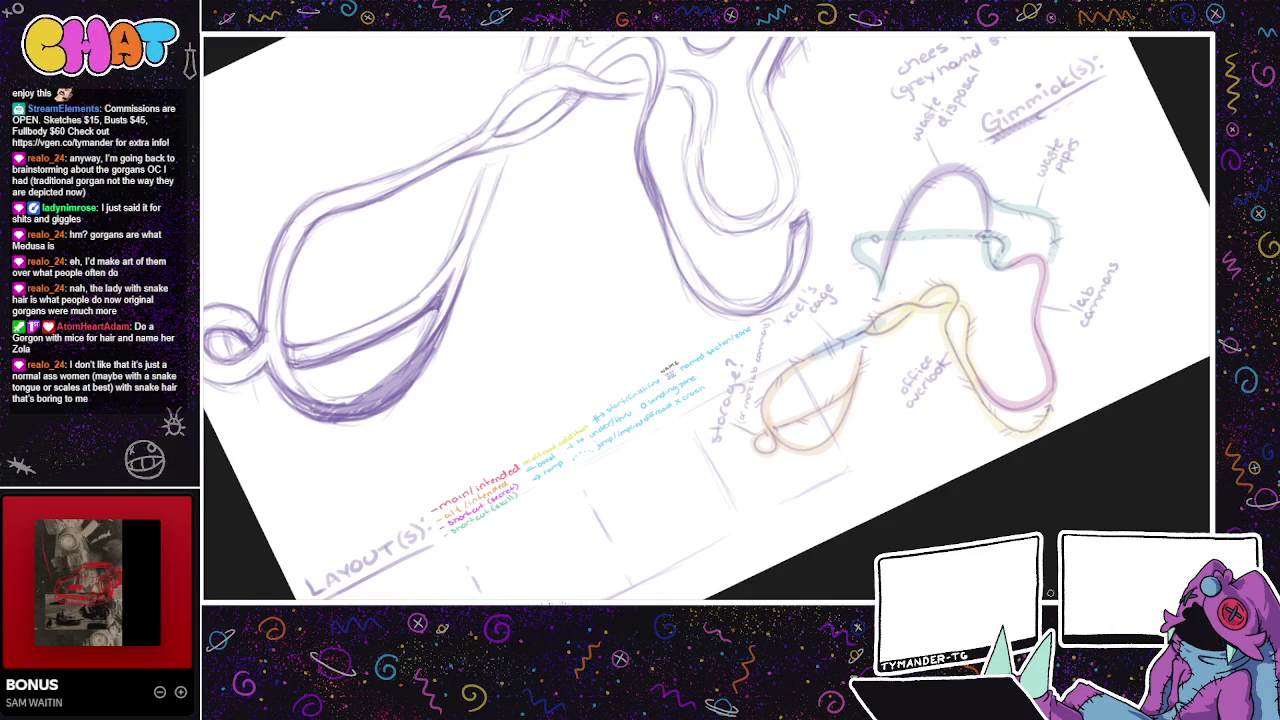
left_click_drag(530, 324, 630, 410)
key("ctrl+z")
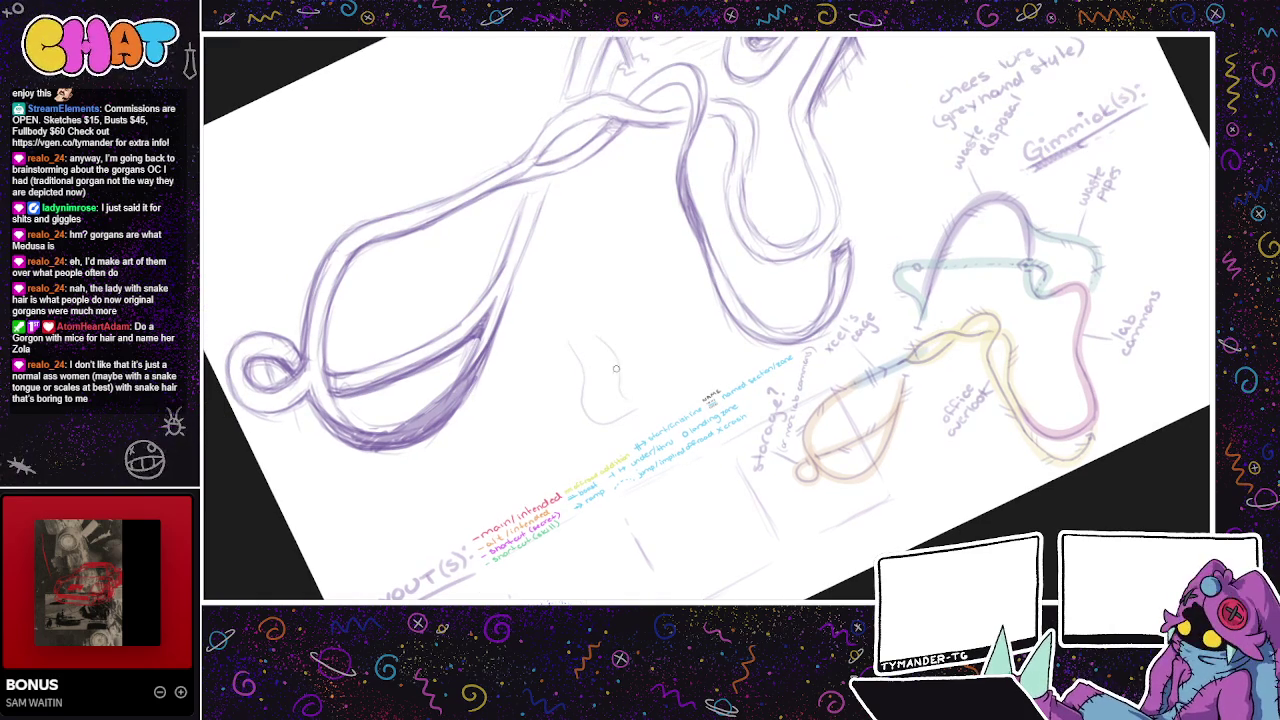
- Start a small wavy sketch beside the track, redrawing one stroke
left_click_drag(623, 355, 663, 254)
mouse_move(684, 297)
left_mouse_down()
mouse_move(659, 361)
mouse_move(622, 397)
left_mouse_up()
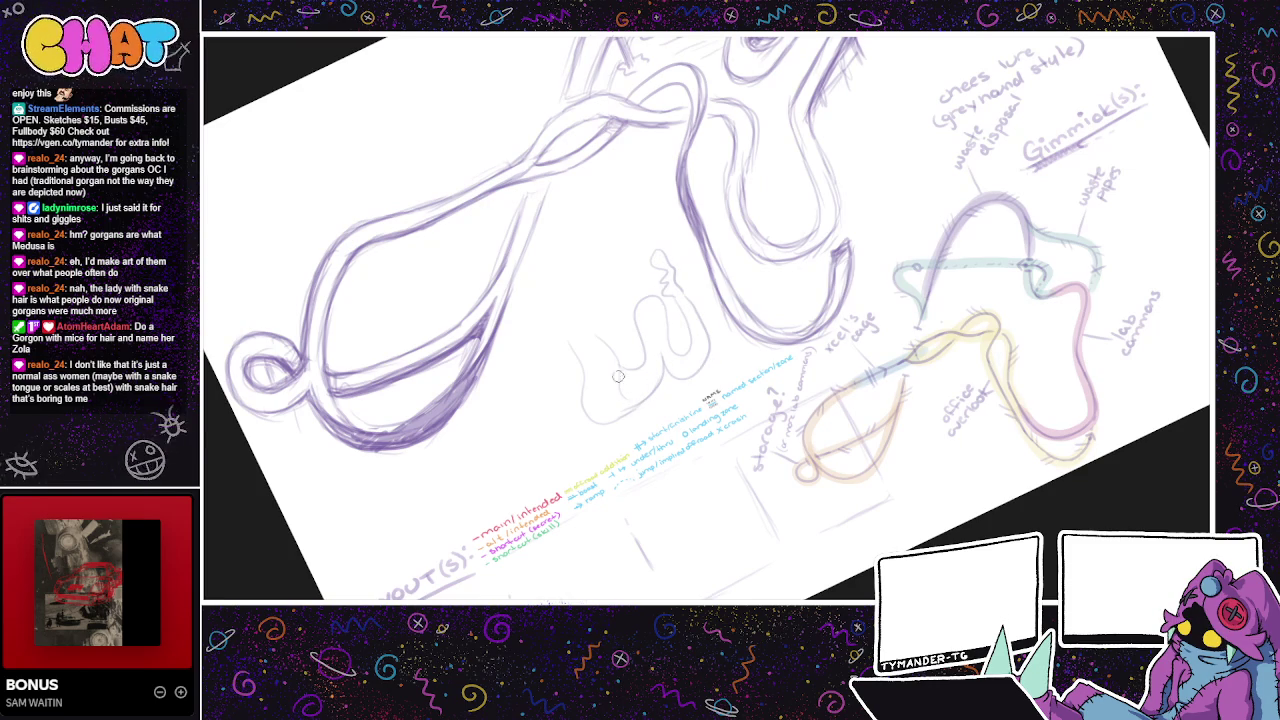
key("ctrl+z")
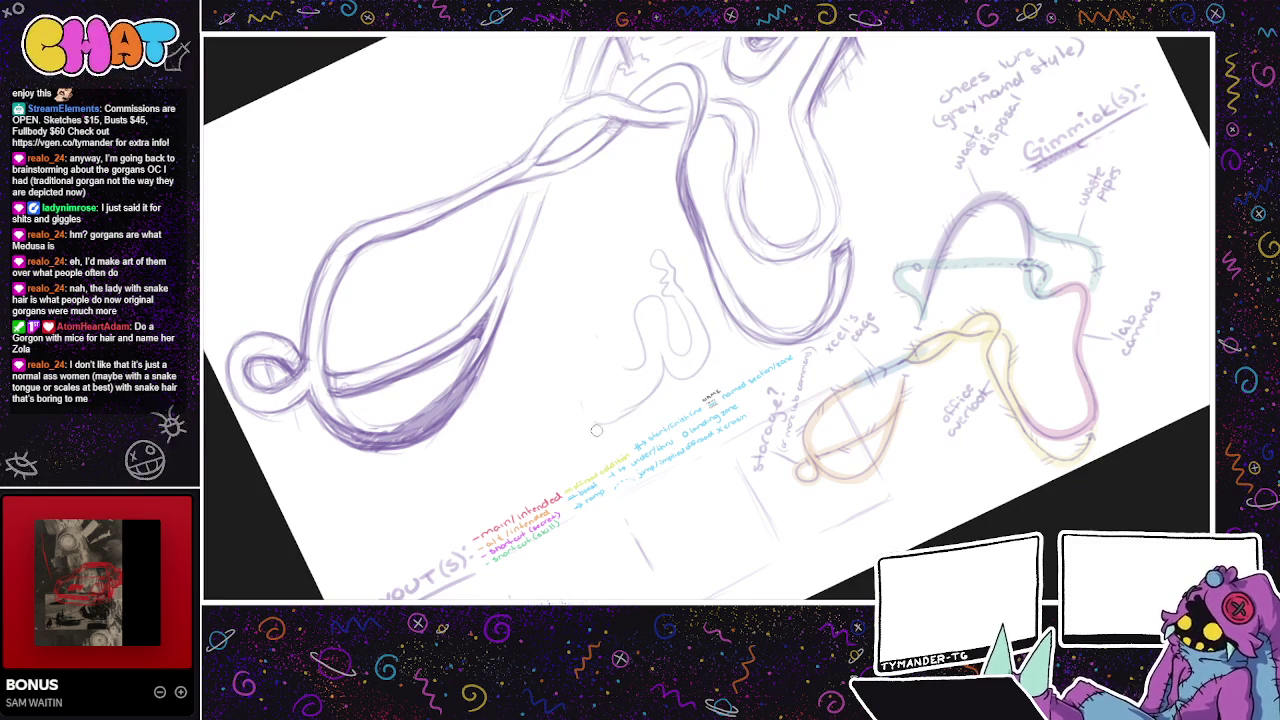
mouse_move(660, 373)
left_mouse_down()
mouse_move(643, 399)
mouse_move(600, 405)
mouse_move(593, 350)
left_mouse_up()
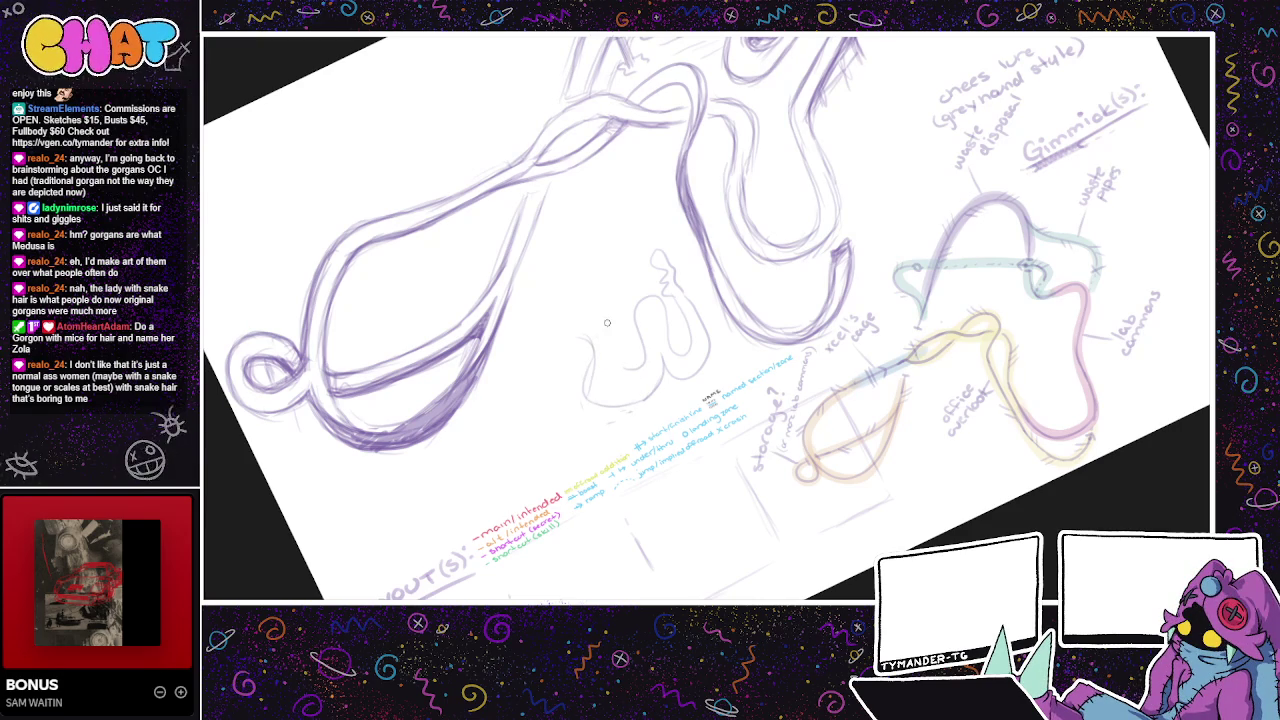
left_click_drag(622, 362, 596, 310)
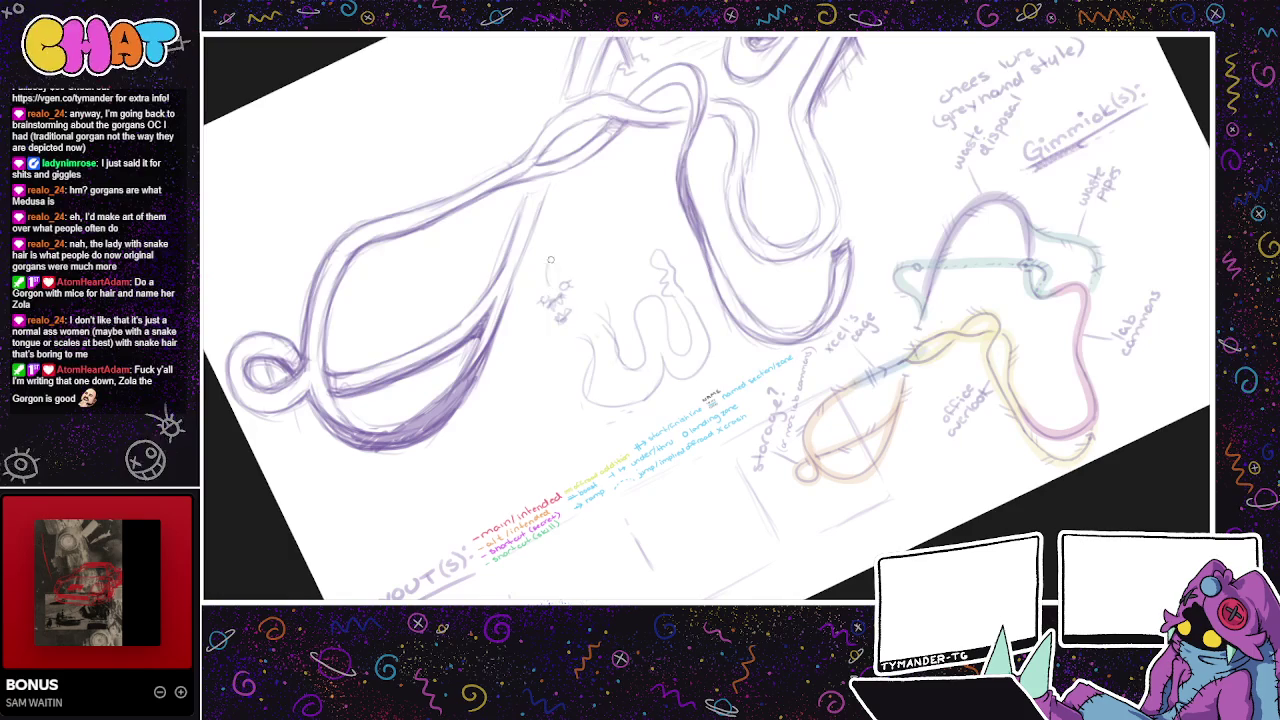
- Sketch curves and detail marks forming the small gorgon doodle
left_click_drag(551, 264, 567, 232)
mouse_move(571, 241)
left_mouse_down()
mouse_move(564, 285)
mouse_move(614, 257)
mouse_move(569, 267)
mouse_move(598, 250)
mouse_move(522, 285)
mouse_move(544, 334)
mouse_move(514, 334)
mouse_move(592, 342)
left_mouse_up()
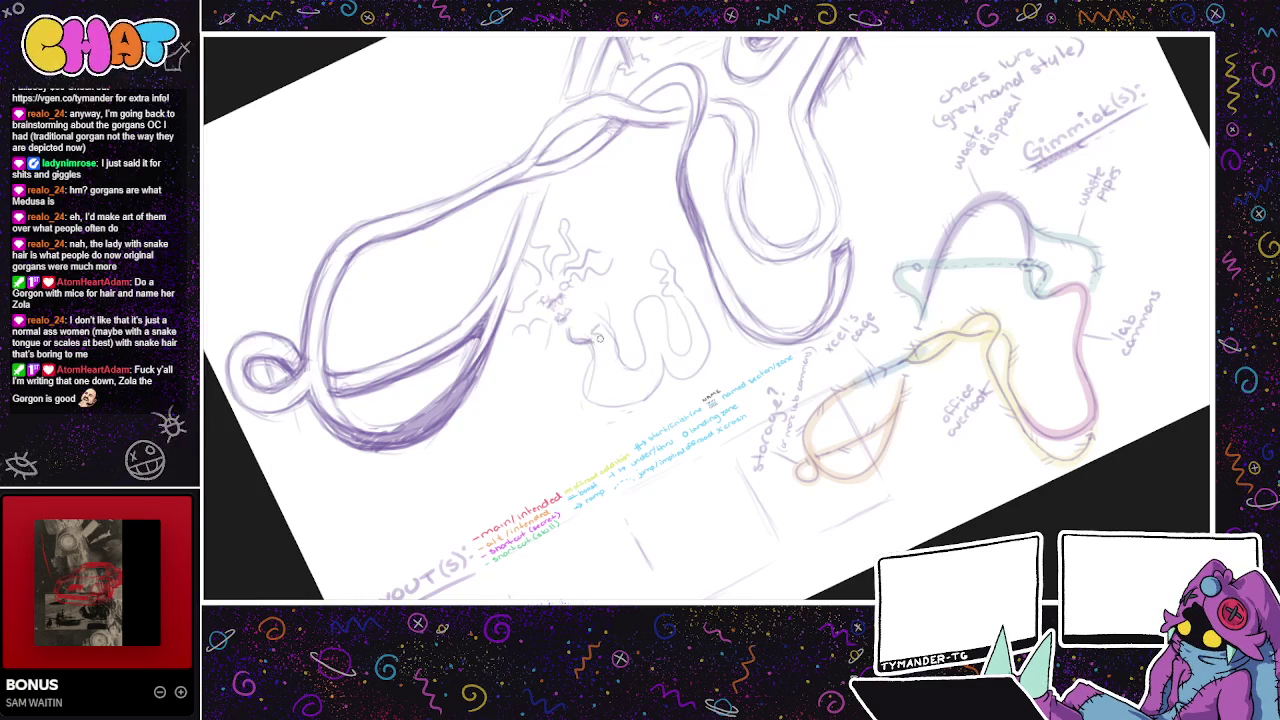
mouse_move(606, 318)
left_mouse_down()
mouse_move(576, 346)
mouse_move(632, 340)
mouse_move(596, 369)
left_mouse_up()
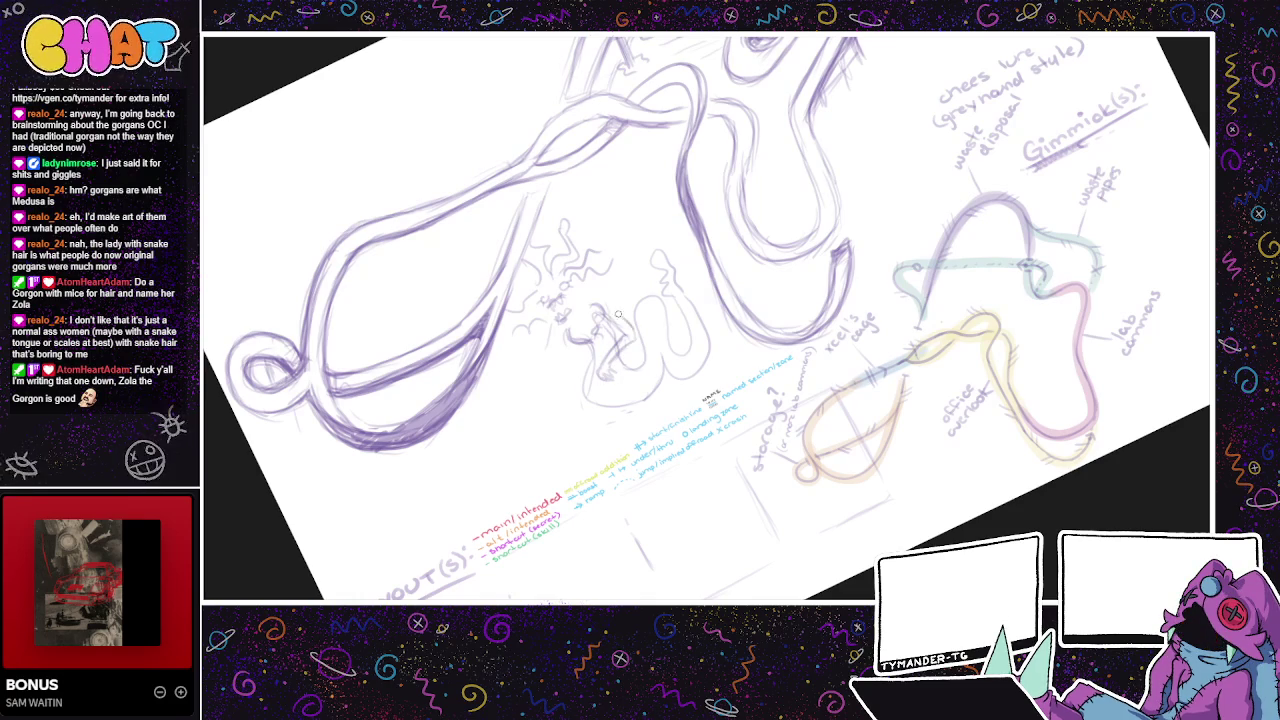
left_click_drag(588, 380, 584, 364)
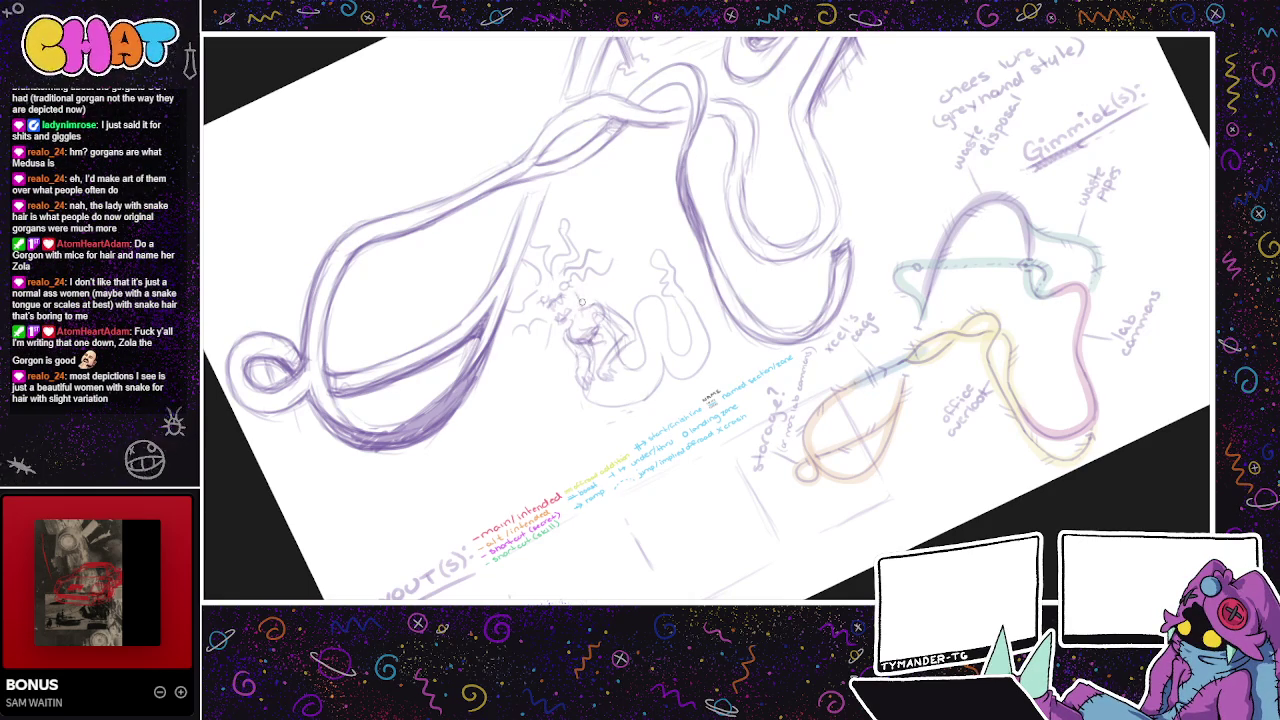
mouse_move(580, 300)
left_mouse_down()
mouse_move(590, 325)
mouse_move(605, 300)
mouse_move(557, 322)
mouse_move(562, 365)
left_mouse_up()
- Zoom in and draw a pencil line beside the gorgon doodle
left_click_drag(538, 314, 624, 396)
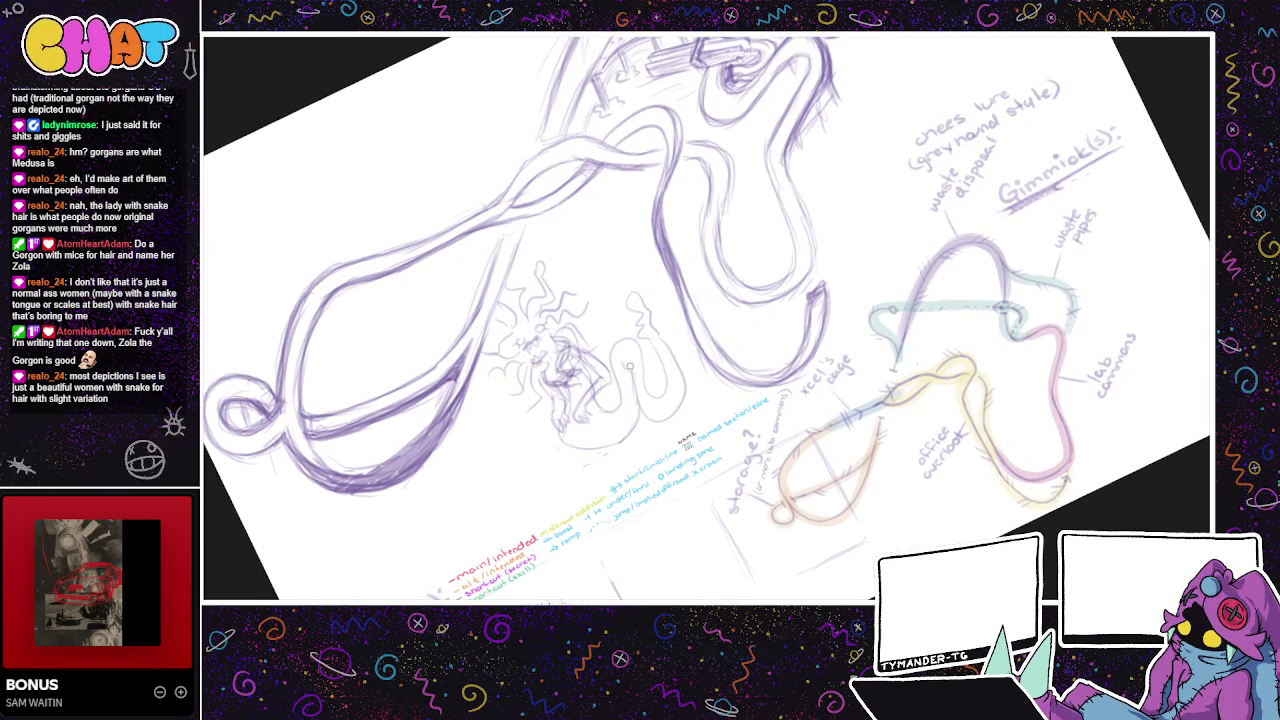
scroll(620, 457, "up", 1)
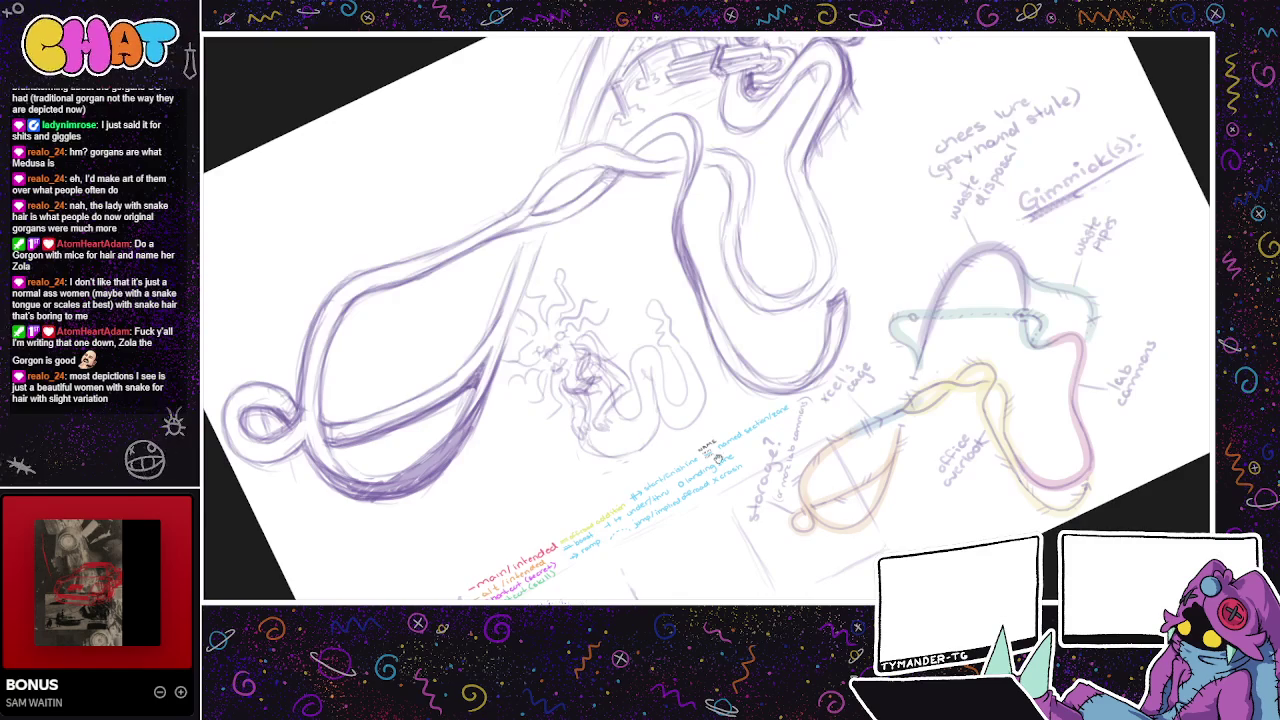
scroll(656, 549, "up", 1)
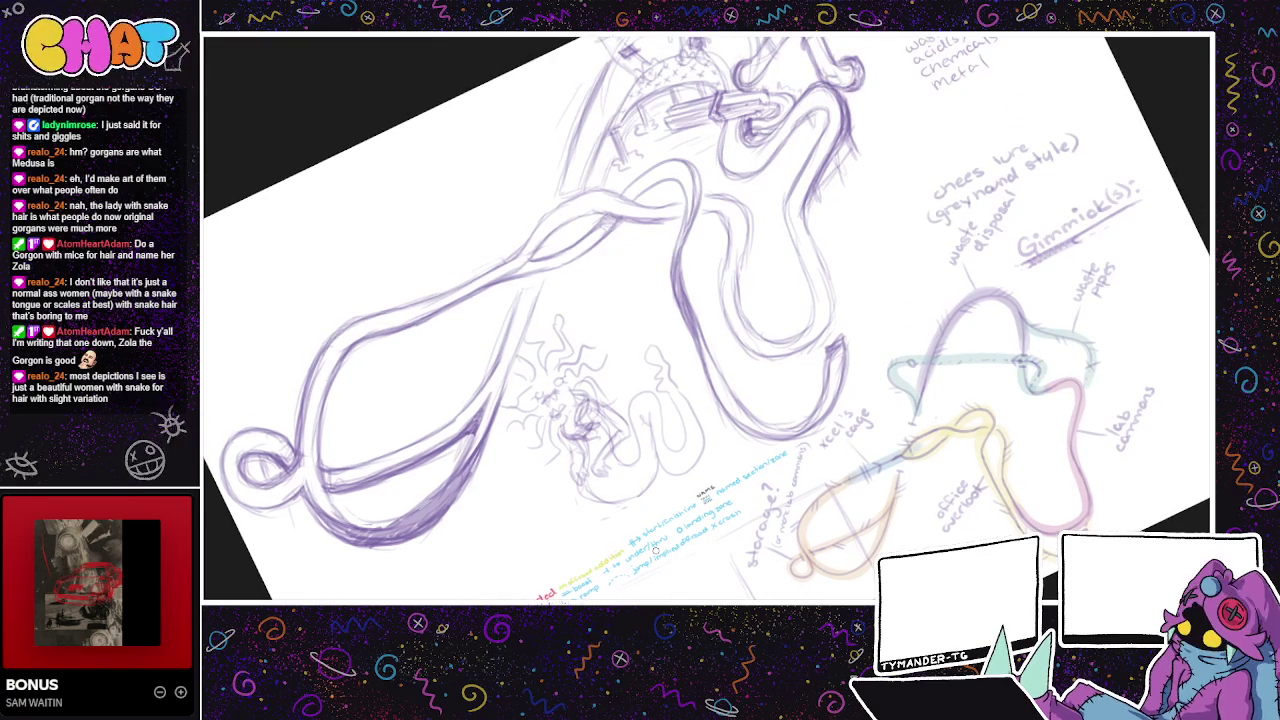
scroll(656, 550, "up", 1)
scroll(690, 512, "up", 1)
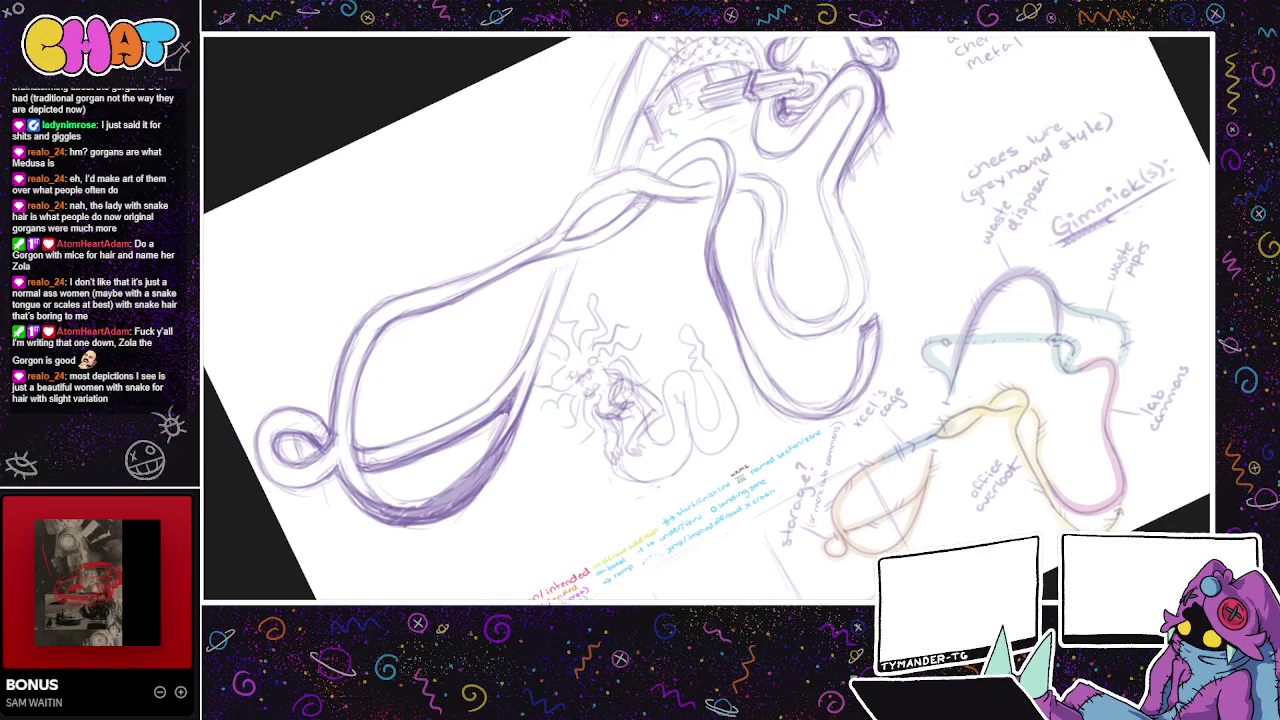
mouse_move(564, 306)
left_mouse_down()
mouse_move(541, 378)
mouse_move(727, 352)
mouse_move(588, 272)
left_mouse_up()
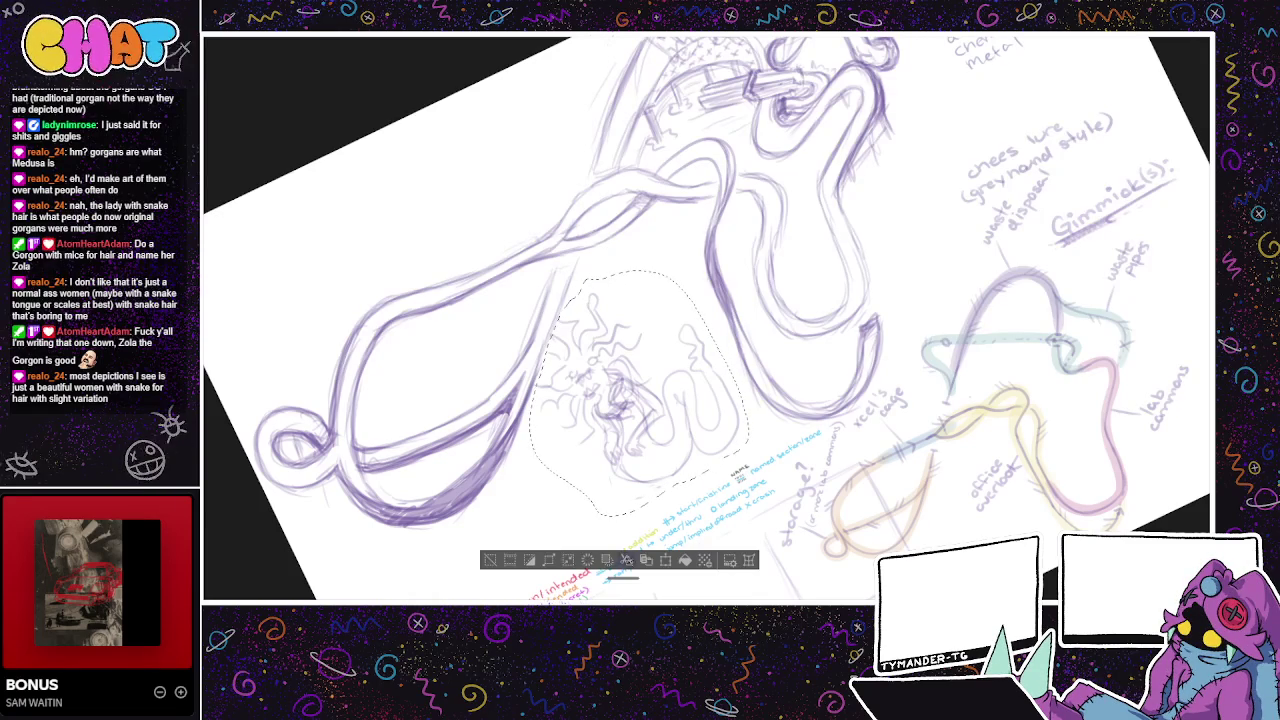
- Clear the selection, then try and undo a faint stroke near the canvas centre
left_click(490, 560)
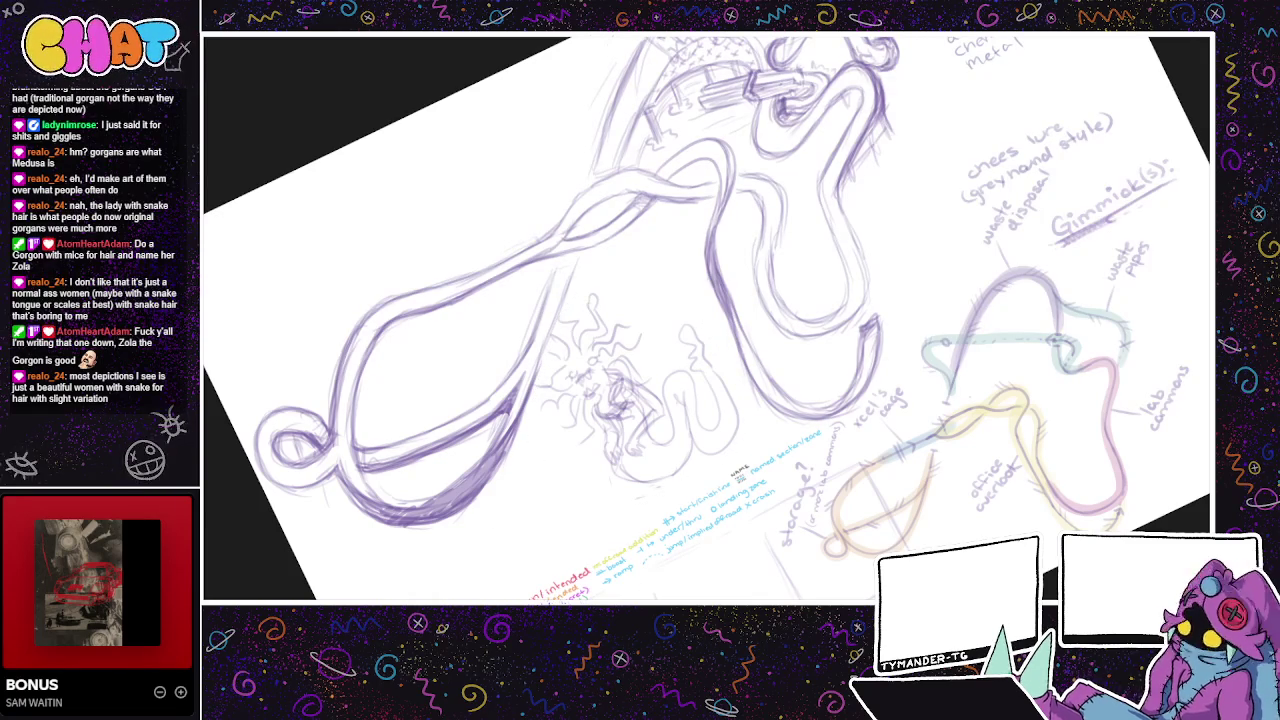
left_click_drag(660, 296, 671, 354)
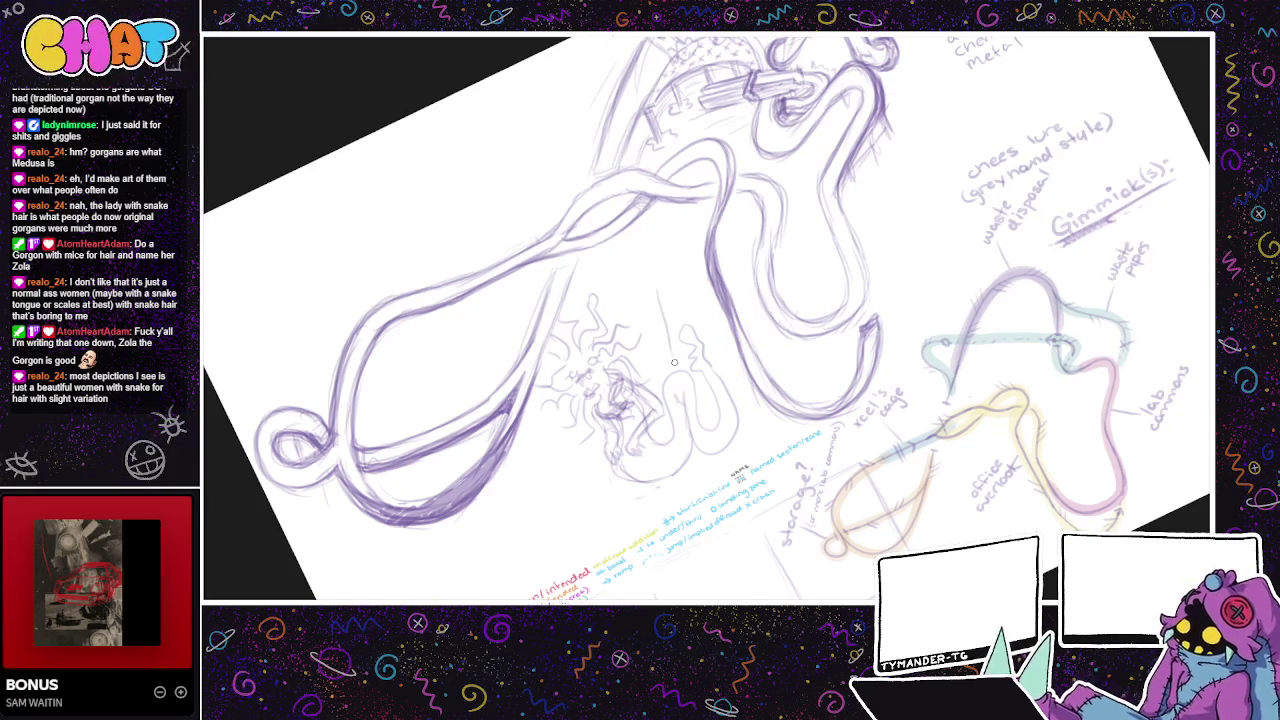
left_click_drag(651, 286, 668, 360)
key("ctrl+z")
left_click_drag(652, 284, 668, 368)
left_click_drag(660, 308, 668, 362)
key("ctrl+z")
key("ctrl+z")
- Hide the gorgon doodle while keeping the purple track sketch visible
key("Delete")
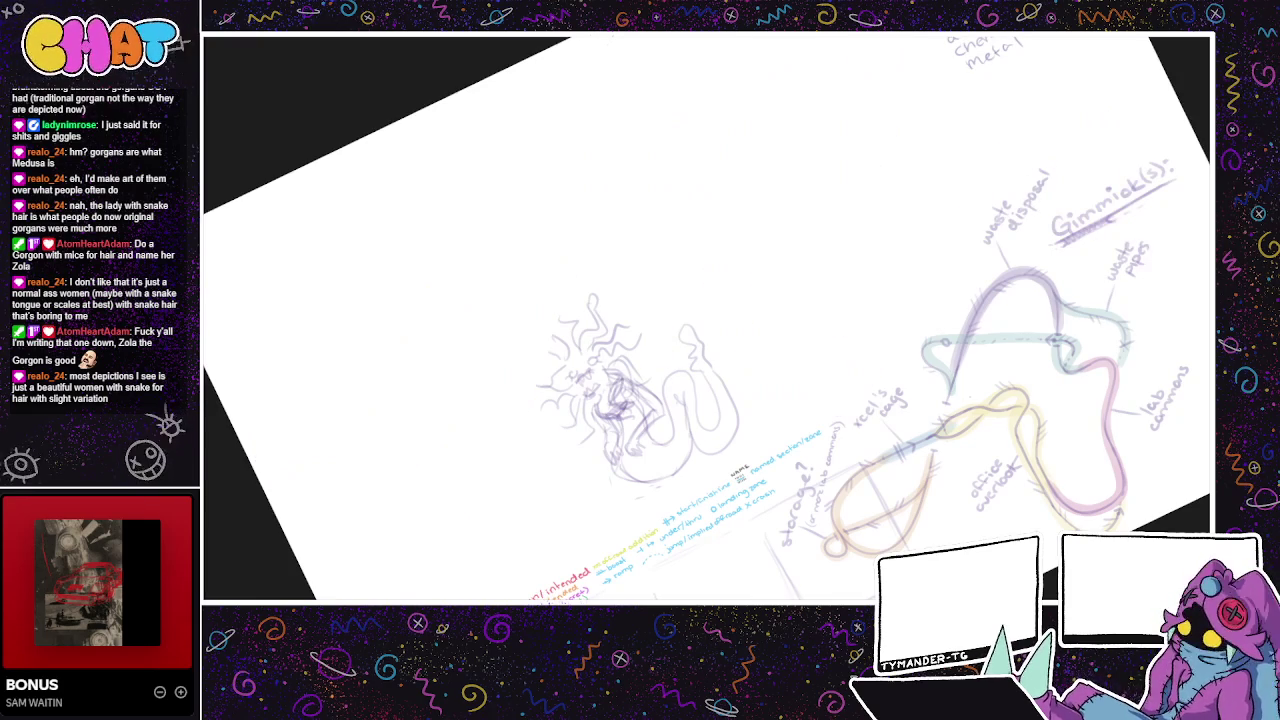
key("ctrl+z")
key("ctrl+shift+z")
key("ctrl+z")
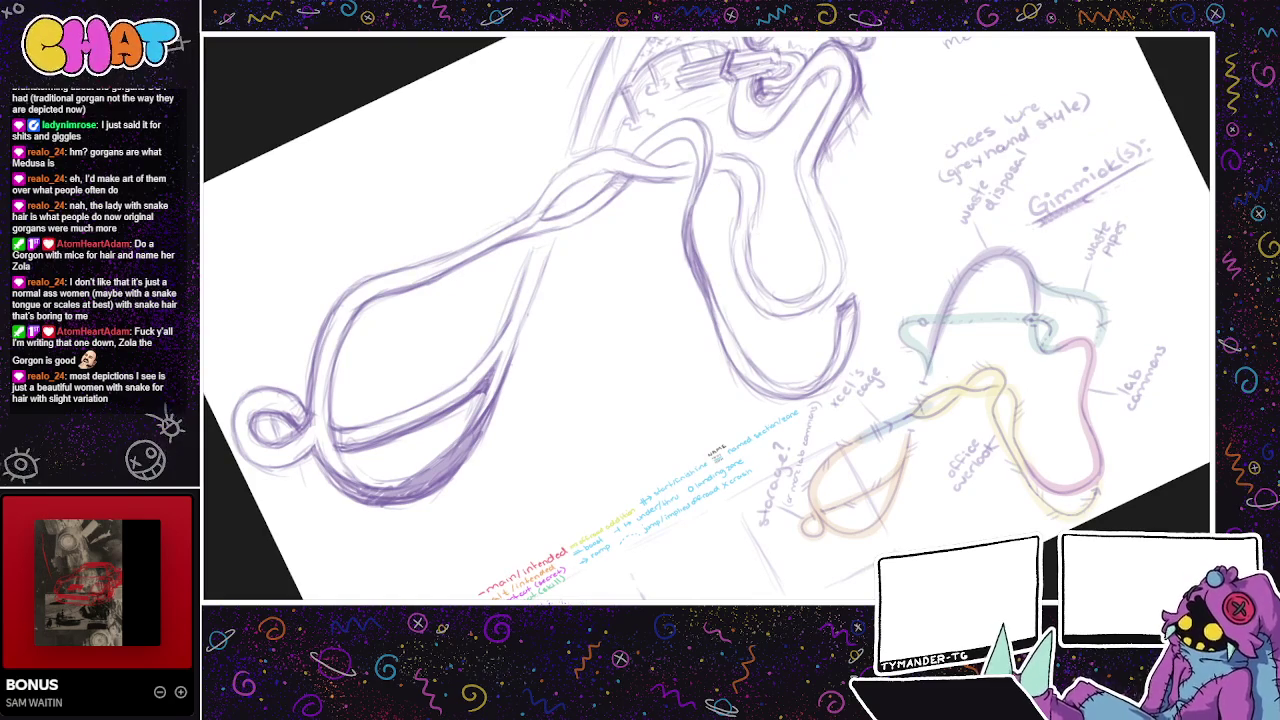
left_click_drag(594, 397, 636, 427)
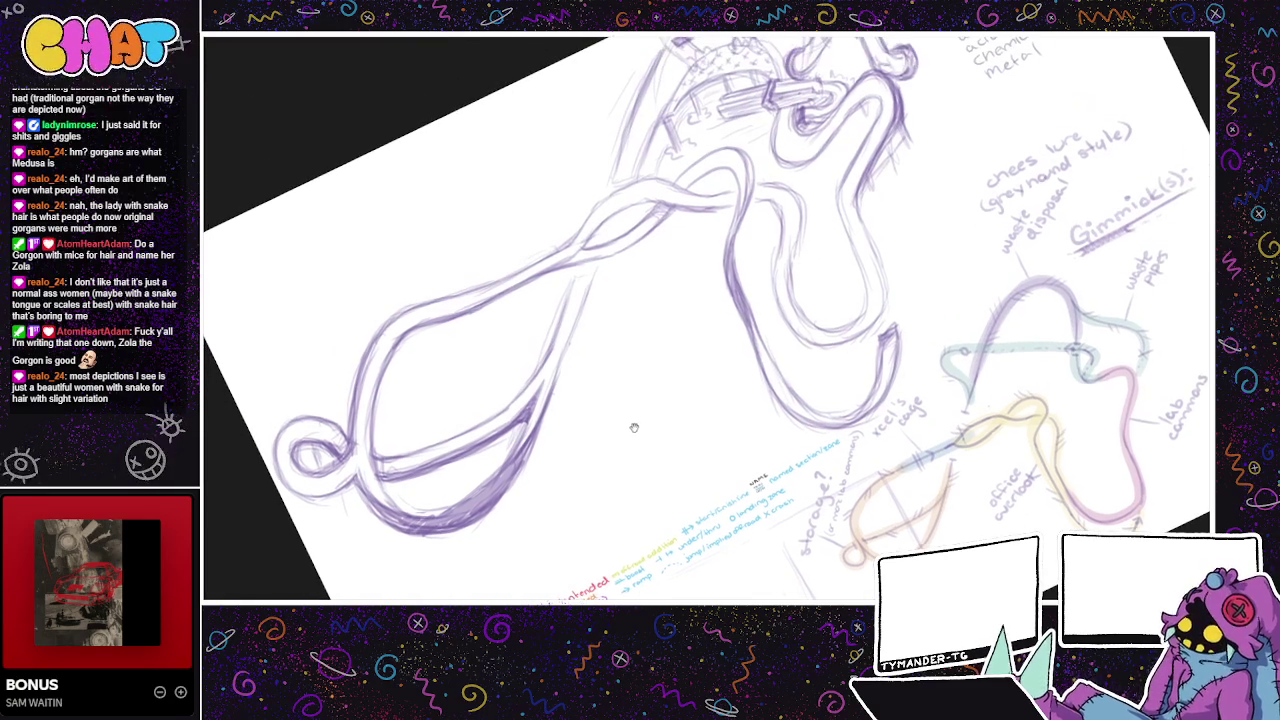
- Trace and darken the lower-left loop's inner line, left side and lower edge
mouse_move(306, 446)
left_mouse_down()
mouse_move(326, 446)
mouse_move(298, 448)
mouse_move(302, 468)
mouse_move(290, 445)
left_mouse_up()
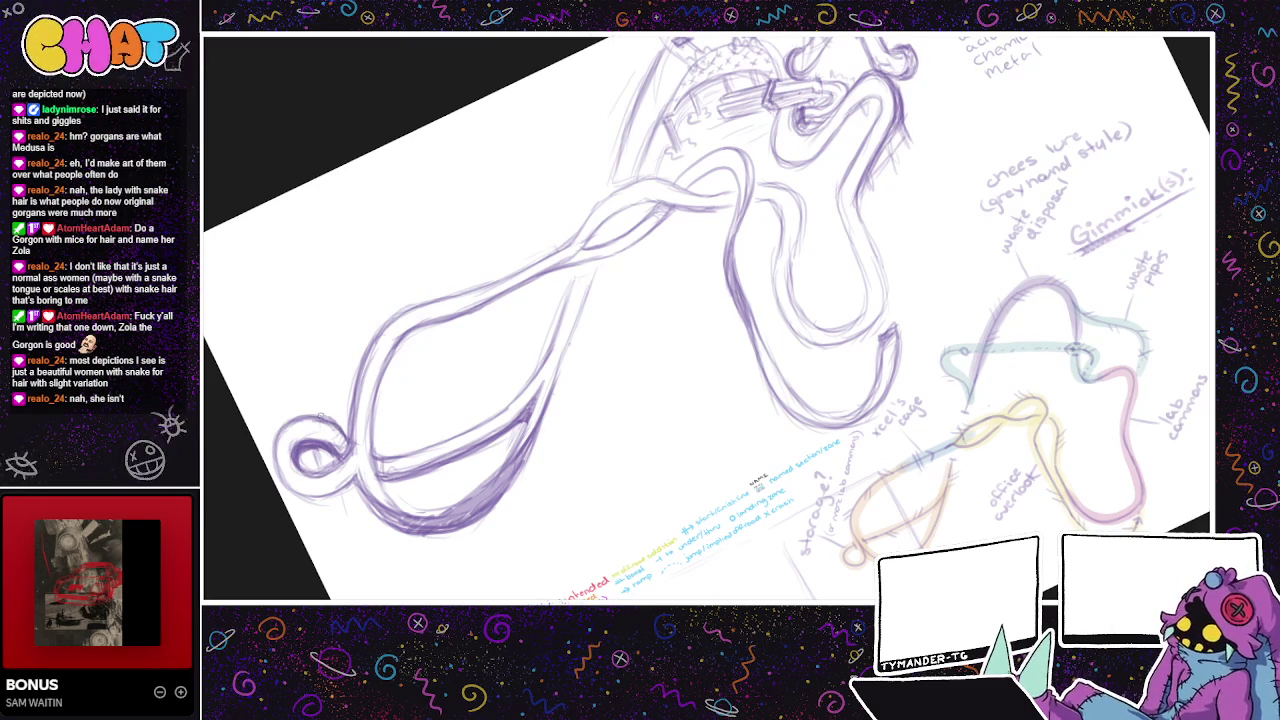
mouse_move(326, 414)
left_mouse_down()
mouse_move(274, 455)
mouse_move(306, 500)
mouse_move(346, 488)
mouse_move(306, 472)
left_mouse_up()
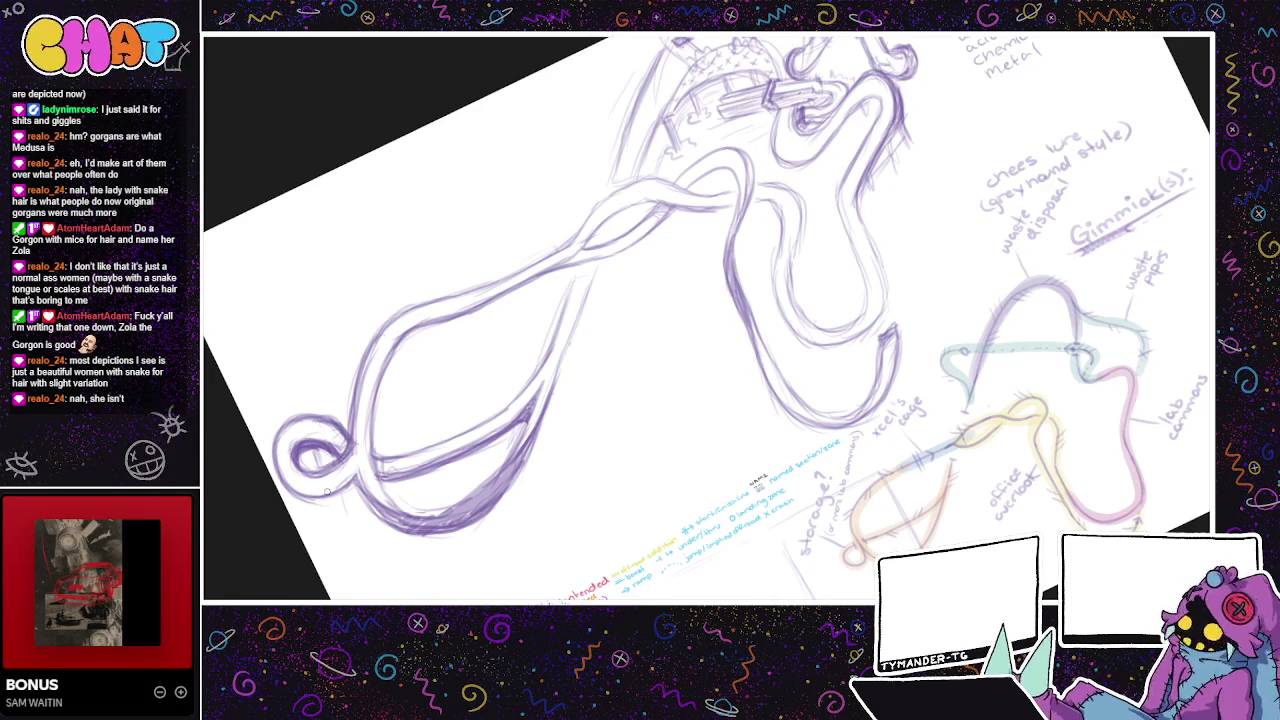
left_click_drag(334, 490, 367, 495)
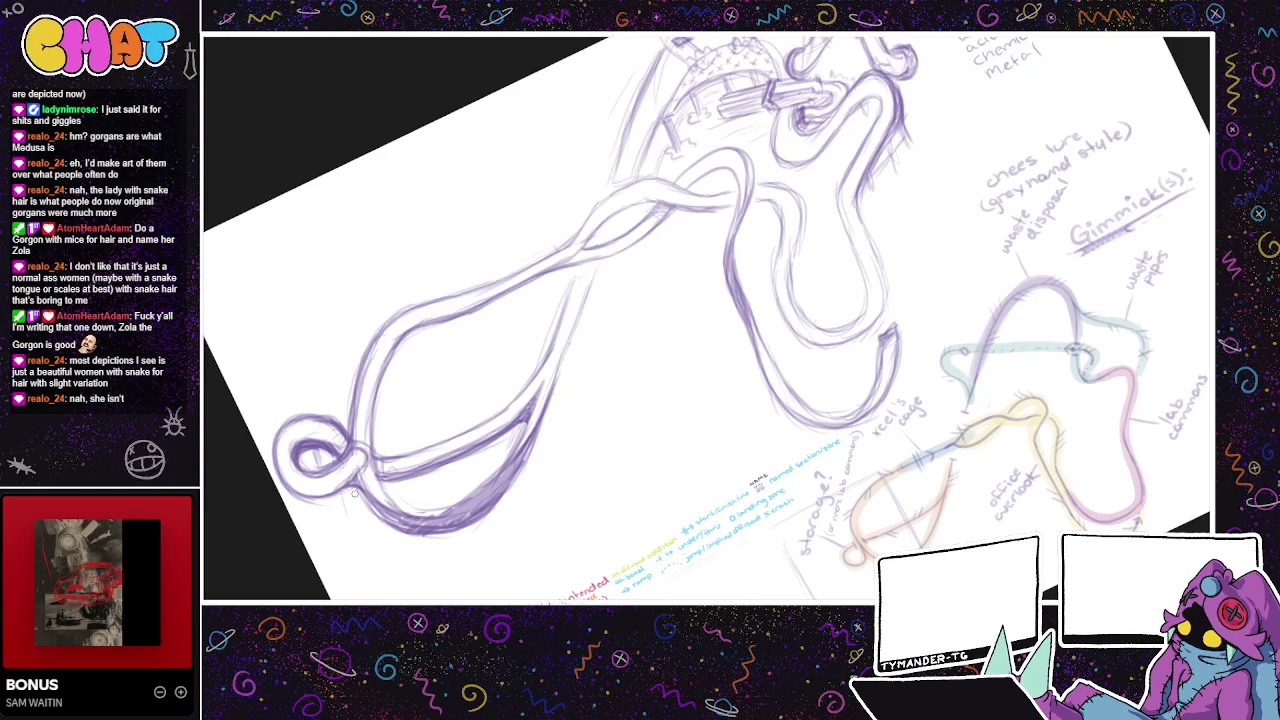
left_click_drag(288, 450, 272, 484)
left_click_drag(284, 424, 280, 478)
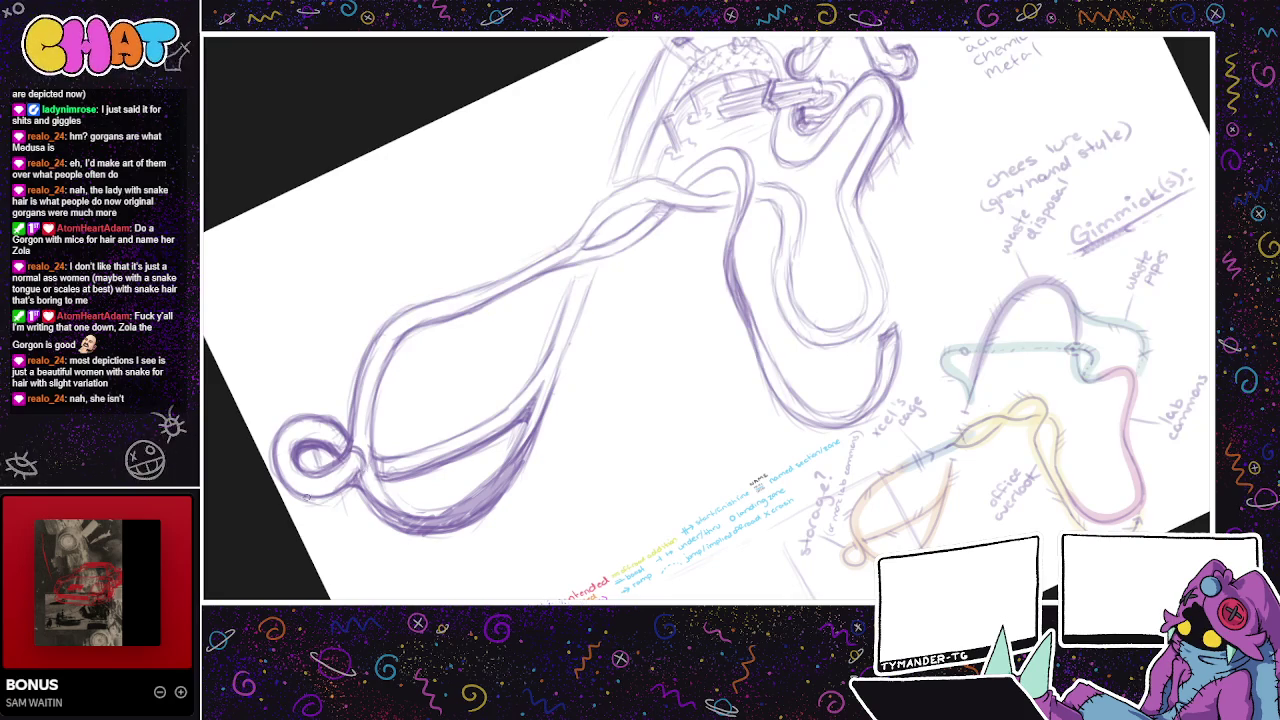
left_click_drag(290, 414, 342, 436)
key("ctrl+z")
key("ctrl+z")
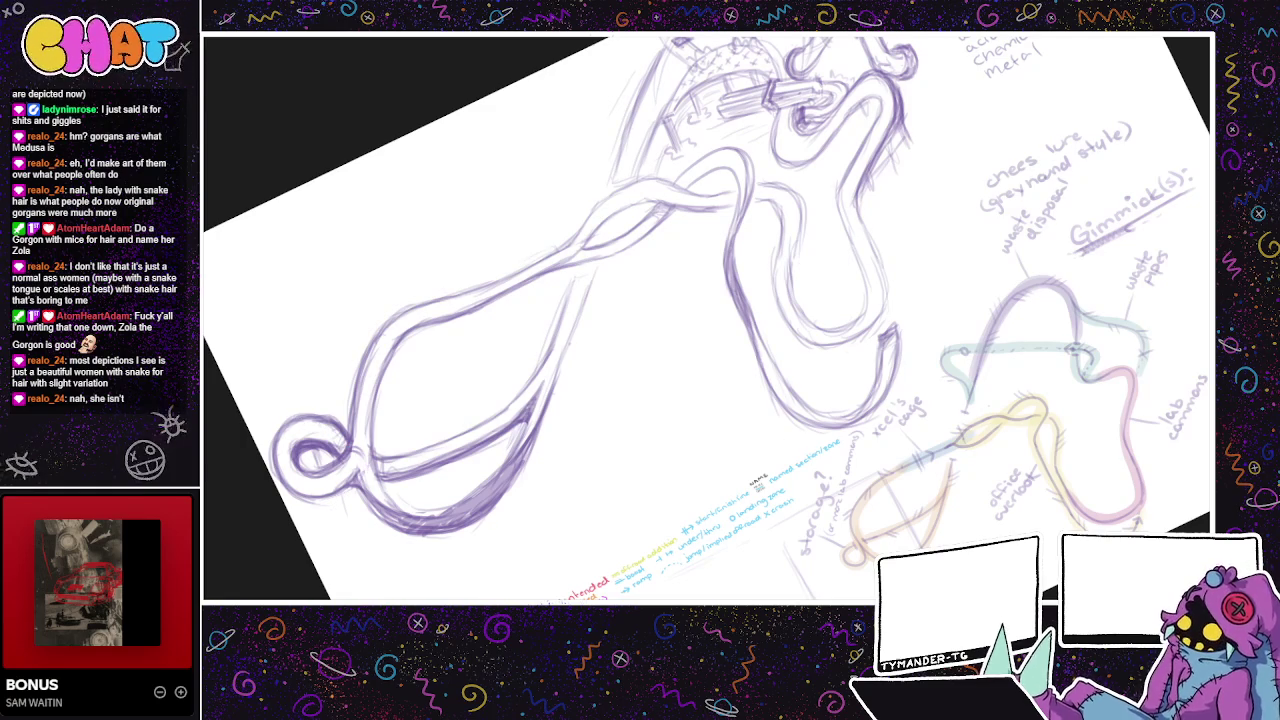
mouse_move(785, 430)
left_mouse_down()
mouse_move(745, 467)
mouse_move(866, 425)
mouse_move(912, 432)
left_mouse_up()
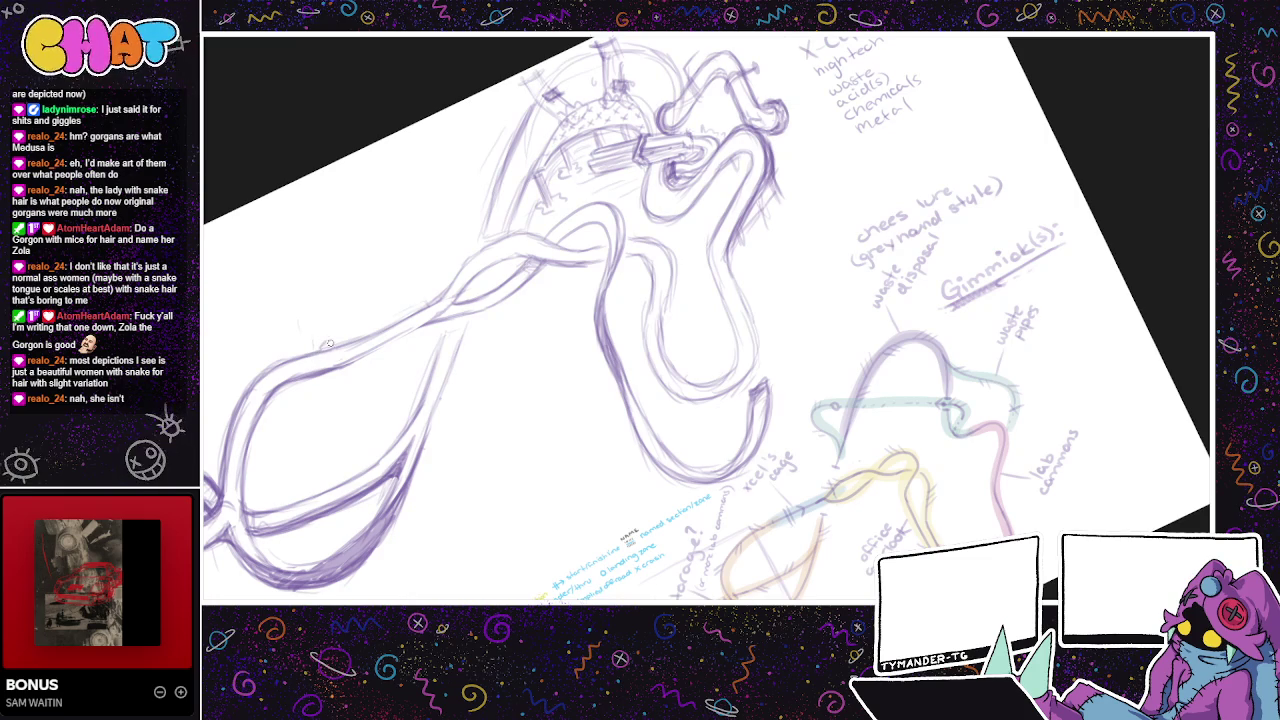
- Pencil a rectangular box across the track's left stretch, with darkened band and upper-left edge
left_click_drag(327, 343, 416, 302)
left_click_drag(320, 391, 440, 325)
mouse_move(413, 357)
left_mouse_down()
mouse_move(452, 337)
mouse_move(318, 404)
left_mouse_up()
mouse_move(380, 372)
left_mouse_down()
mouse_move(318, 404)
mouse_move(440, 342)
left_mouse_up()
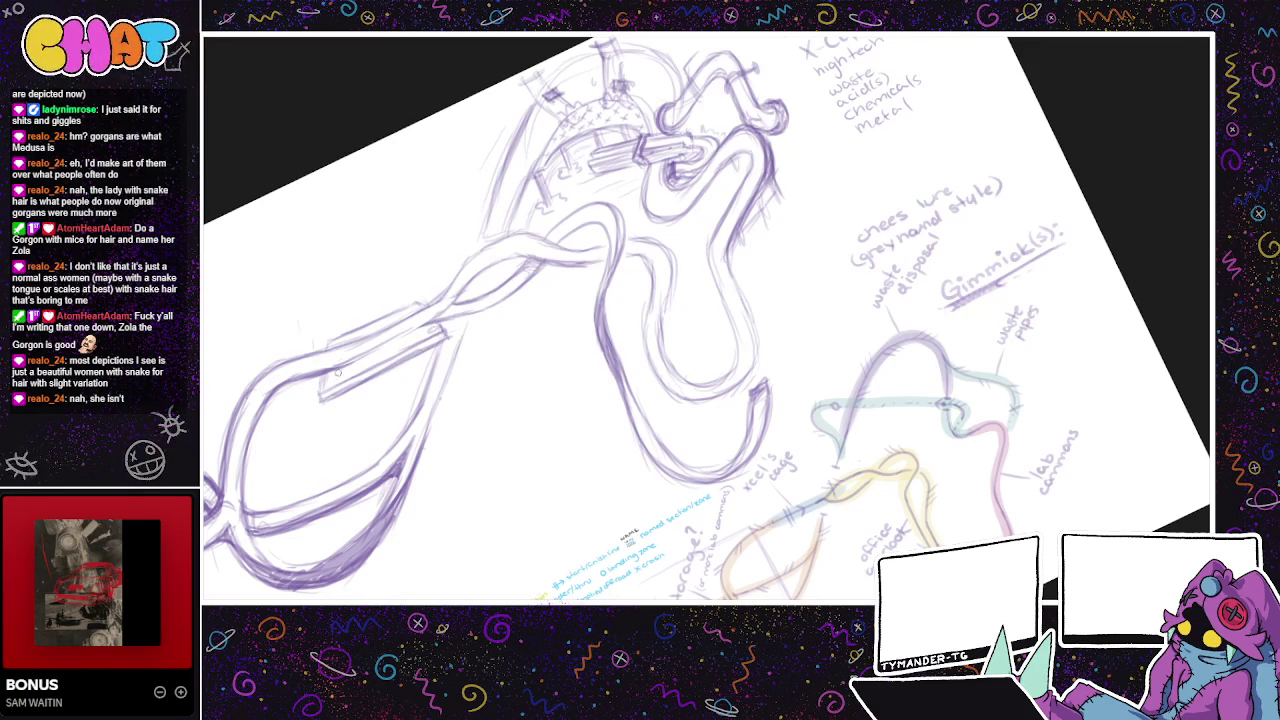
mouse_move(327, 383)
left_mouse_down()
mouse_move(436, 324)
mouse_move(408, 265)
mouse_move(298, 312)
mouse_move(320, 372)
left_mouse_up()
mouse_move(297, 312)
left_mouse_down()
mouse_move(382, 266)
mouse_move(322, 304)
mouse_move(399, 272)
left_mouse_up()
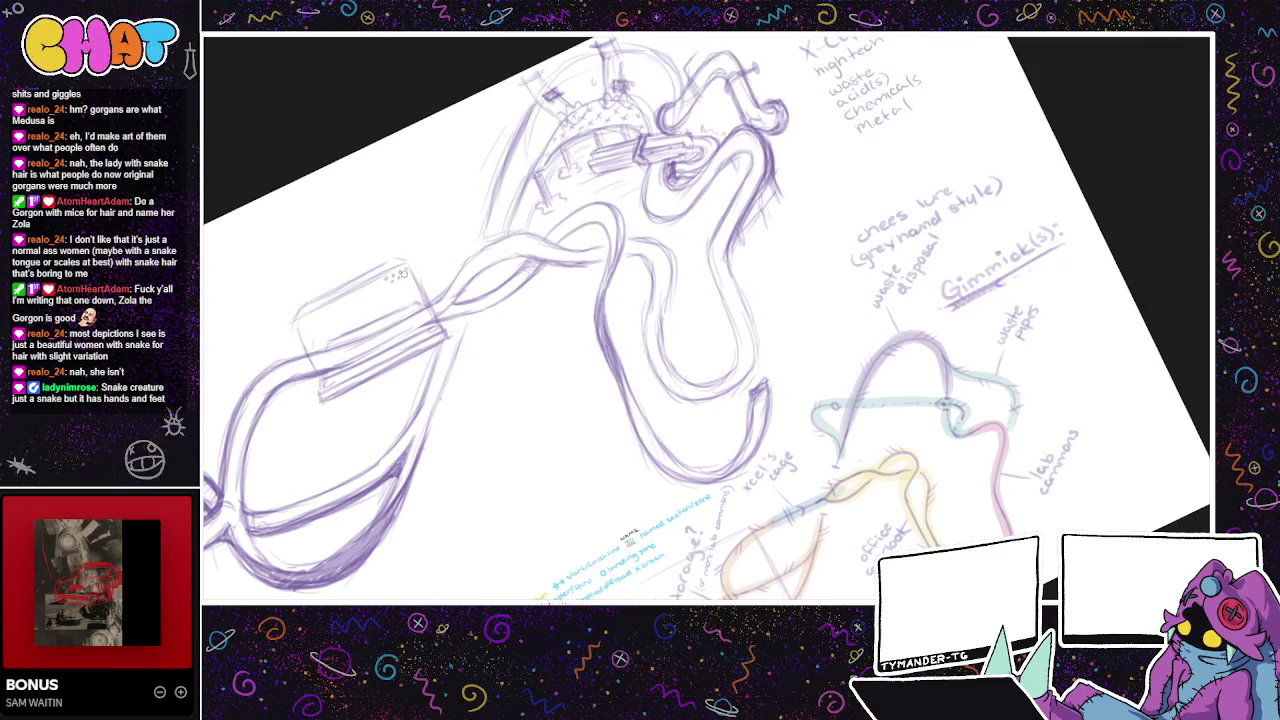
scroll(385, 320, "up", 1)
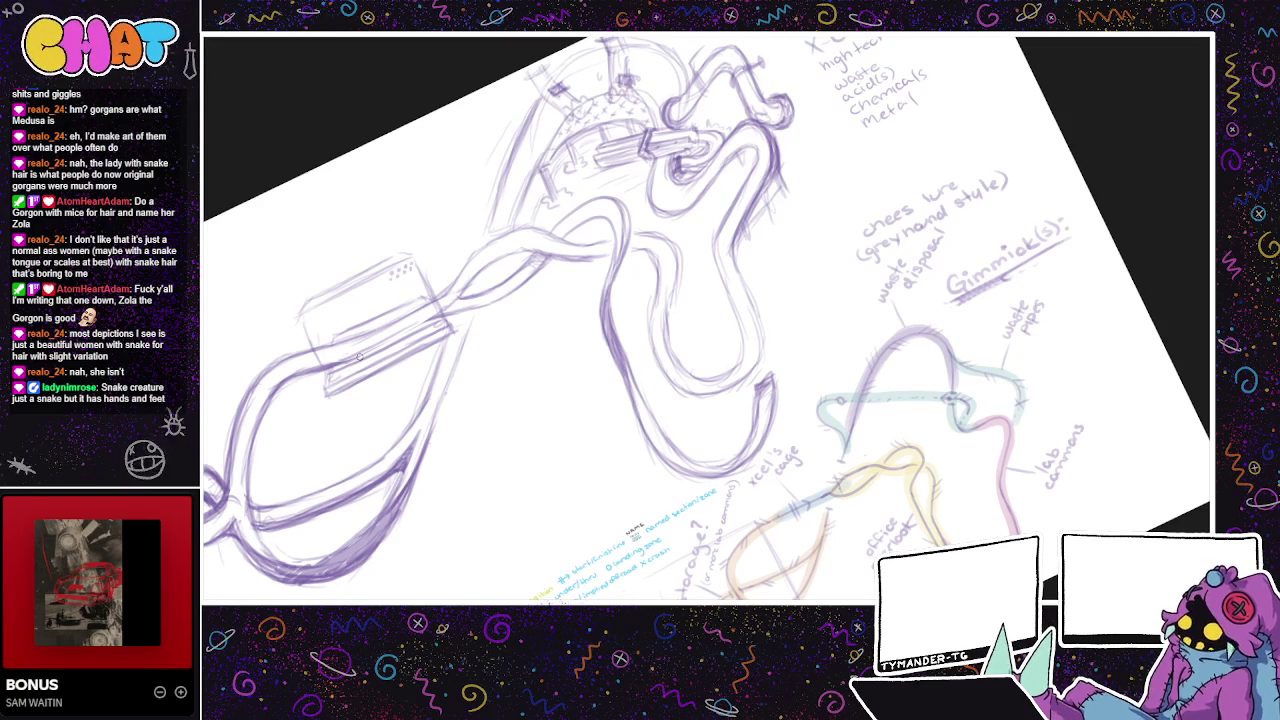
scroll(640, 320, "down", 1)
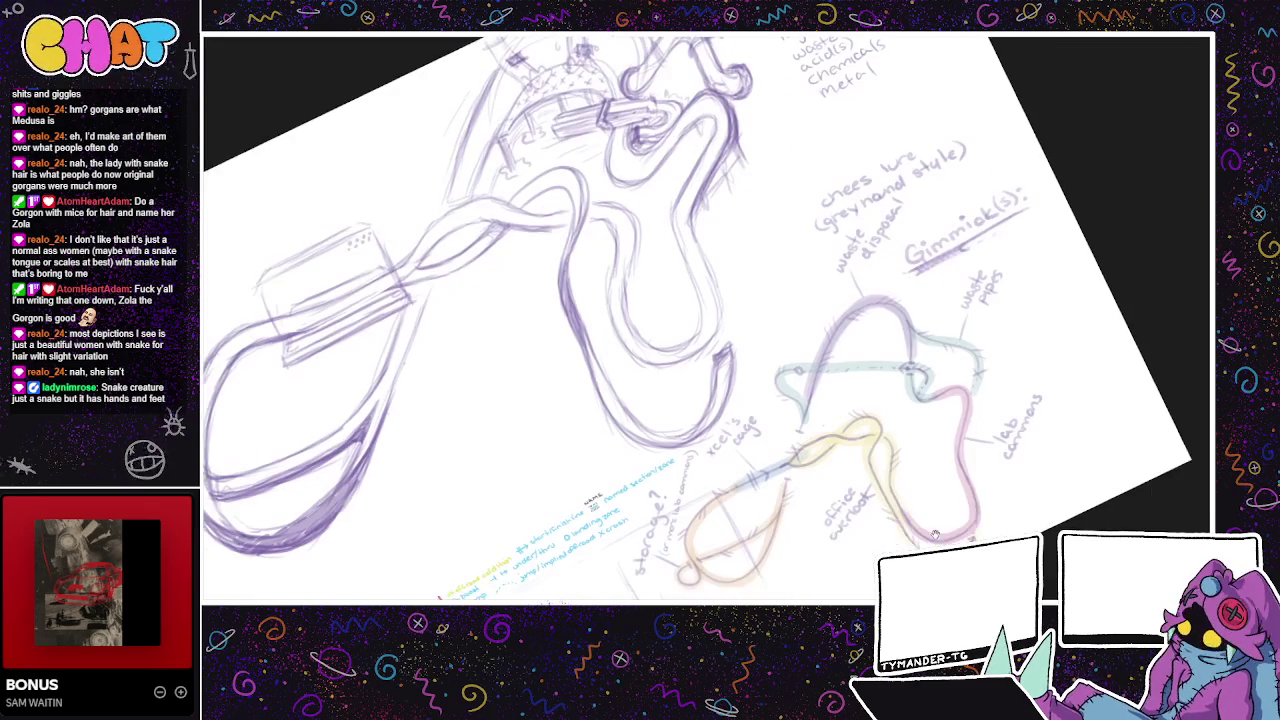
scroll(640, 320, "down", 1)
scroll(640, 320, "down", 1)
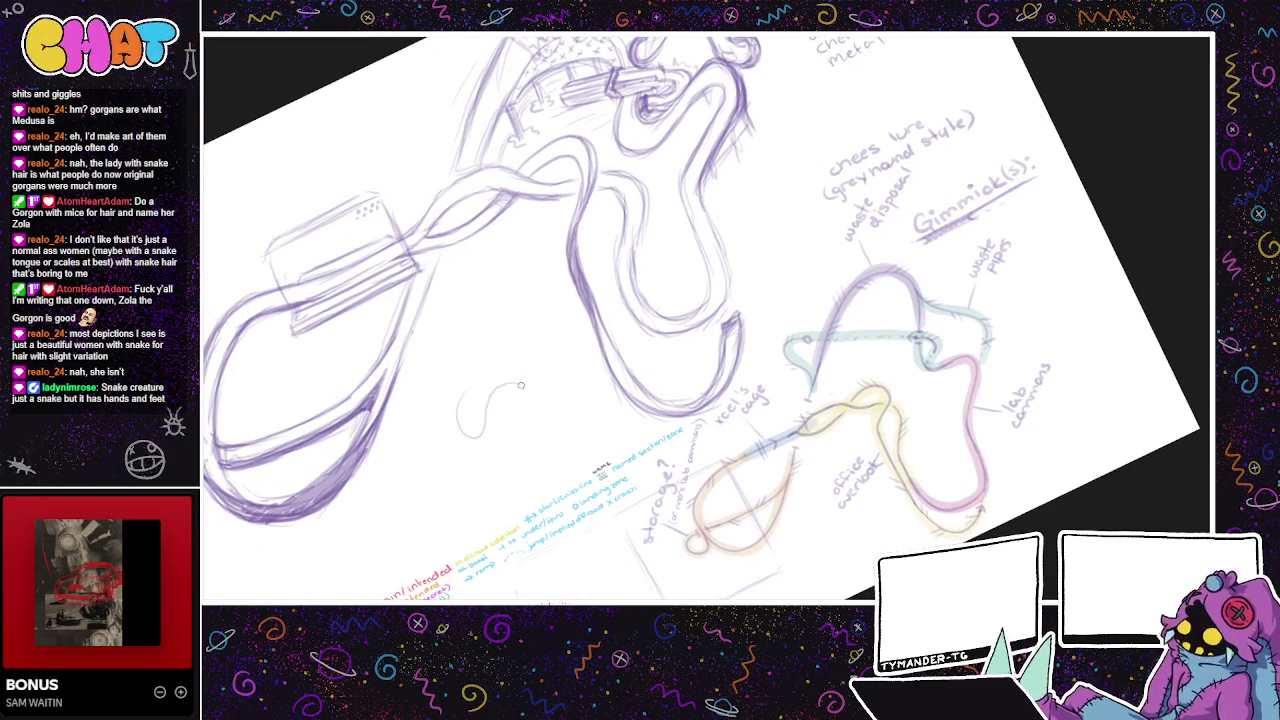
left_click_drag(450, 425, 529, 397)
key("ctrl+z")
scroll(457, 409, "down", 1)
scroll(460, 409, "down", 1)
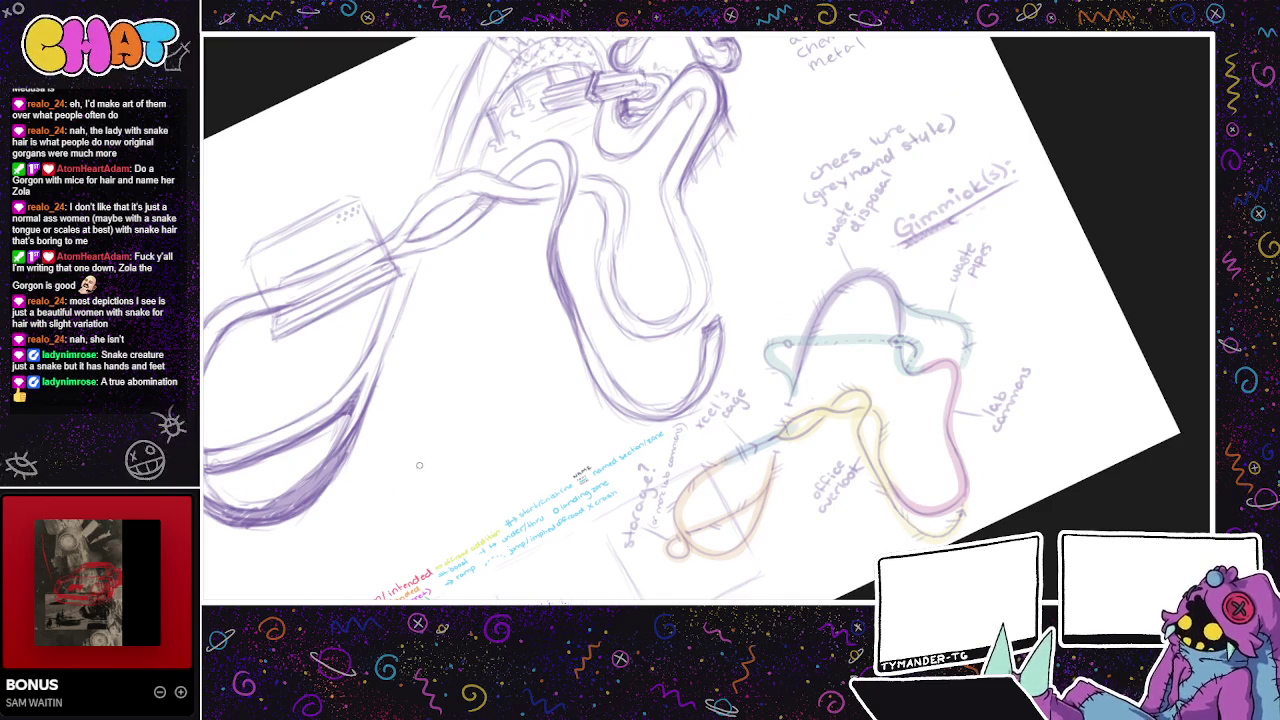
left_click_drag(415, 462, 384, 548)
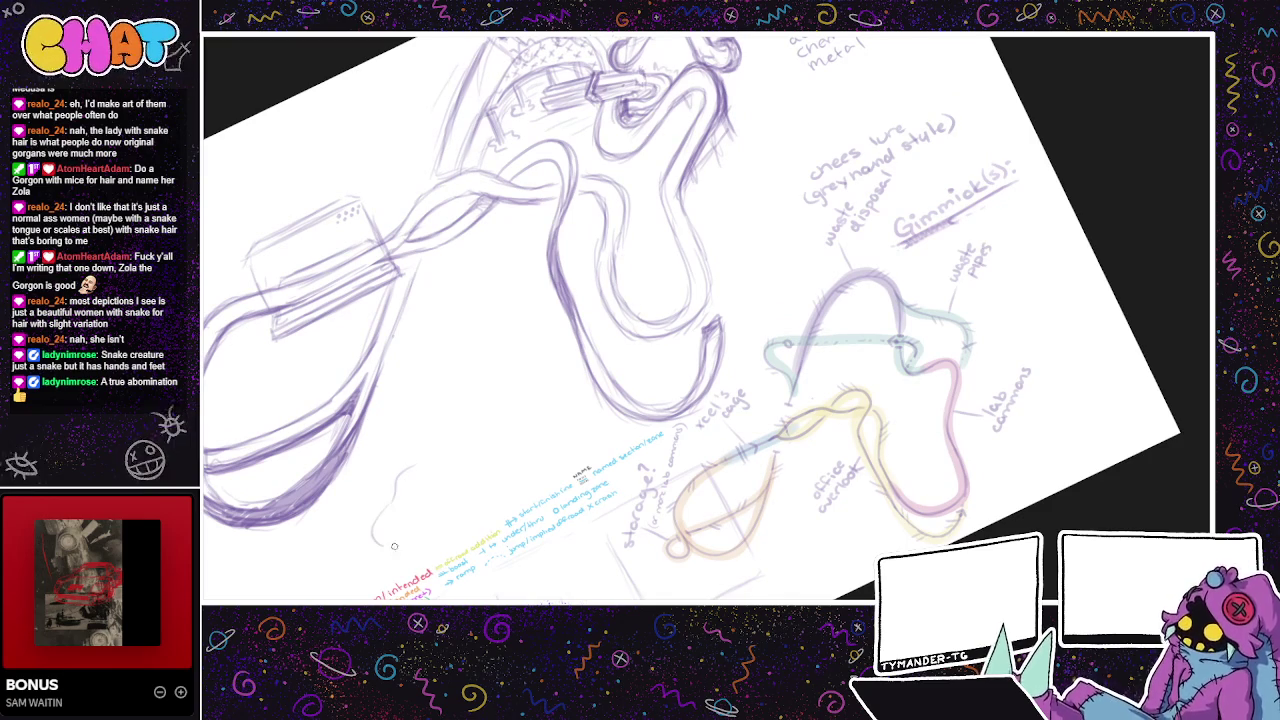
mouse_move(393, 480)
left_mouse_down()
mouse_move(382, 502)
mouse_move(405, 553)
mouse_move(464, 514)
mouse_move(530, 350)
mouse_move(458, 446)
mouse_move(478, 345)
mouse_move(518, 384)
mouse_move(460, 514)
left_mouse_up()
key("ctrl+z")
key("ctrl+z")
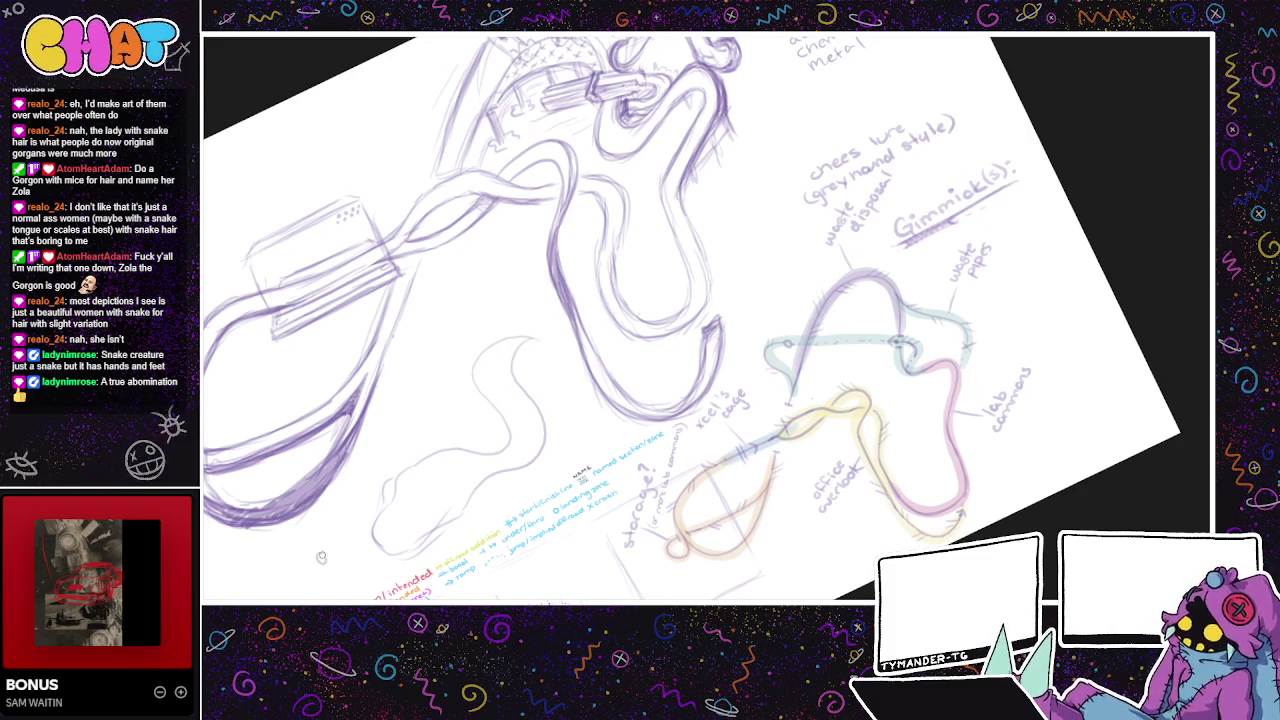
mouse_move(484, 449)
left_mouse_down()
mouse_move(565, 446)
mouse_move(505, 482)
mouse_move(478, 530)
left_mouse_up()
mouse_move(520, 484)
left_mouse_down()
mouse_move(500, 530)
mouse_move(588, 447)
mouse_move(540, 420)
mouse_move(430, 456)
left_mouse_up()
mouse_move(412, 537)
left_mouse_down()
mouse_move(460, 480)
mouse_move(413, 492)
mouse_move(670, 383)
left_mouse_up()
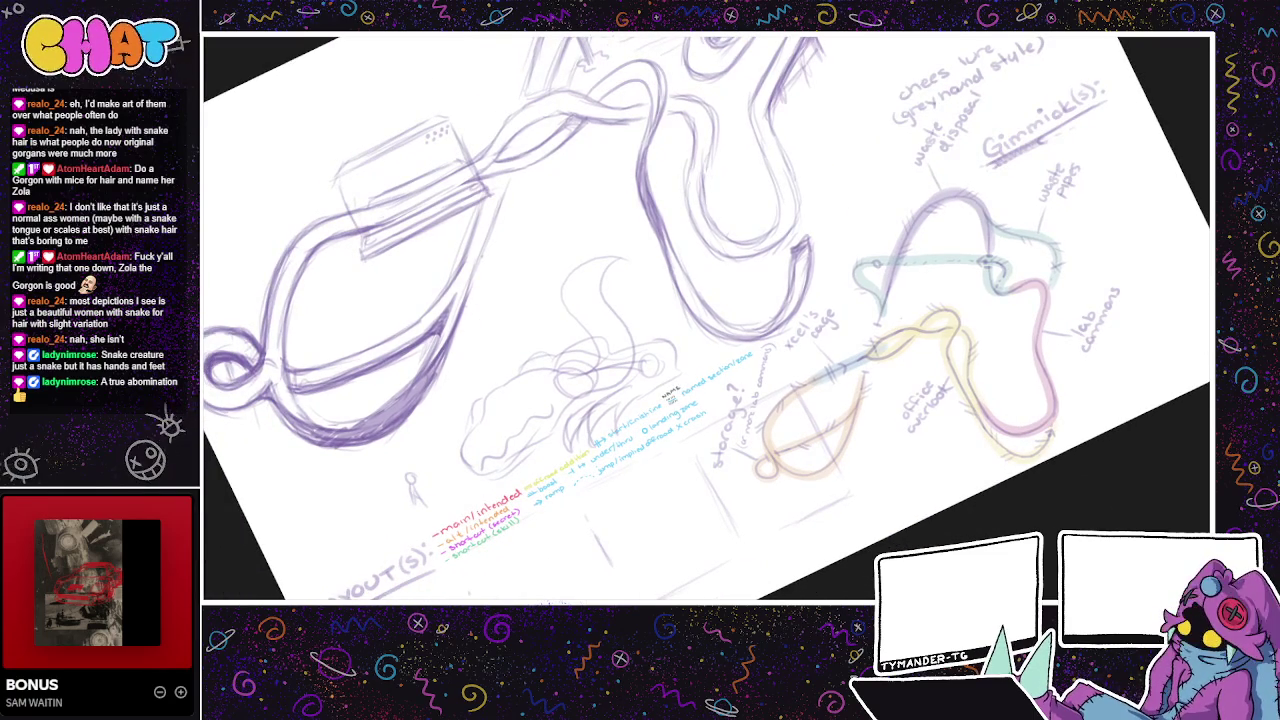
mouse_move(642, 277)
left_mouse_down()
mouse_move(680, 424)
mouse_move(695, 335)
left_mouse_up()
left_click(407, 578)
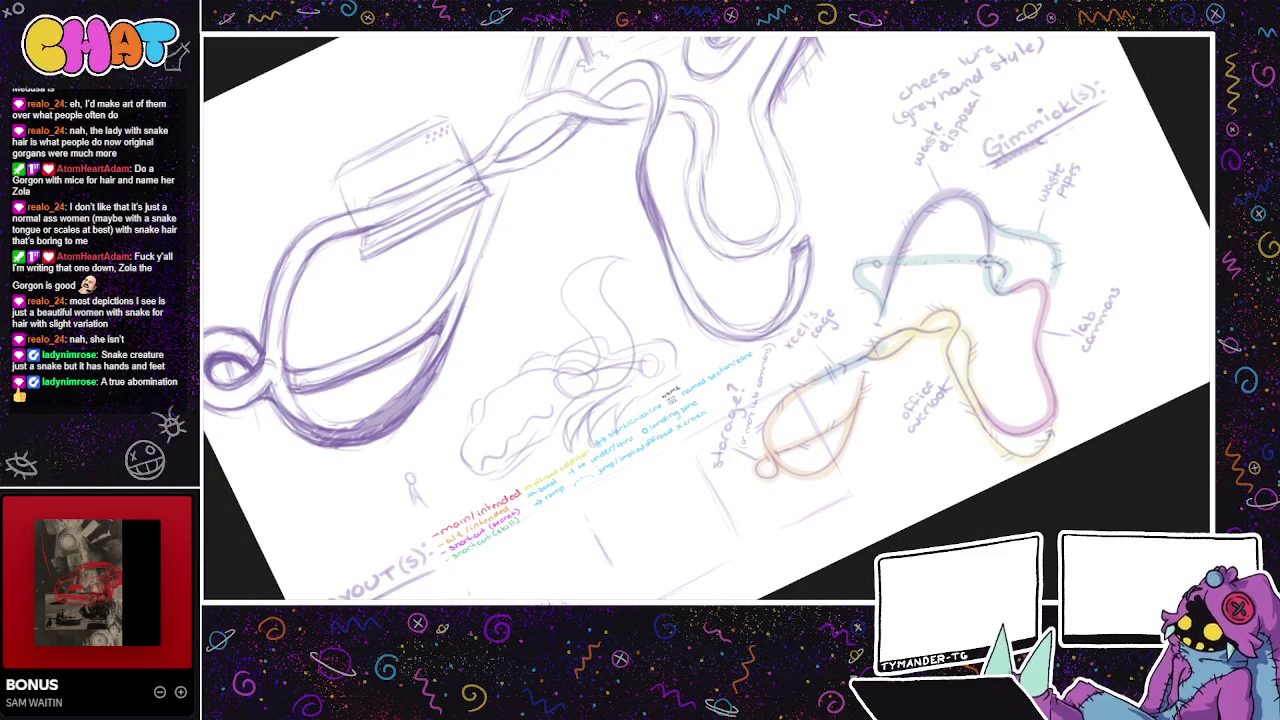
key("Delete")
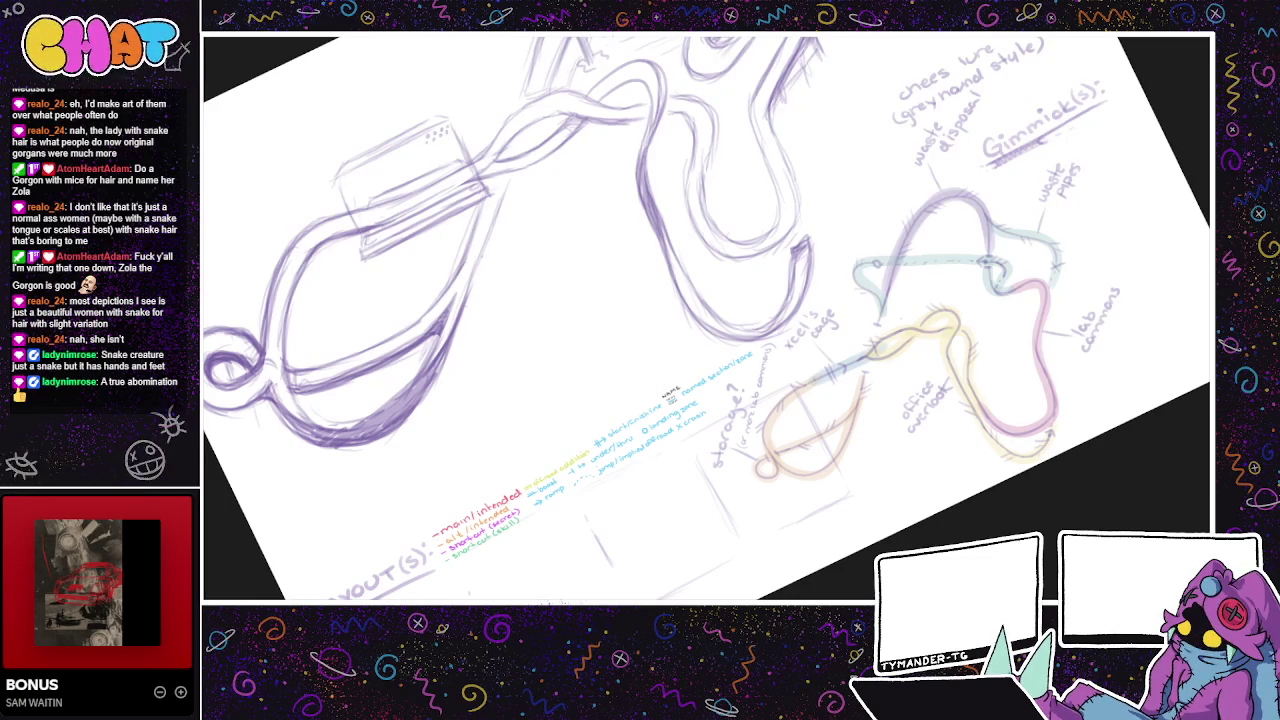
scroll(486, 443, "up", 3)
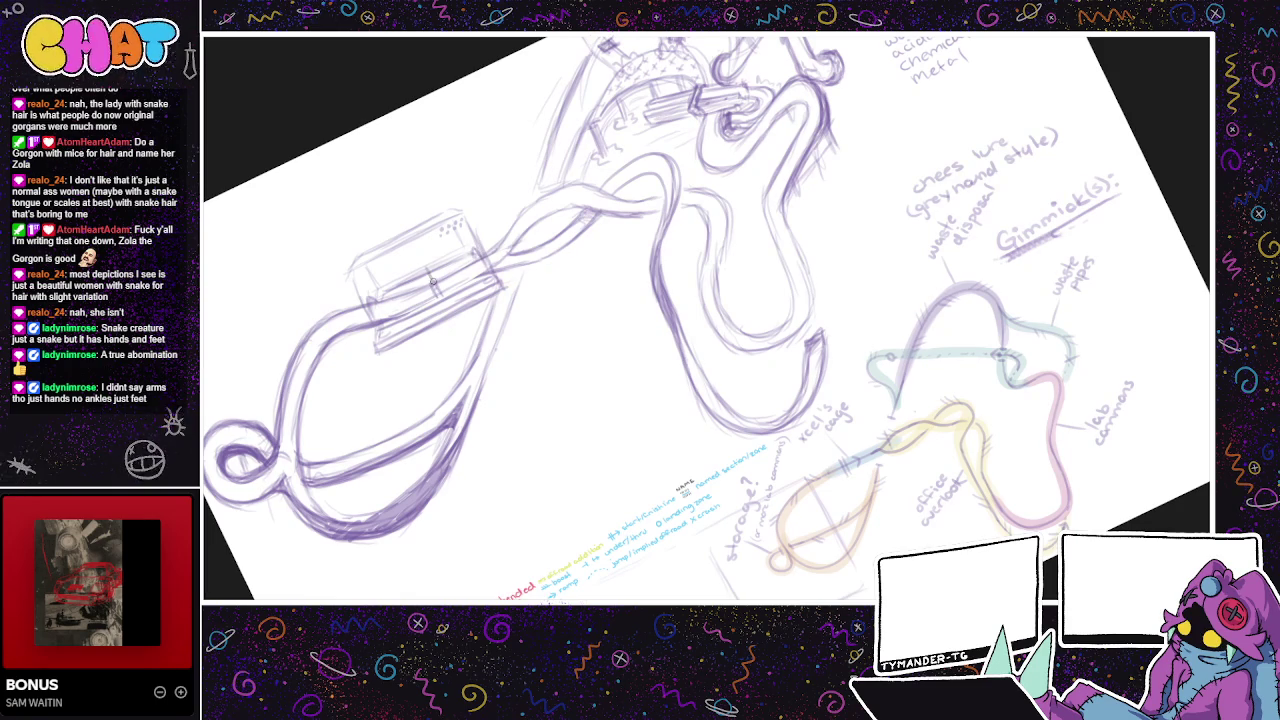
- Discard darker box edge strokes and add a short line below the box
left_click_drag(427, 268, 440, 292)
key("ctrl+z")
key("ctrl+z")
key("ctrl+z")
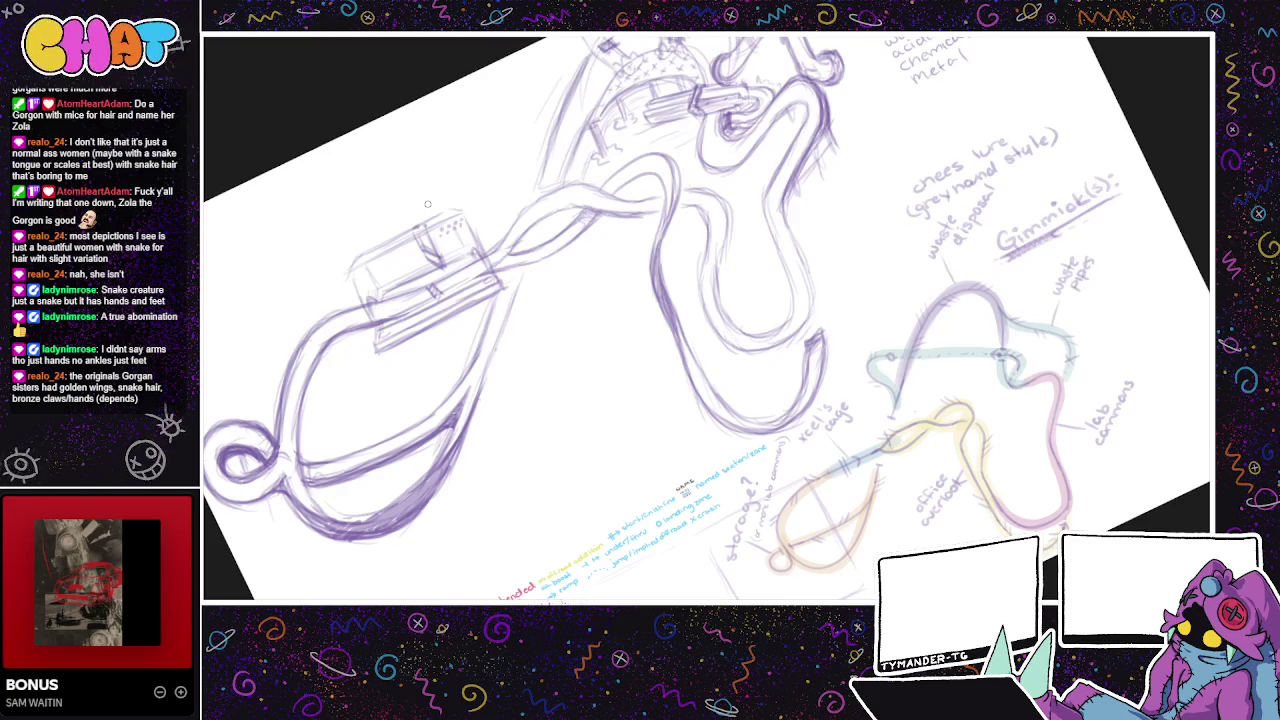
left_click_drag(544, 276, 584, 303)
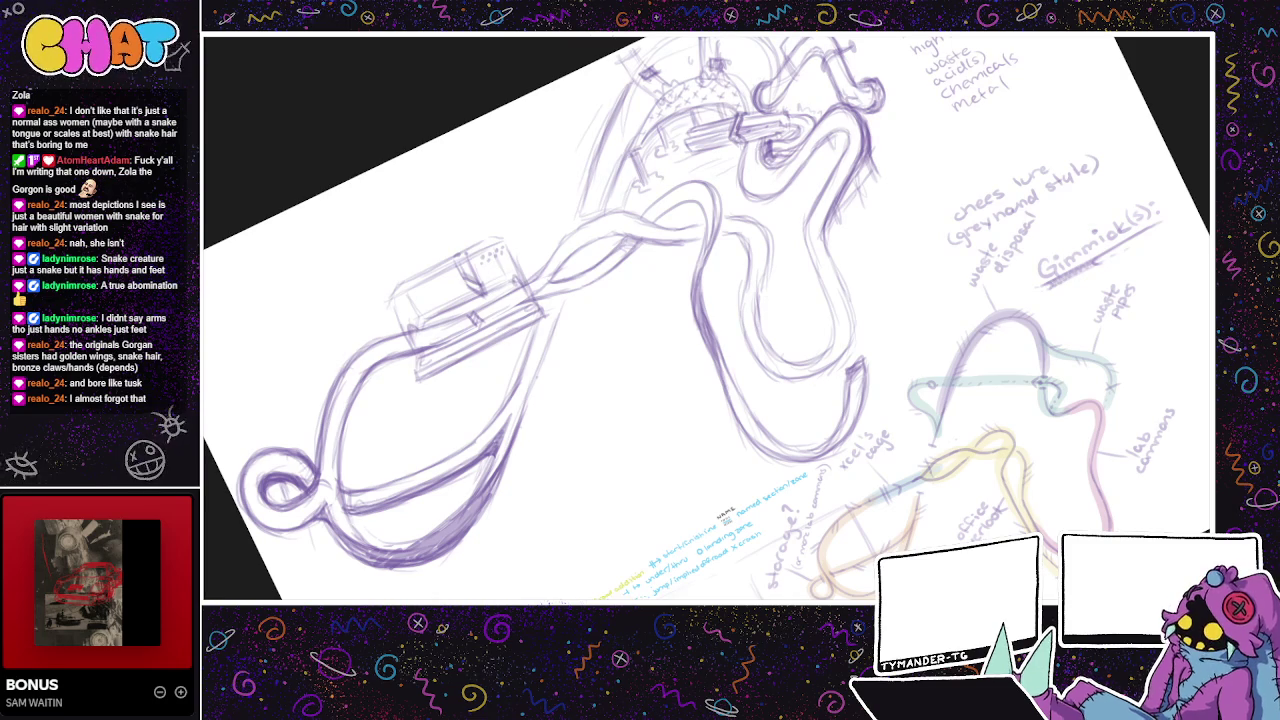
left_click_drag(591, 303, 597, 287)
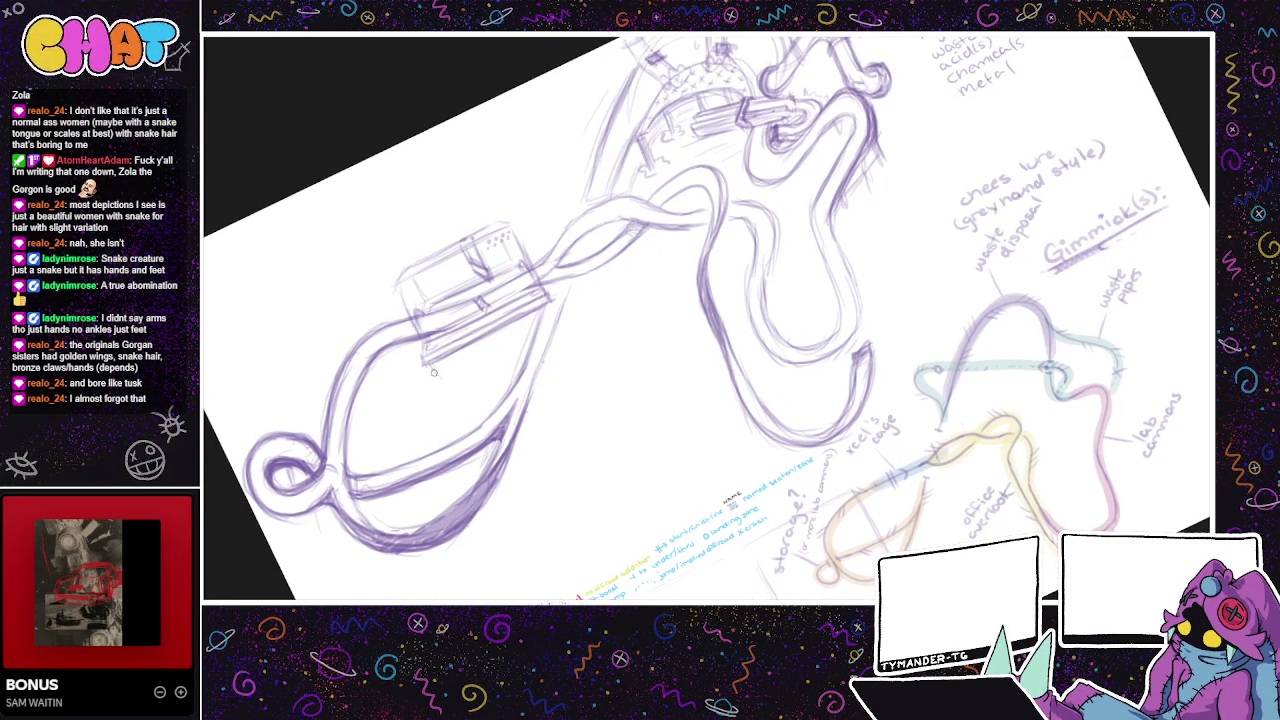
left_click_drag(450, 367, 469, 390)
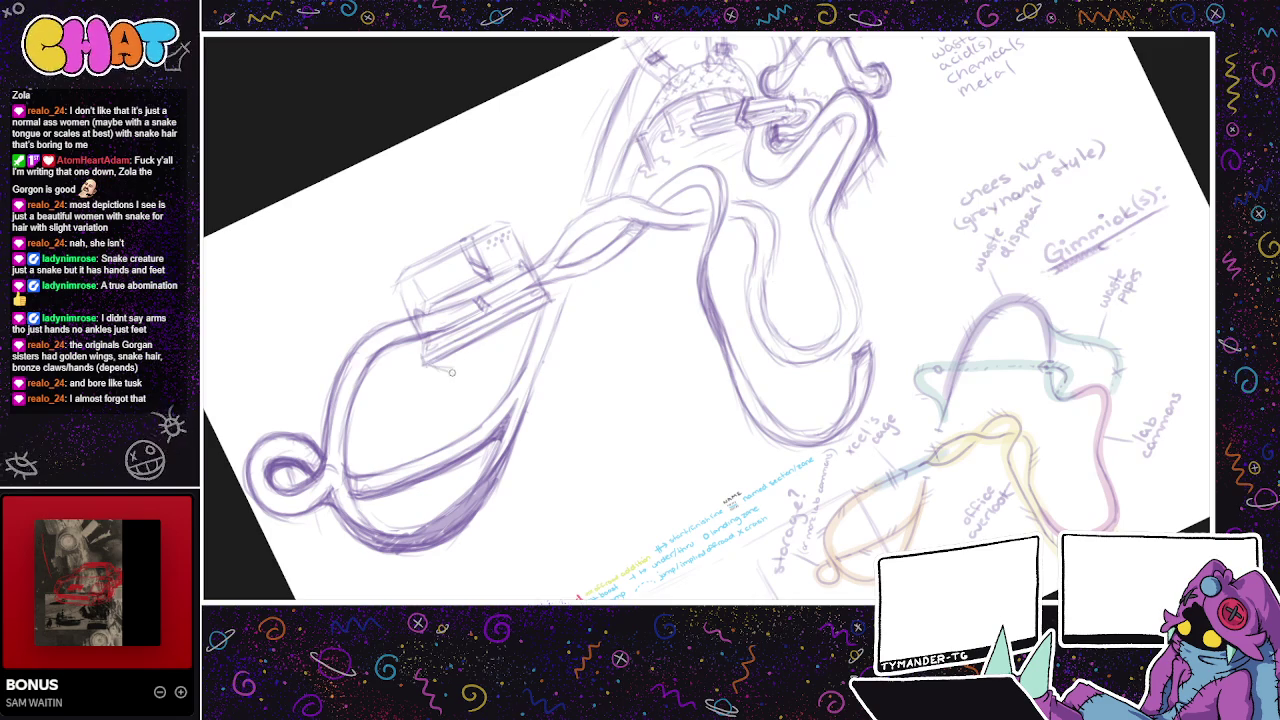
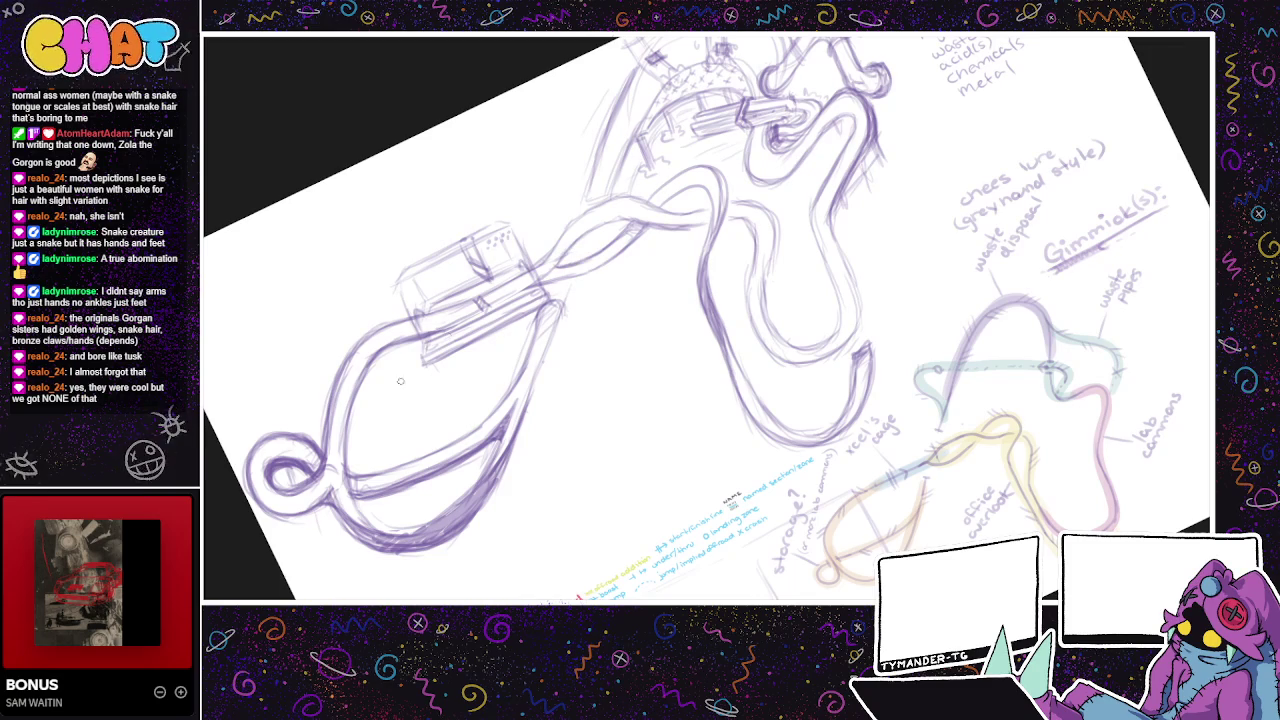
- Trace extra purple pencil lines along the U-shaped tube's inner edge
left_click_drag(688, 288, 623, 325)
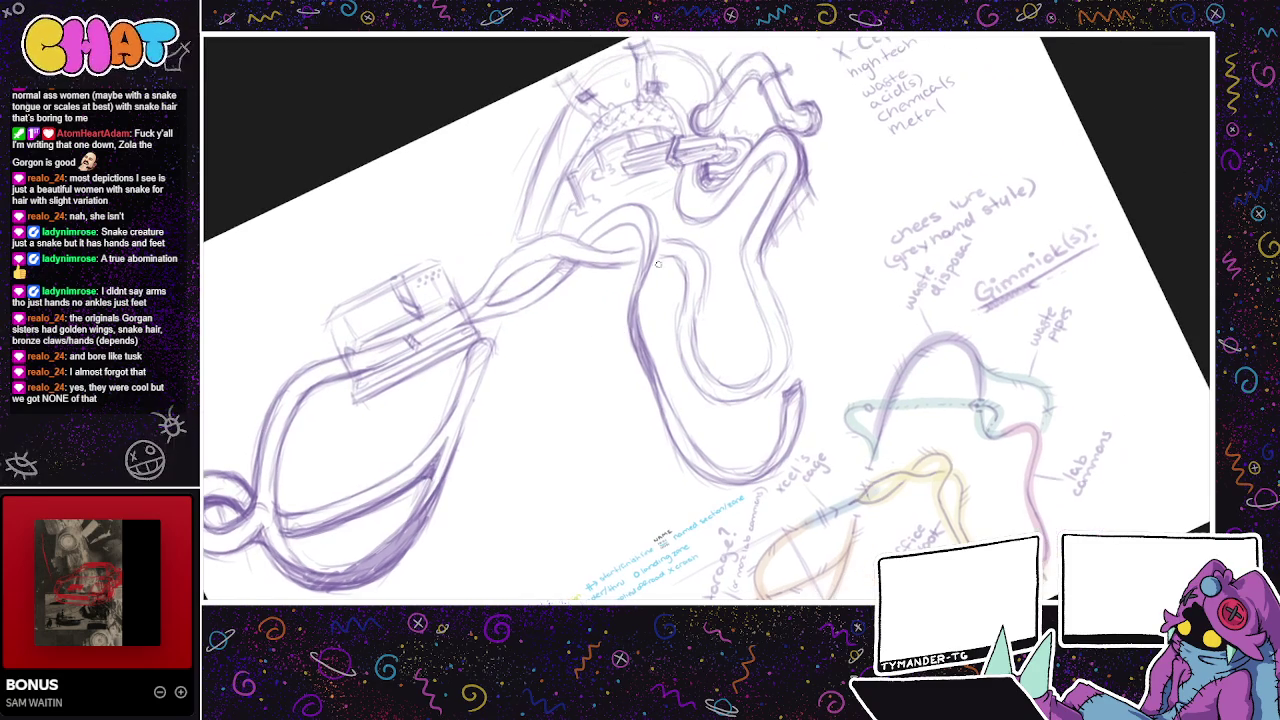
left_click_drag(770, 254, 728, 282)
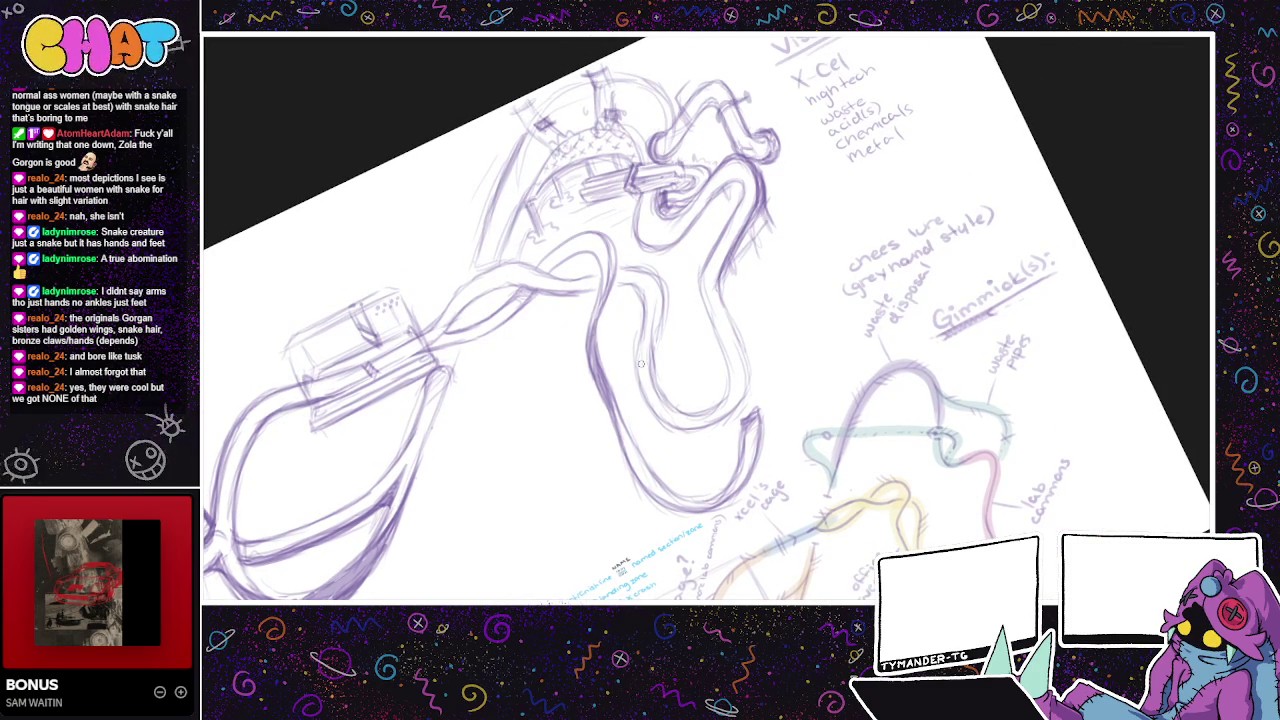
left_click_drag(646, 352, 644, 408)
mouse_move(648, 370)
left_mouse_down()
mouse_move(648, 330)
mouse_move(655, 388)
left_mouse_up()
left_click_drag(656, 334, 656, 402)
mouse_move(642, 306)
left_mouse_down()
mouse_move(644, 412)
mouse_move(647, 334)
mouse_move(660, 405)
mouse_move(656, 338)
mouse_move(646, 396)
left_mouse_up()
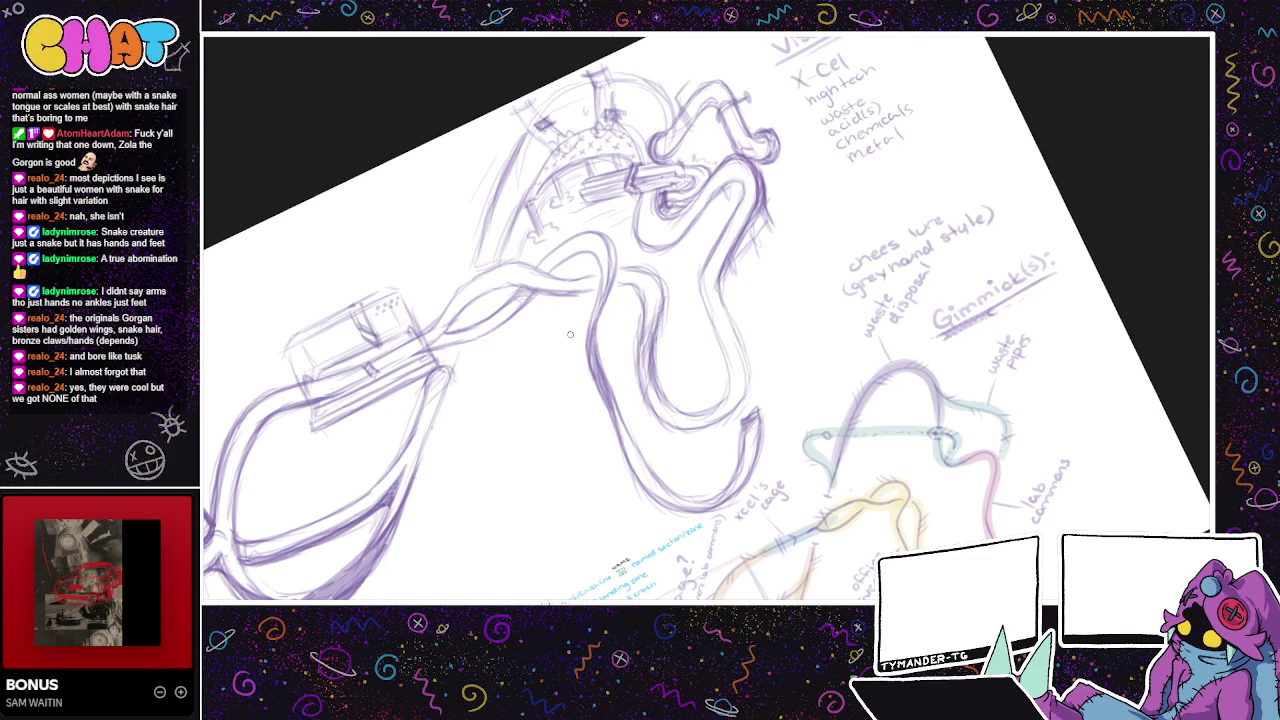
- Try a small box outline on the machine, then undo it
left_click_drag(728, 334, 801, 266)
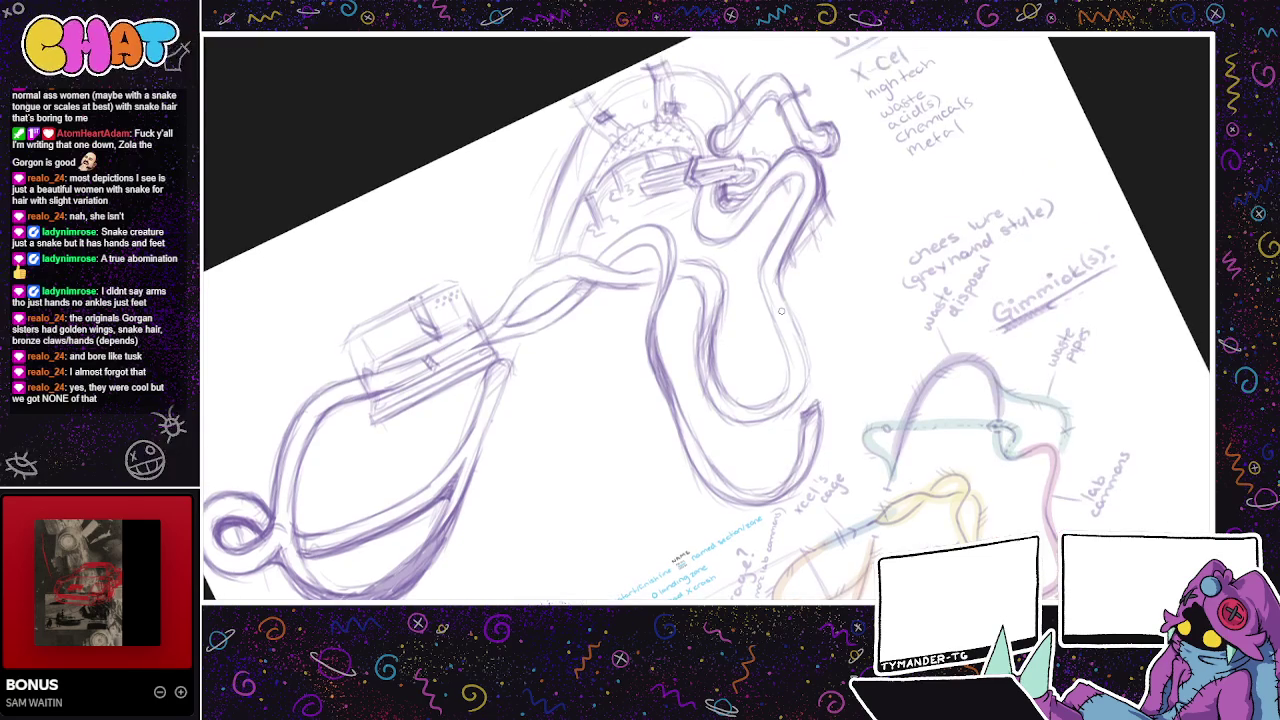
left_click_drag(578, 402, 642, 390)
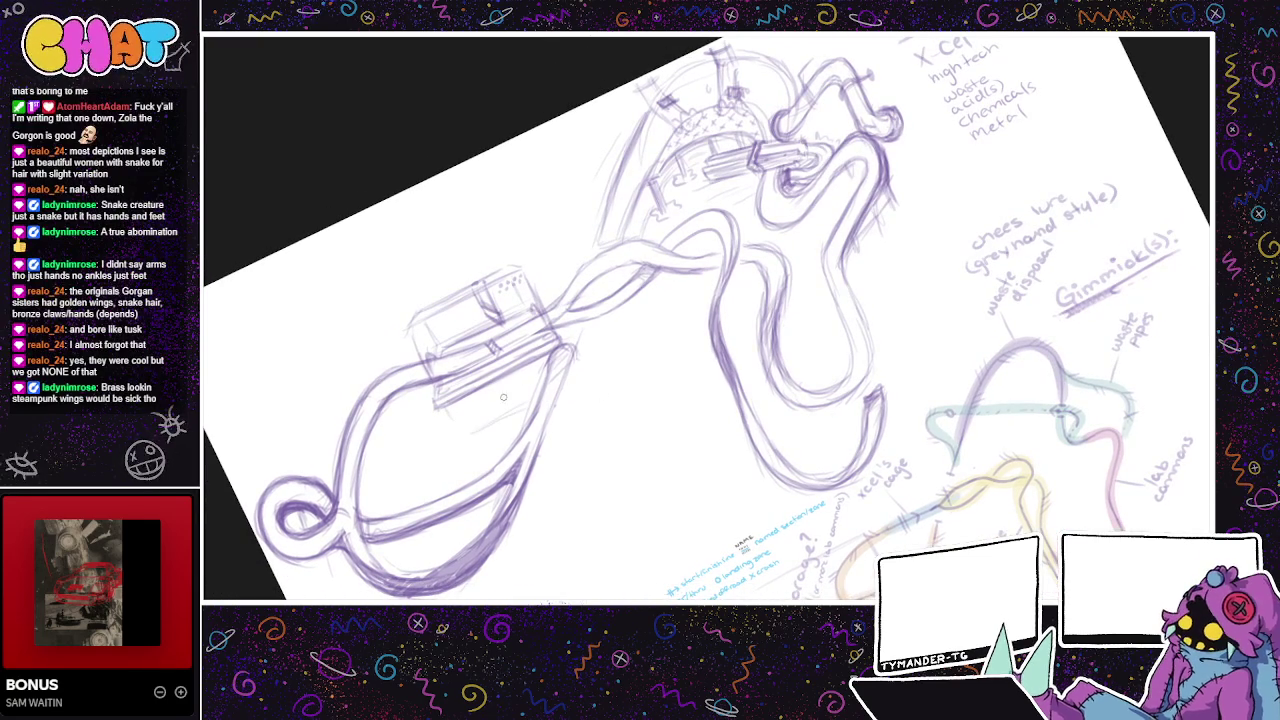
left_click_drag(835, 370, 715, 398)
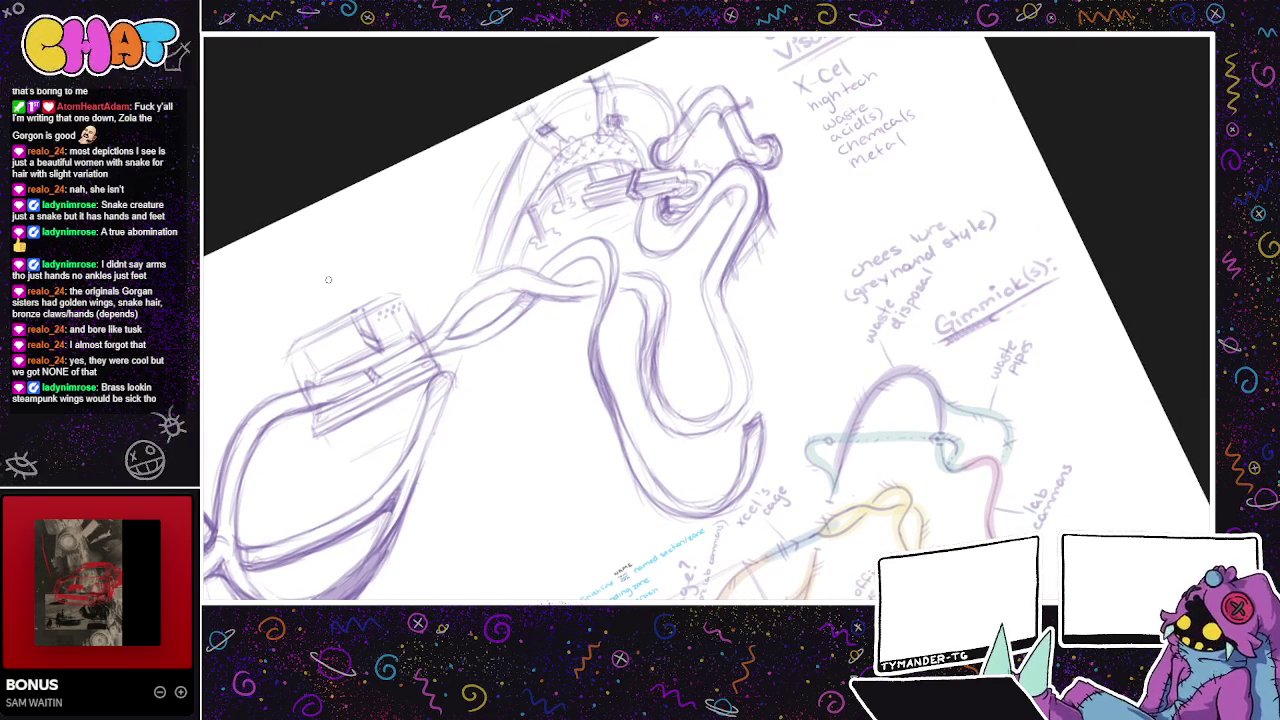
mouse_move(386, 240)
left_mouse_down()
mouse_move(355, 246)
mouse_move(395, 249)
mouse_move(338, 268)
left_mouse_up()
key("ctrl+z")
key("ctrl+z")
key("ctrl+z")
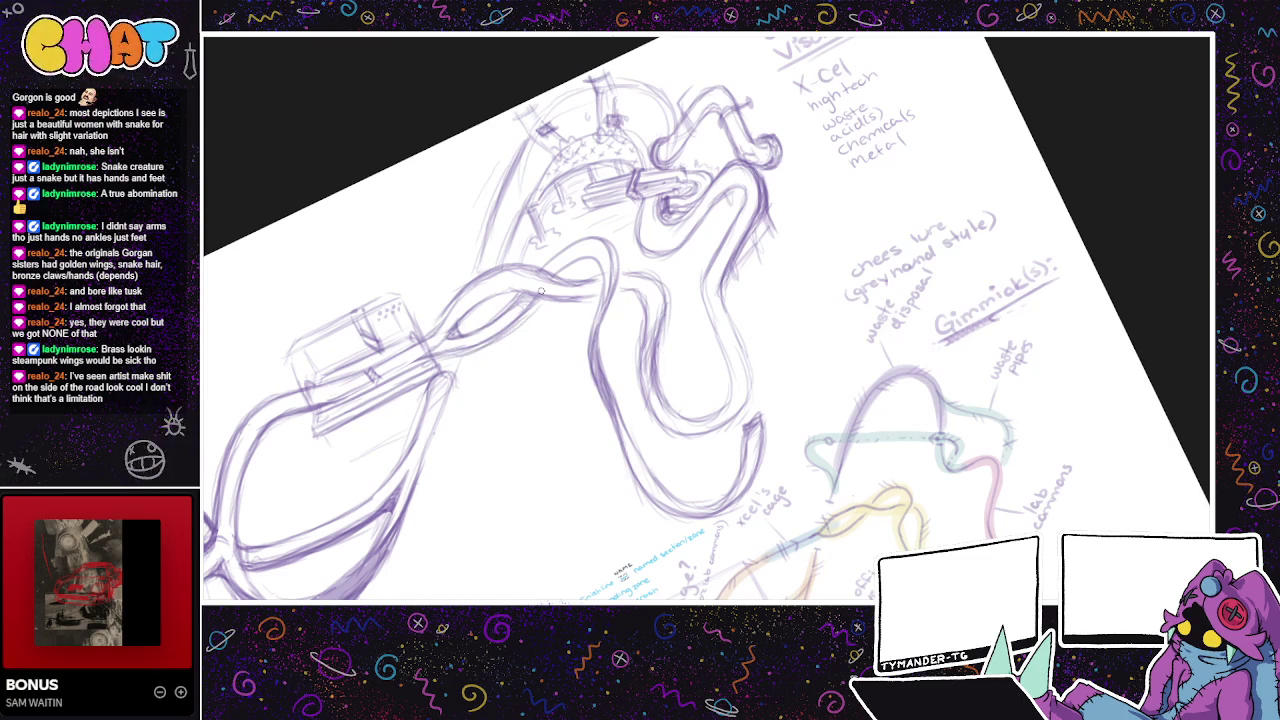
- Add a short vertical stroke and a stronger inner contour line to the tube
mouse_move(626, 297)
left_mouse_down()
mouse_move(629, 249)
mouse_move(574, 302)
left_mouse_up()
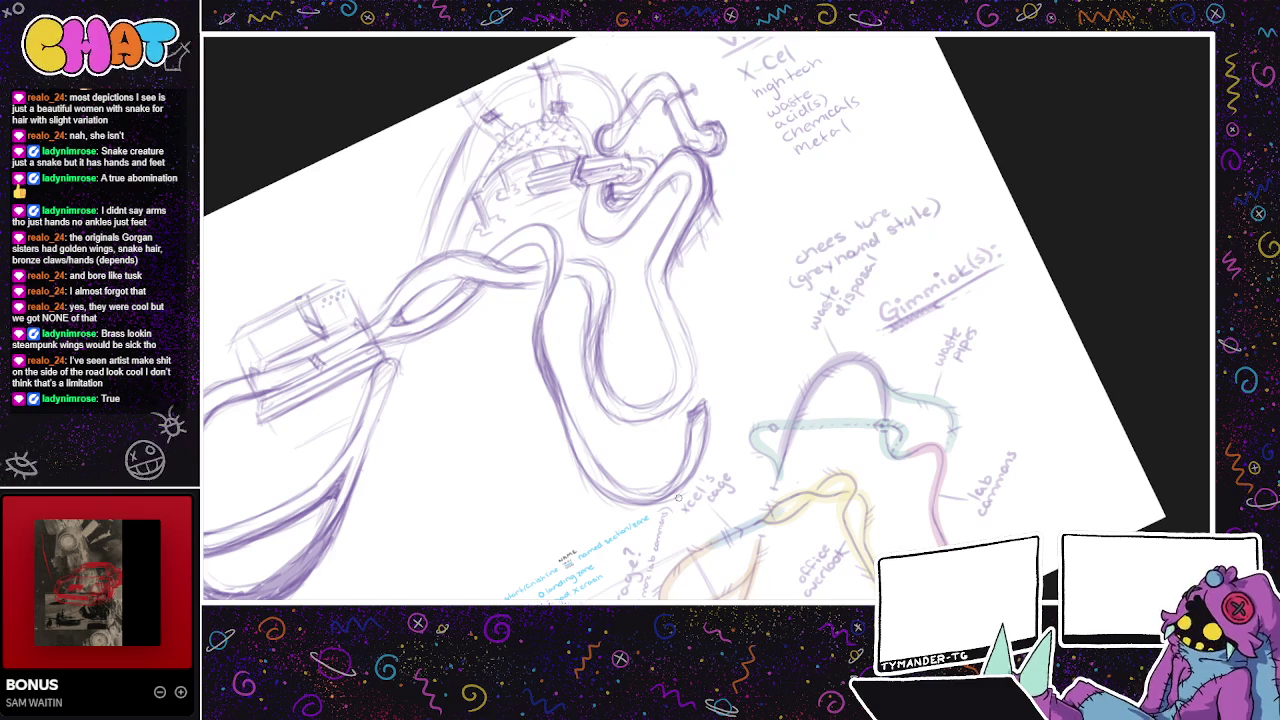
left_click_drag(1085, 490, 945, 465)
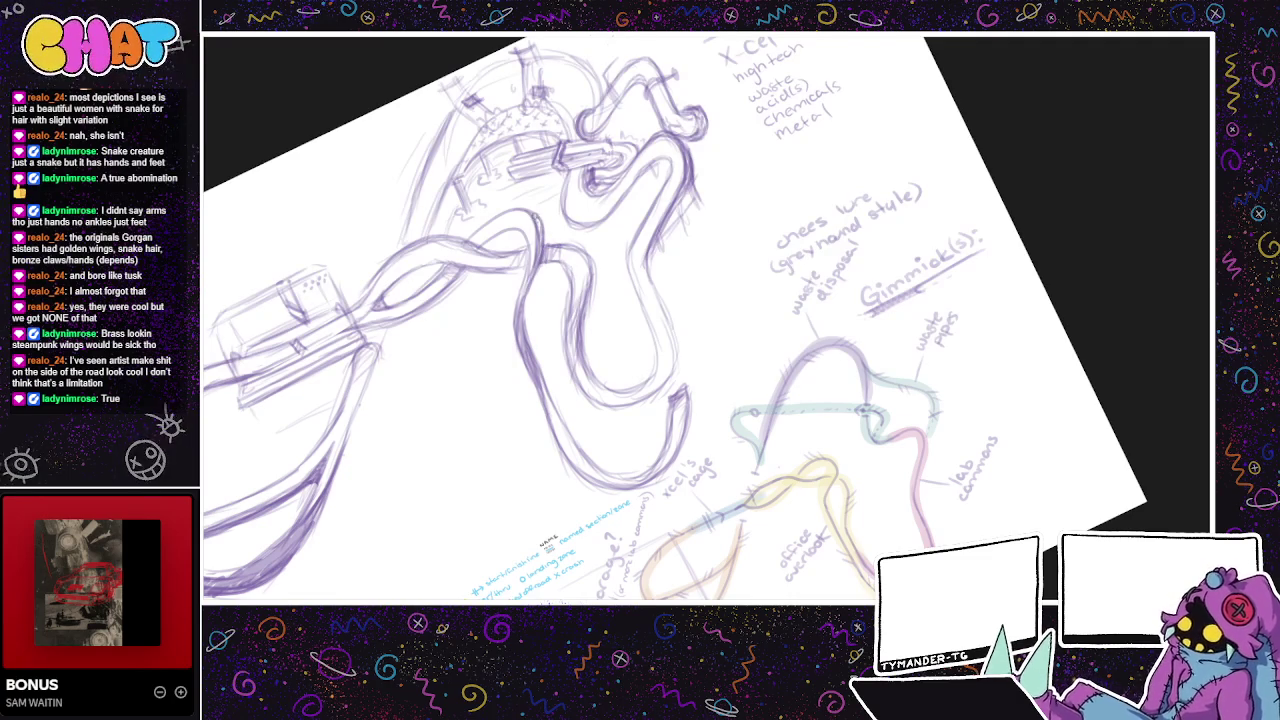
left_click_drag(540, 212, 534, 274)
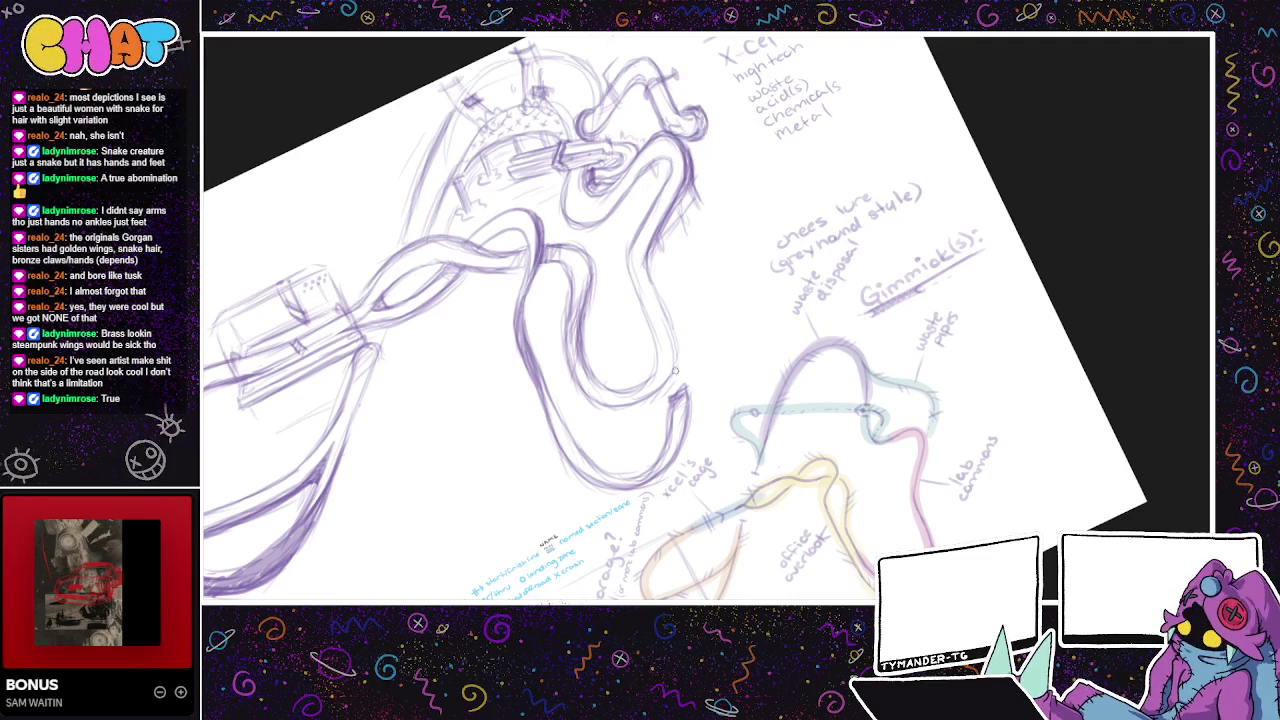
left_click_drag(644, 256, 676, 372)
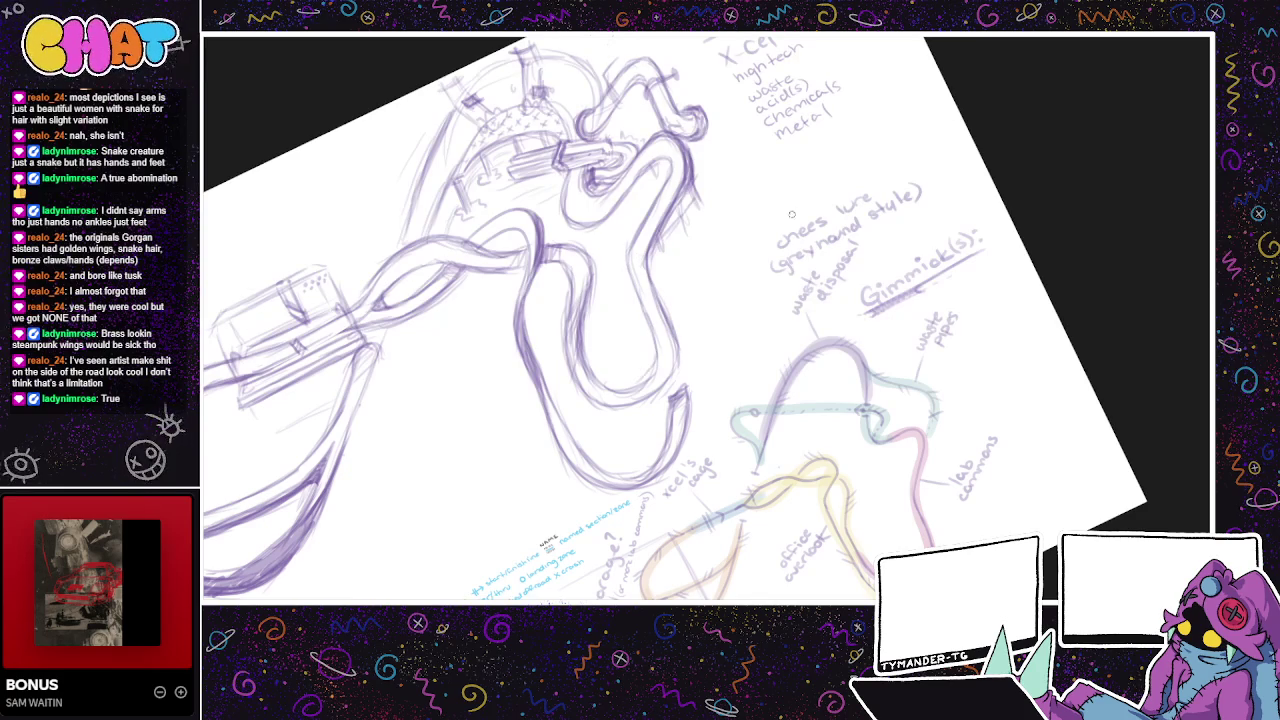
- Pencil a small vertical pipe and canister along the U tube's right side
scroll(656, 356, "up", 2)
scroll(722, 384, "up", 2)
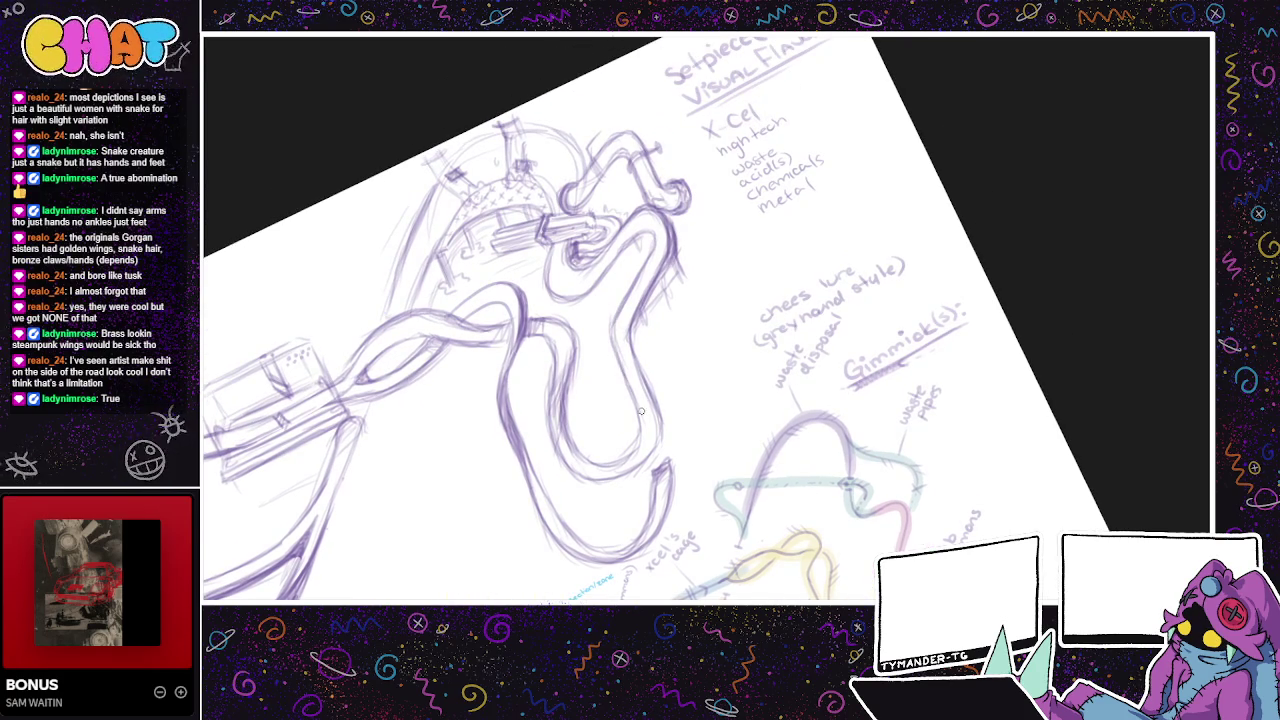
scroll(641, 410, "down", 2)
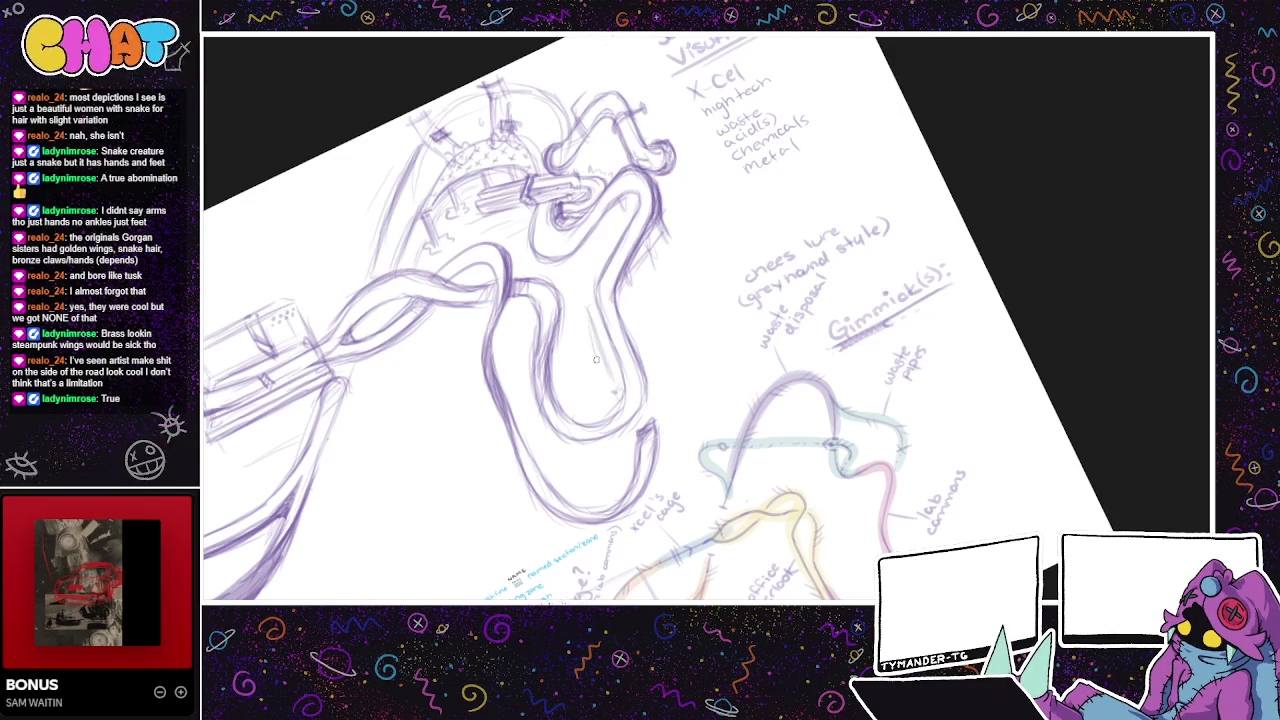
left_click_drag(589, 318, 610, 393)
left_click_drag(640, 328, 624, 348)
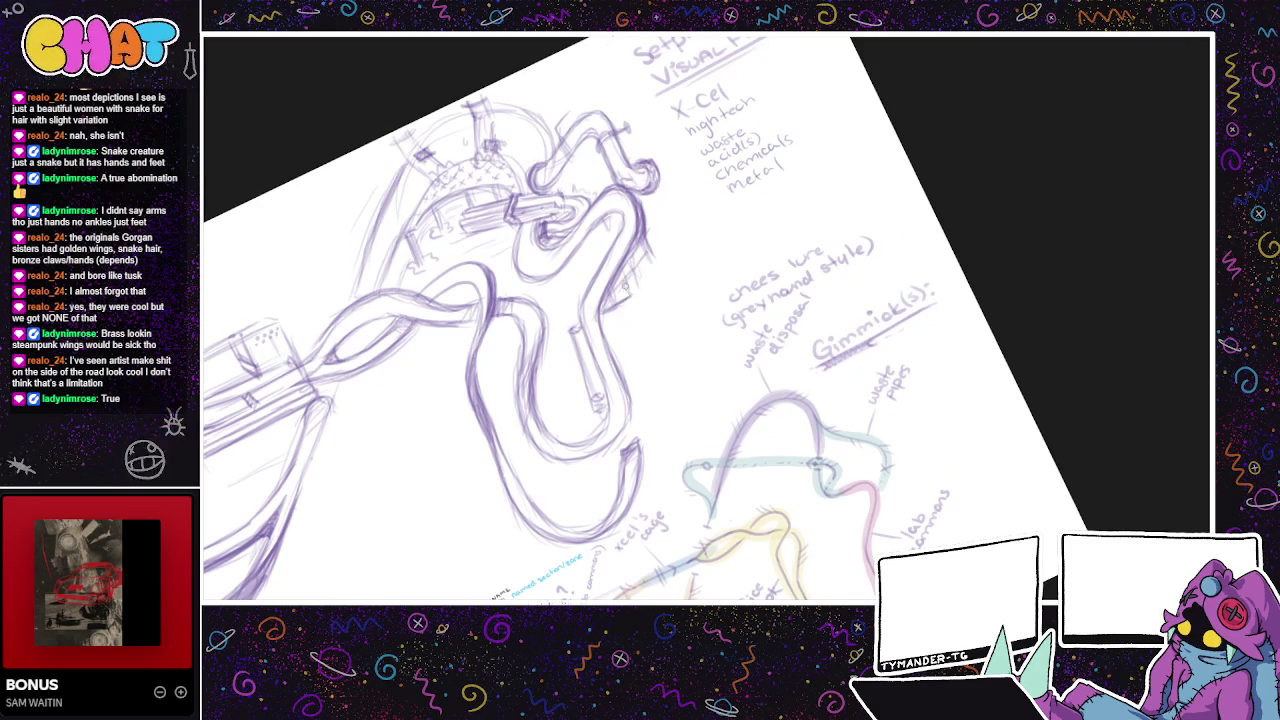
mouse_move(634, 302)
left_mouse_down()
mouse_move(668, 384)
mouse_move(632, 396)
left_mouse_up()
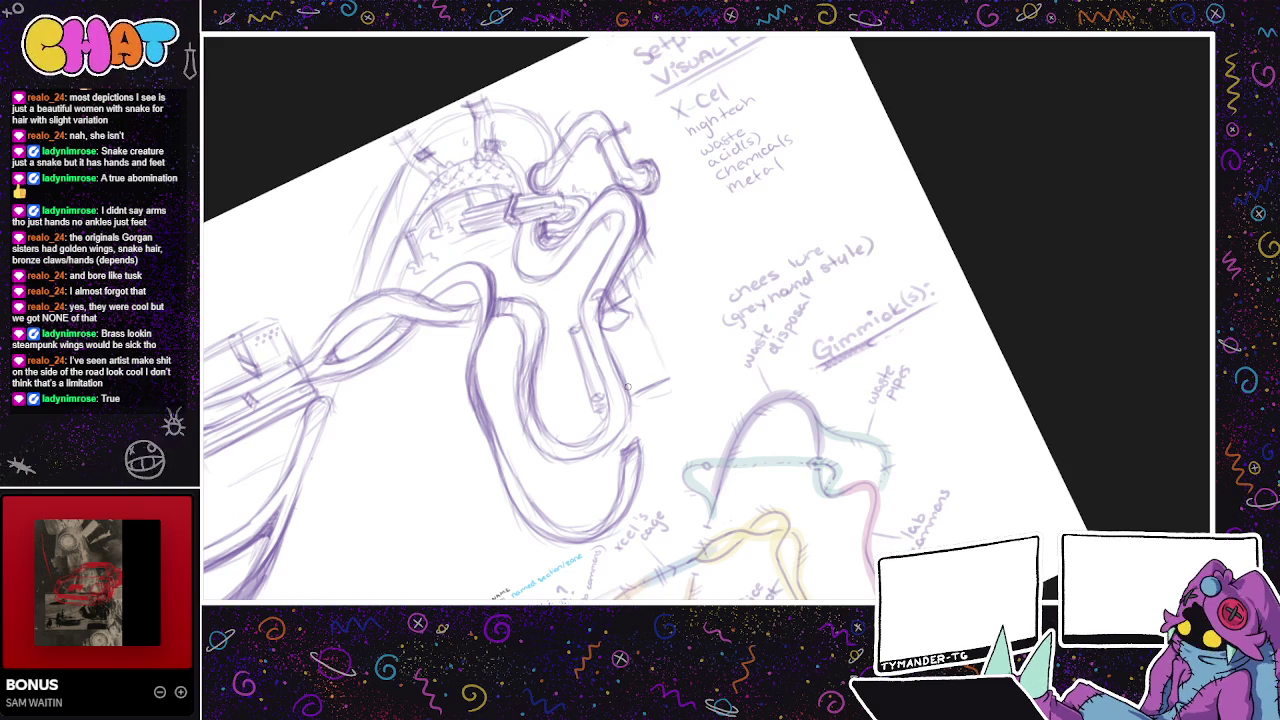
mouse_move(641, 327)
left_mouse_down()
mouse_move(635, 366)
mouse_move(602, 384)
mouse_move(628, 408)
mouse_move(638, 398)
left_mouse_up()
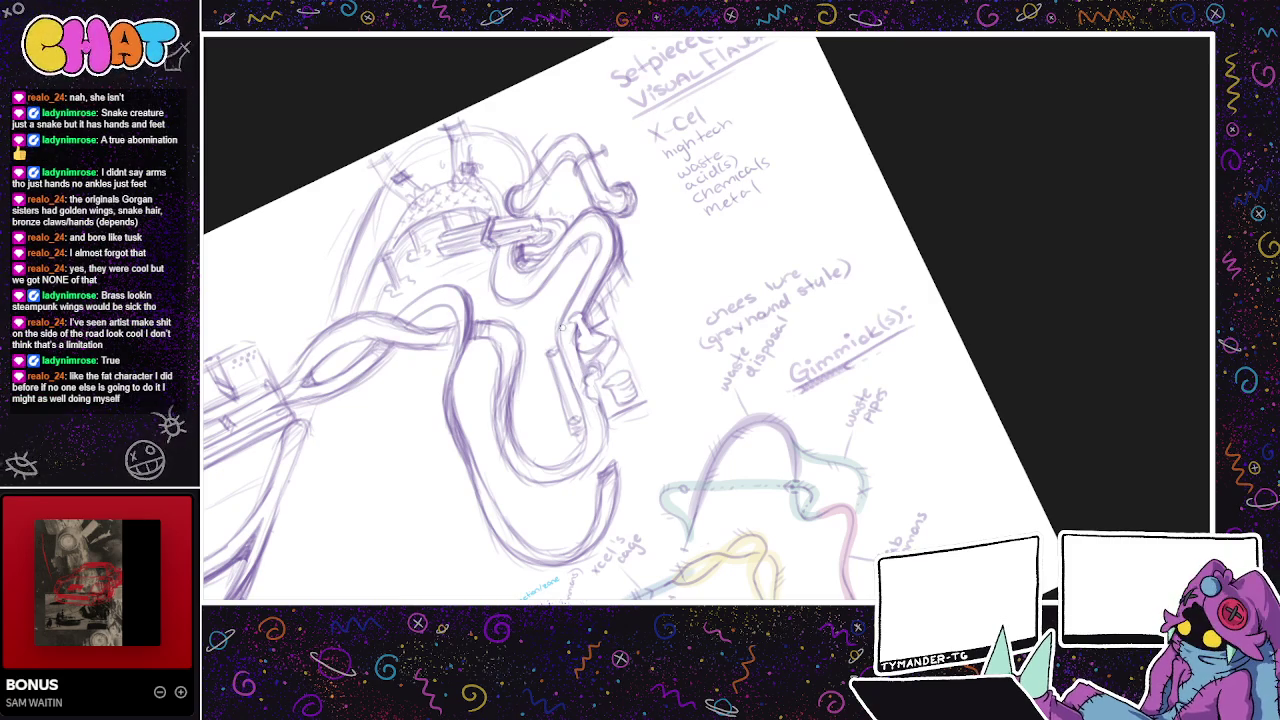
- Hatch the inside of the upper pipe bend with short pencil strokes
left_click_drag(566, 358, 560, 378)
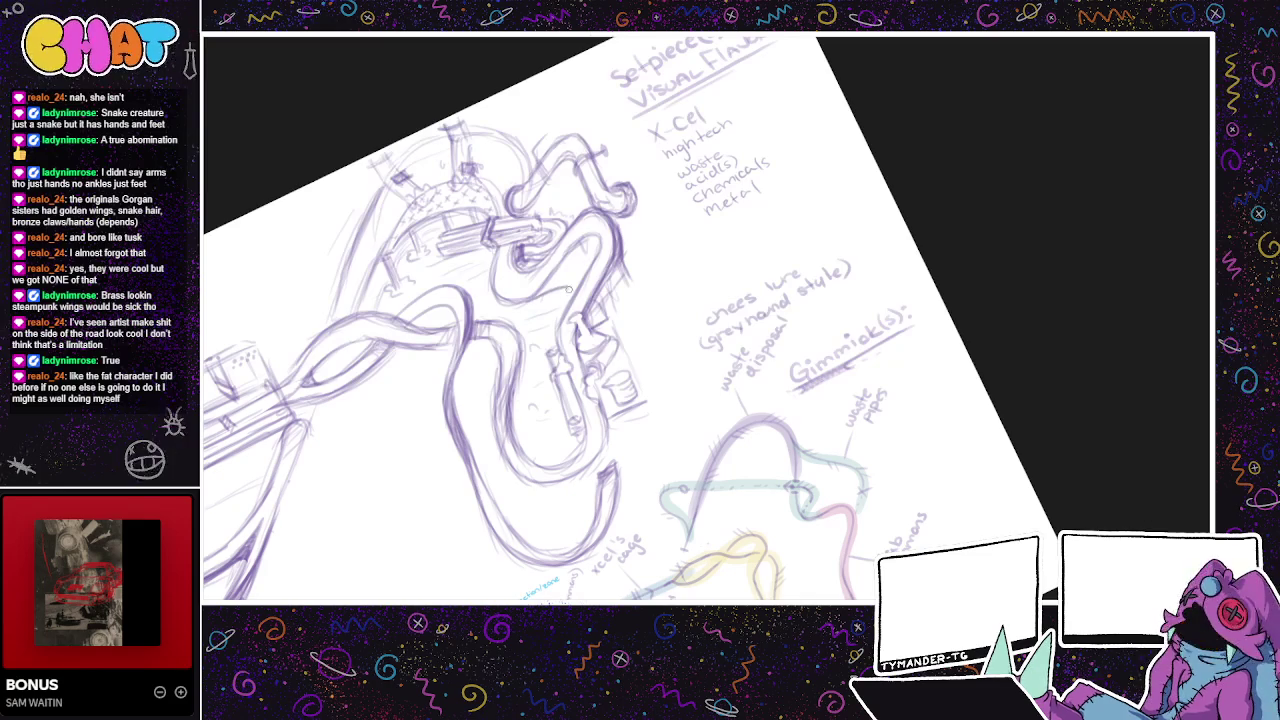
mouse_move(592, 240)
left_mouse_down()
mouse_move(552, 286)
mouse_move(572, 294)
left_mouse_up()
mouse_move(584, 242)
left_mouse_down()
mouse_move(556, 272)
mouse_move(578, 262)
mouse_move(580, 286)
left_mouse_up()
mouse_move(586, 242)
left_mouse_down()
mouse_move(544, 290)
mouse_move(586, 256)
left_mouse_up()
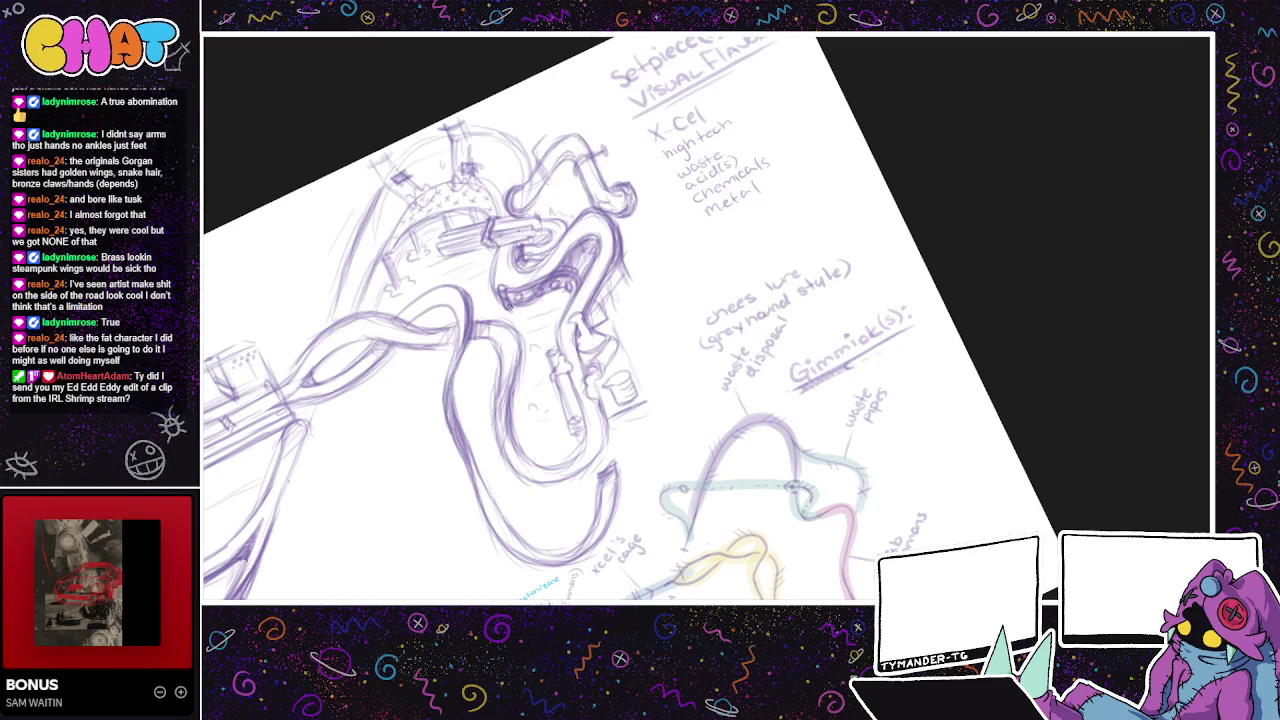
- Retrace the U tube's right side and lower-right curve with heavier pencil lines
left_click_drag(652, 341, 616, 349)
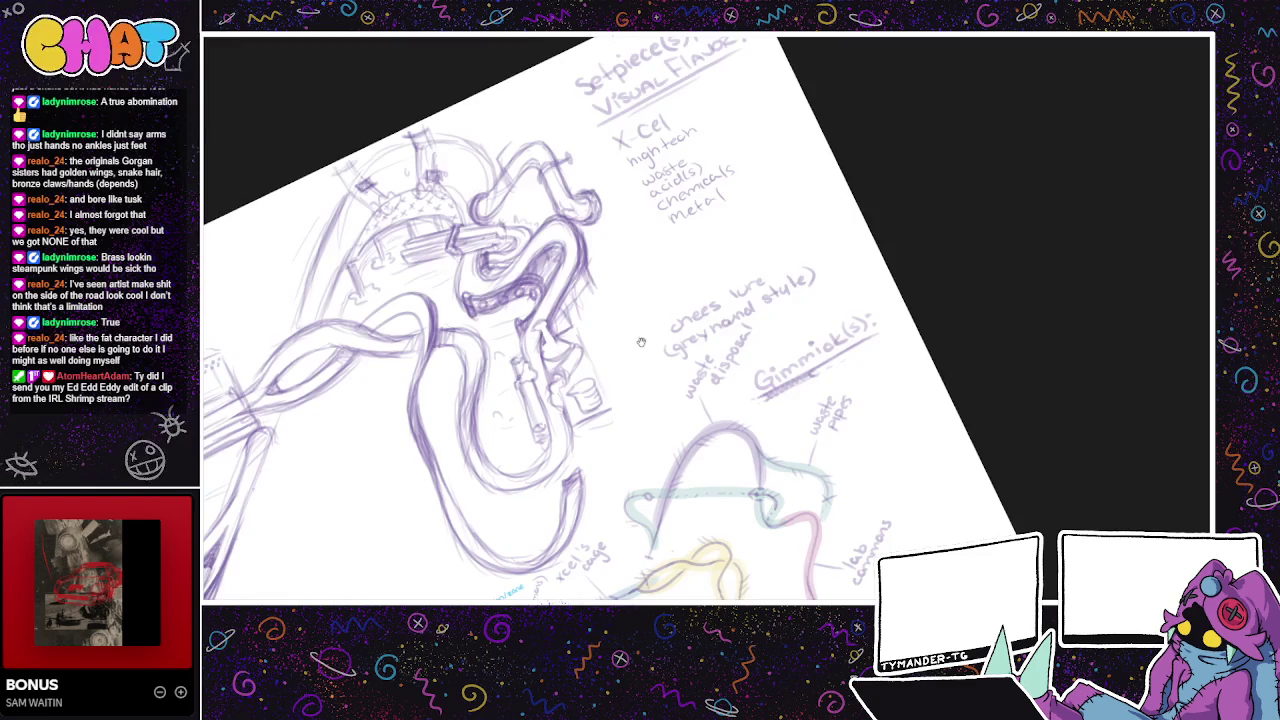
left_click_drag(640, 342, 598, 358)
scroll(521, 375, "down", 2)
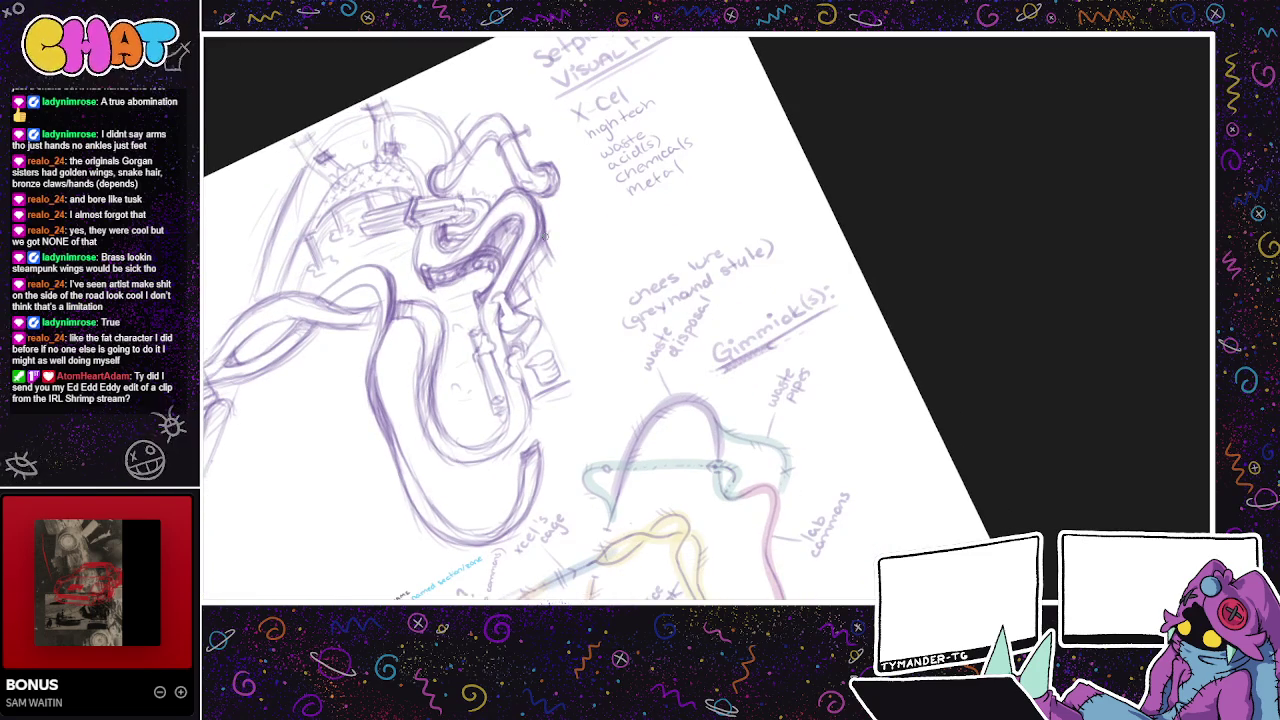
scroll(553, 306, "down", 1)
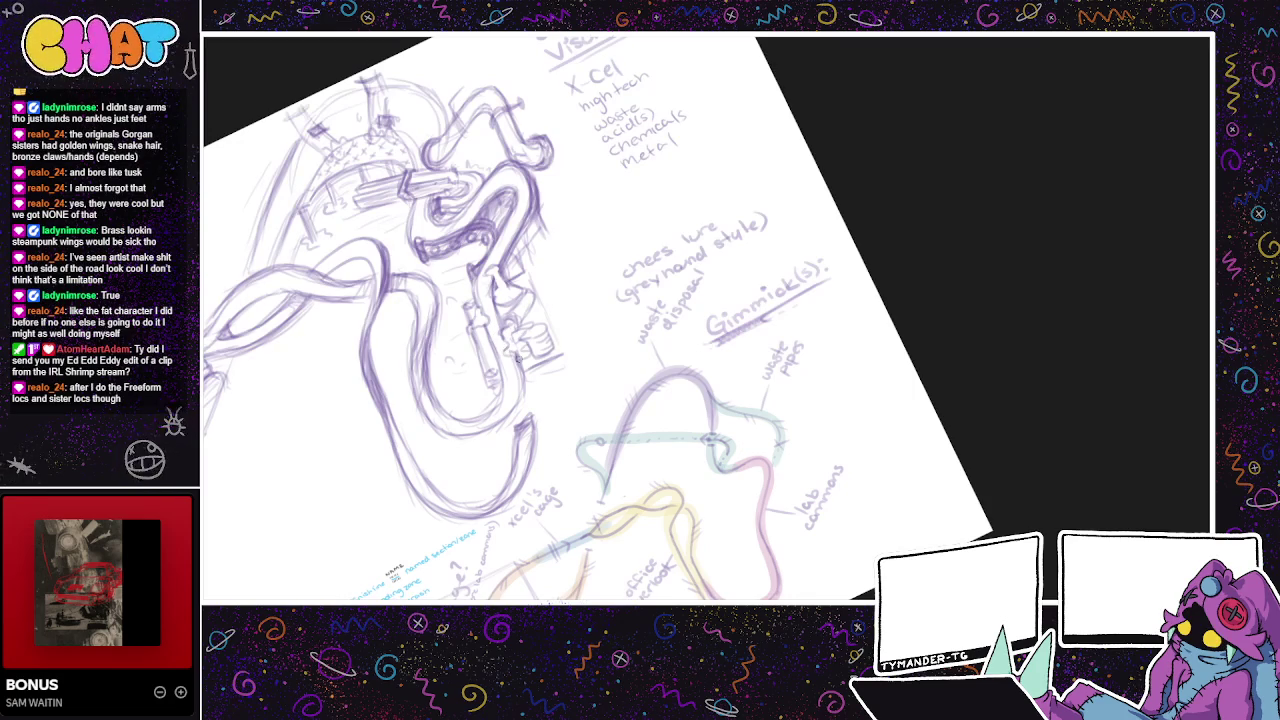
mouse_move(707, 312)
left_mouse_down()
mouse_move(725, 290)
mouse_move(764, 298)
left_mouse_up()
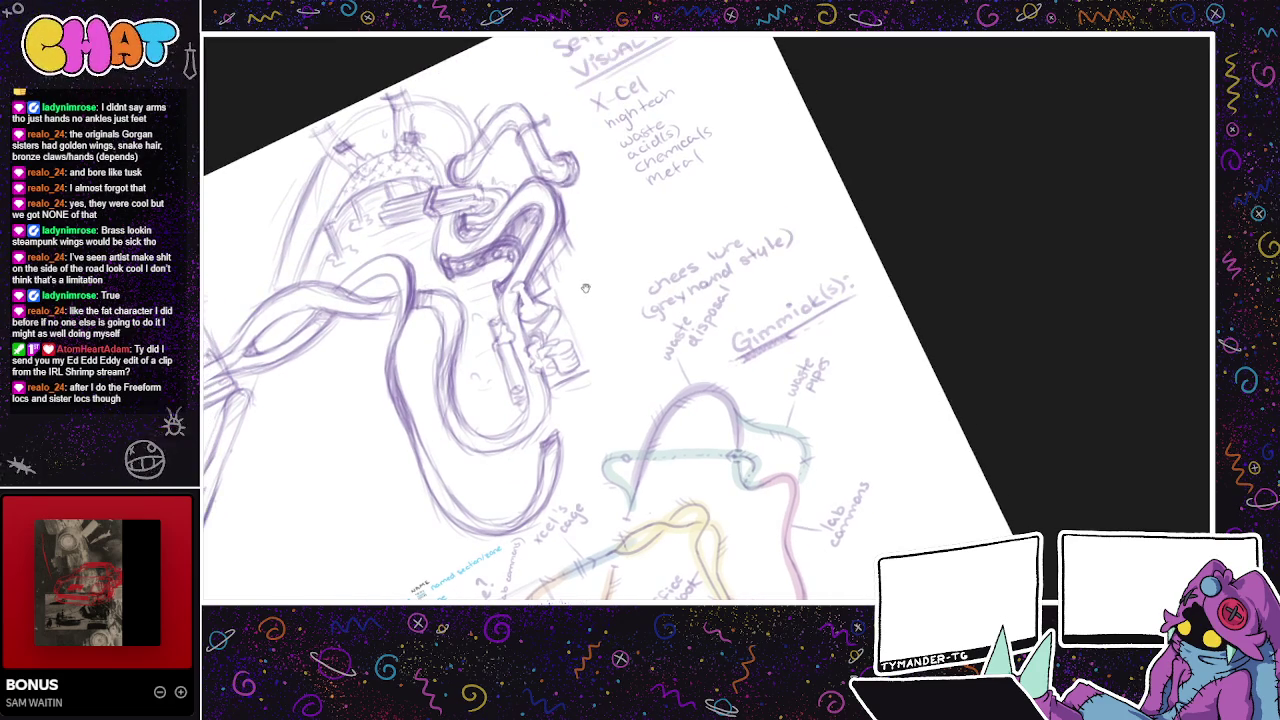
mouse_move(584, 410)
left_mouse_down()
mouse_move(586, 472)
mouse_move(538, 504)
mouse_move(534, 492)
mouse_move(564, 486)
mouse_move(543, 488)
left_mouse_up()
mouse_move(588, 442)
left_mouse_down()
mouse_move(540, 490)
mouse_move(552, 498)
mouse_move(522, 497)
mouse_move(772, 484)
left_mouse_up()
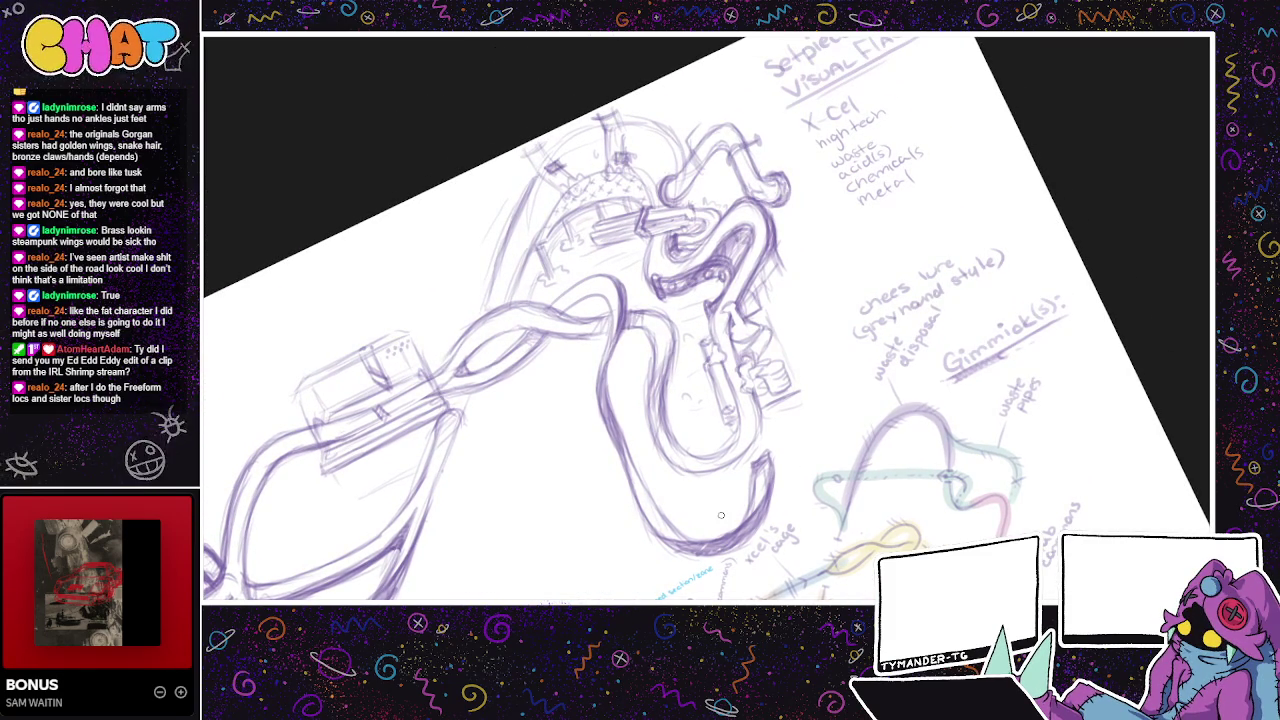
left_click_drag(720, 515, 1032, 515)
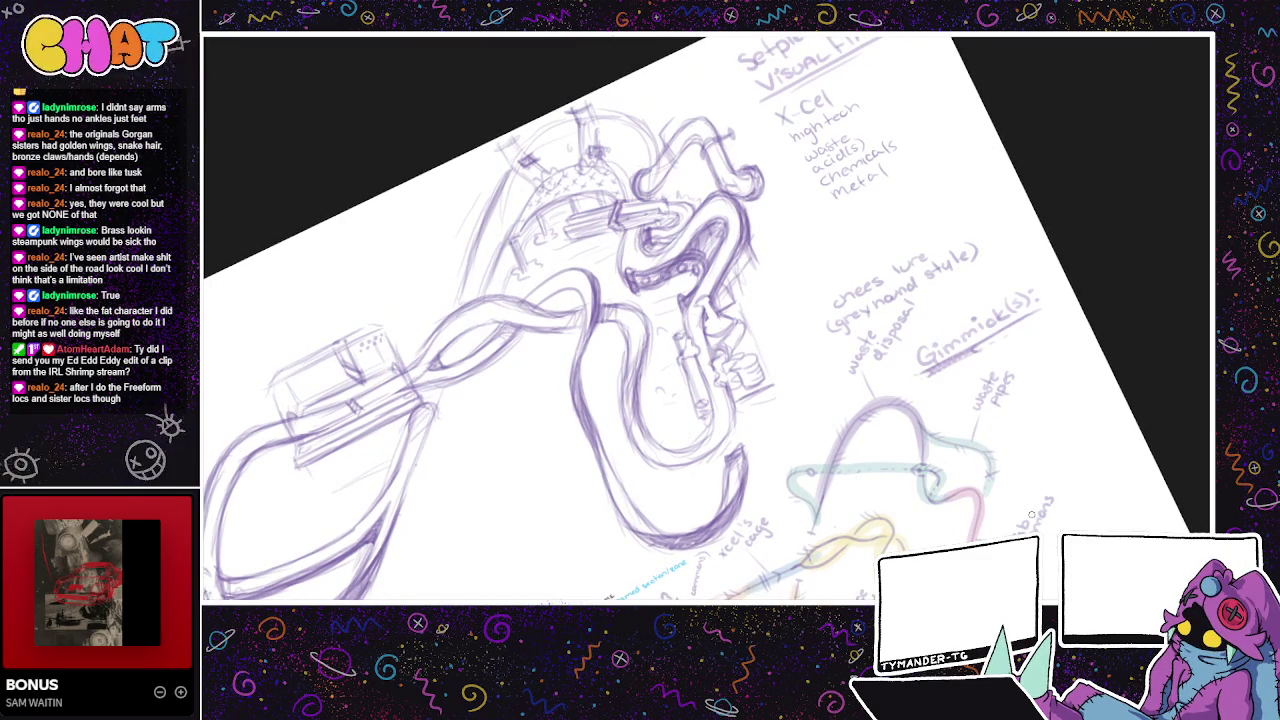
left_click_drag(1032, 515, 1122, 527)
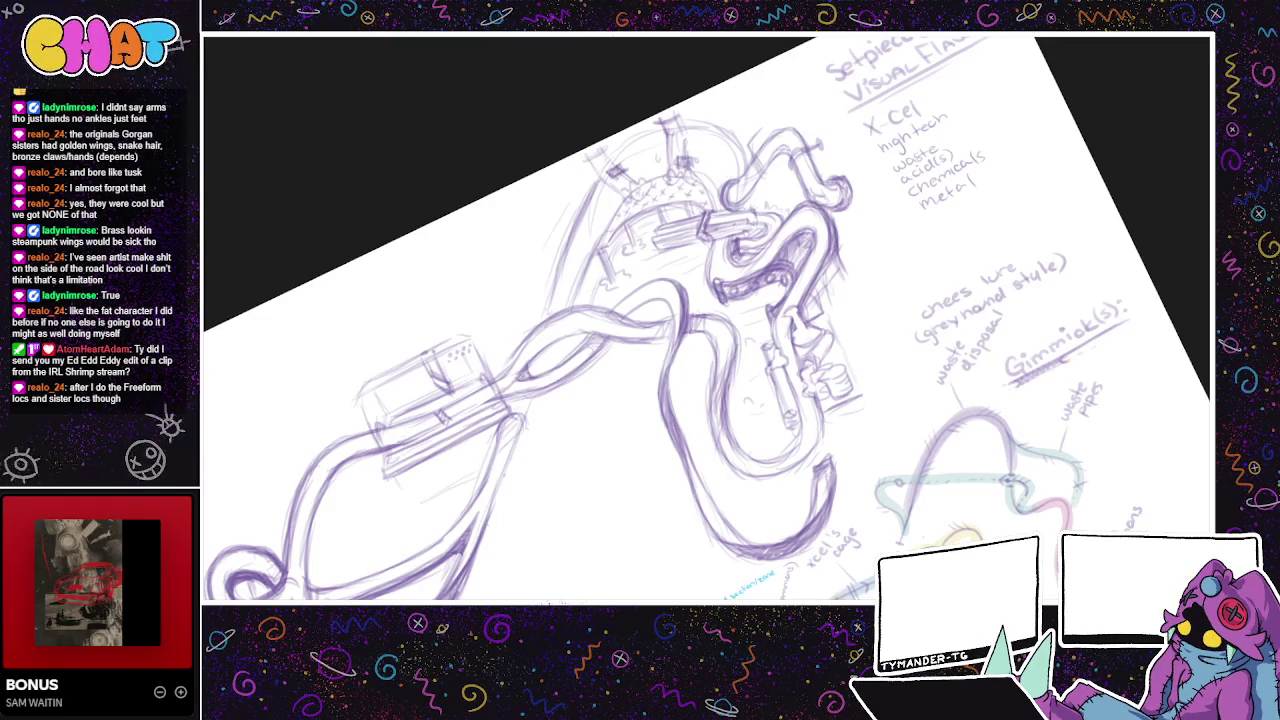
mouse_move(706, 315)
left_mouse_down()
mouse_move(776, 210)
mouse_move(794, 244)
left_mouse_up()
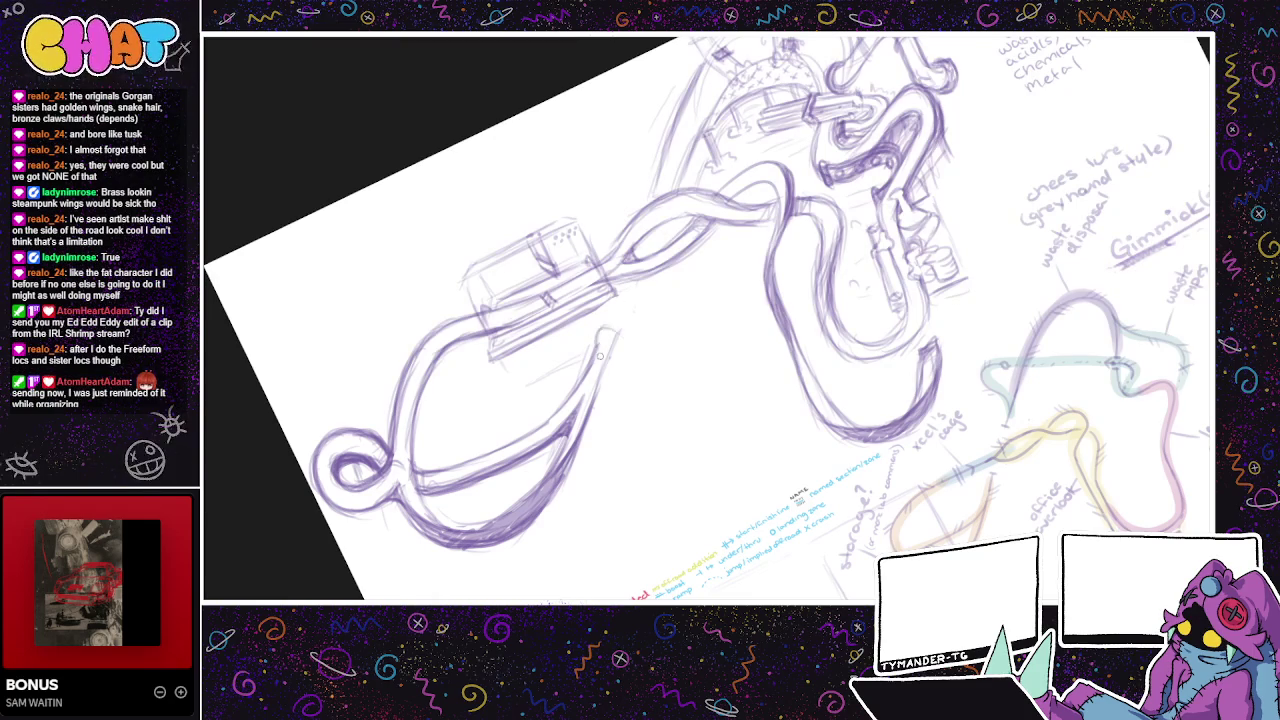
- Add pencil strokes around the hook tip, upper pipes, small loop and arm
mouse_move(593, 341)
left_mouse_down()
mouse_move(590, 326)
mouse_move(592, 350)
mouse_move(610, 318)
mouse_move(616, 356)
mouse_move(594, 342)
left_mouse_up()
mouse_move(640, 284)
left_mouse_down()
mouse_move(618, 348)
mouse_move(630, 322)
left_mouse_up()
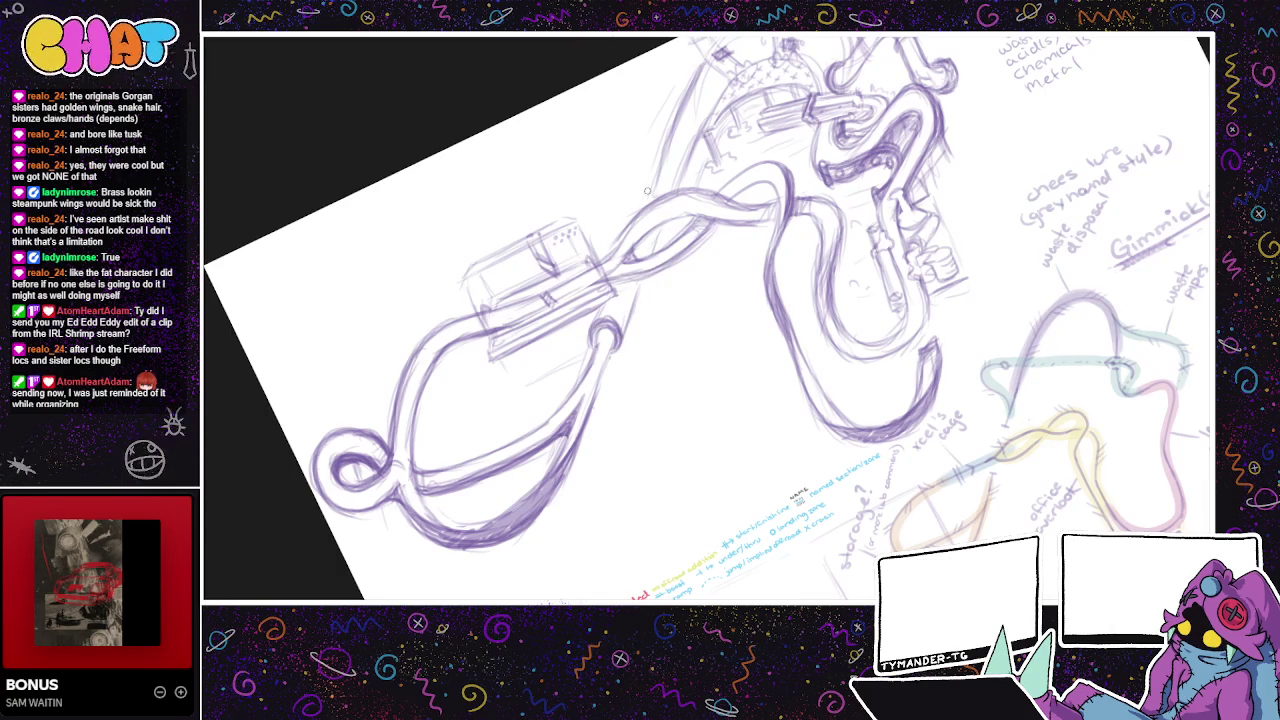
mouse_move(641, 204)
left_mouse_down()
mouse_move(656, 172)
mouse_move(678, 190)
mouse_move(664, 180)
mouse_move(686, 168)
mouse_move(475, 229)
left_mouse_up()
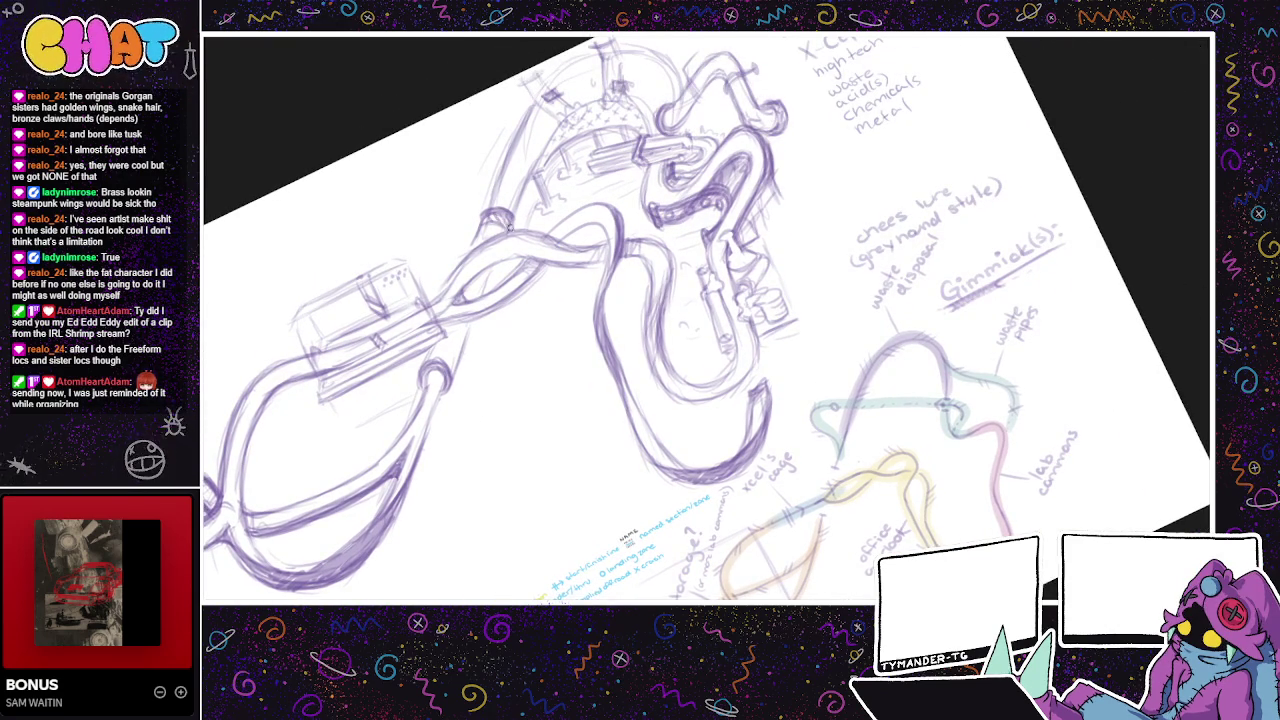
mouse_move(428, 362)
left_mouse_down()
mouse_move(452, 352)
mouse_move(453, 381)
left_mouse_up()
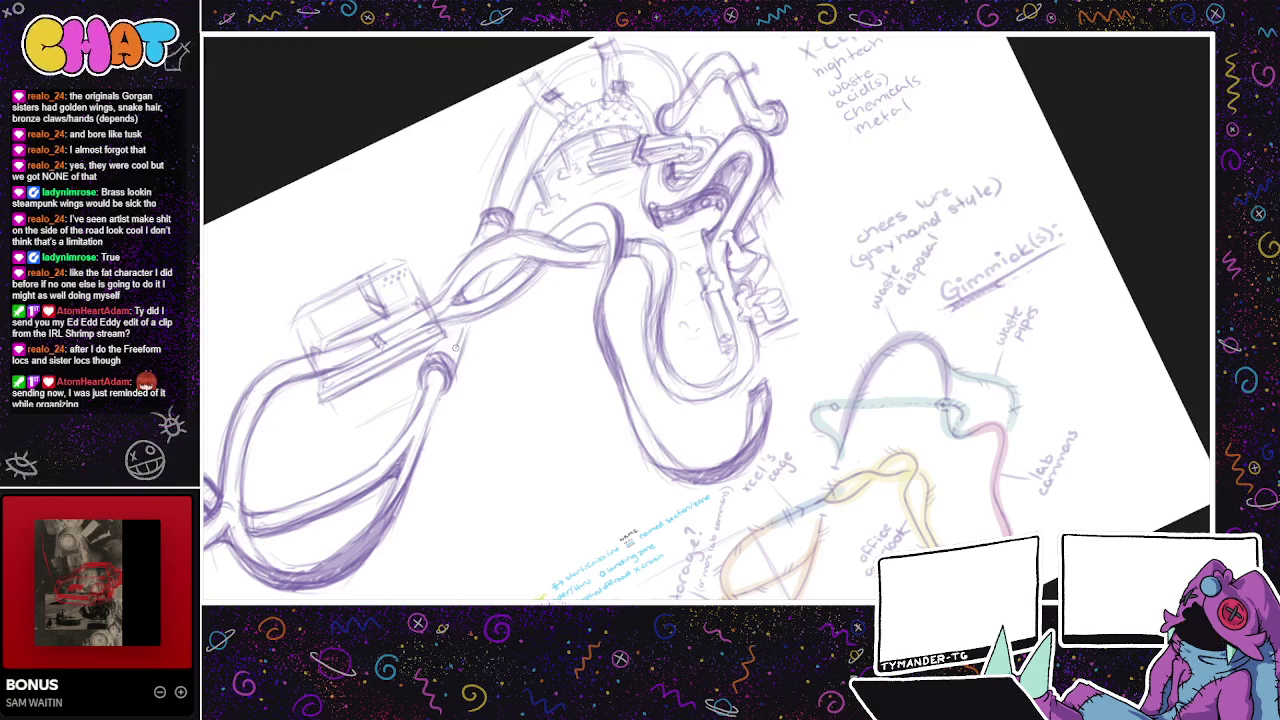
left_click_drag(455, 347, 533, 306)
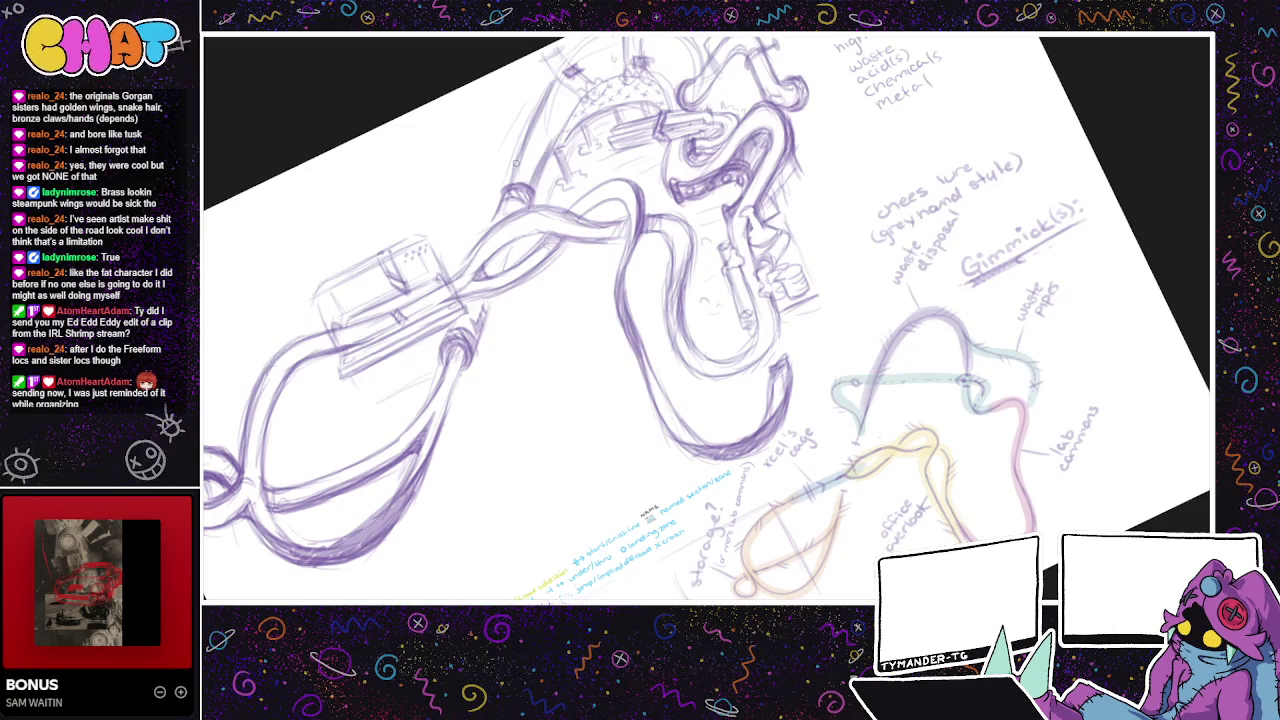
mouse_move(522, 182)
left_mouse_down()
mouse_move(516, 136)
mouse_move(508, 182)
mouse_move(575, 209)
left_mouse_up()
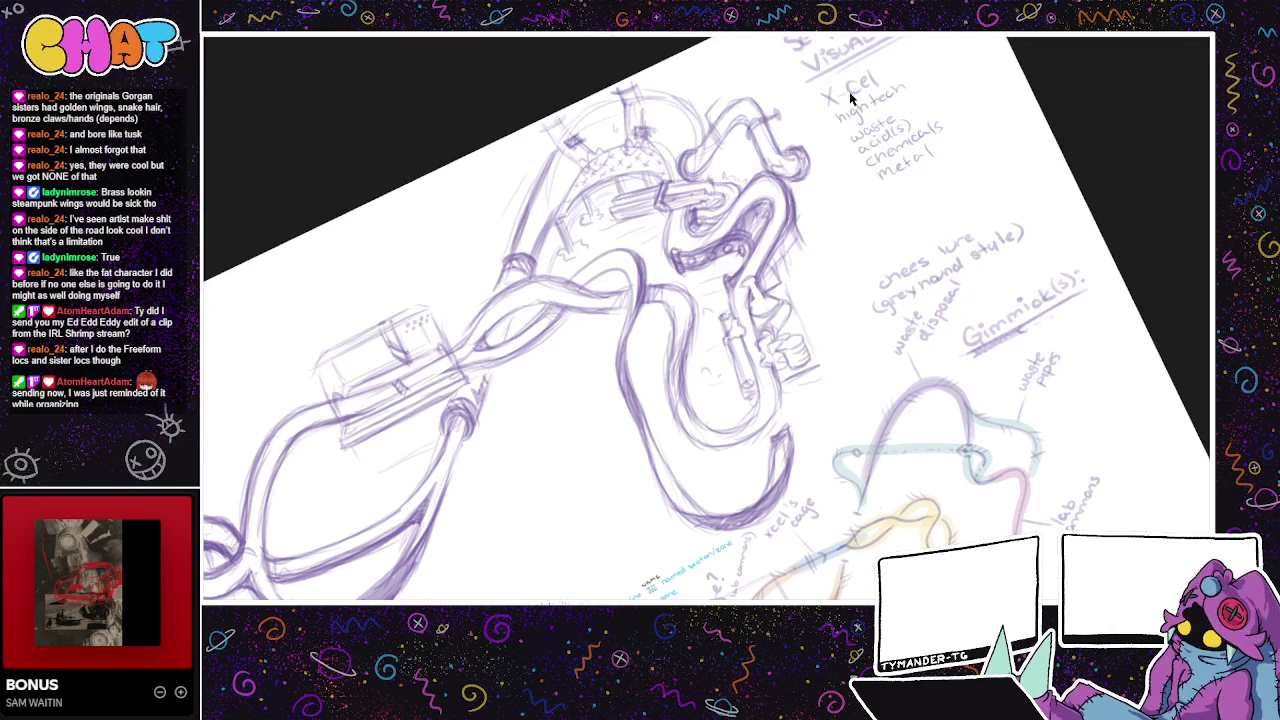
left_click_drag(504, 228, 532, 258)
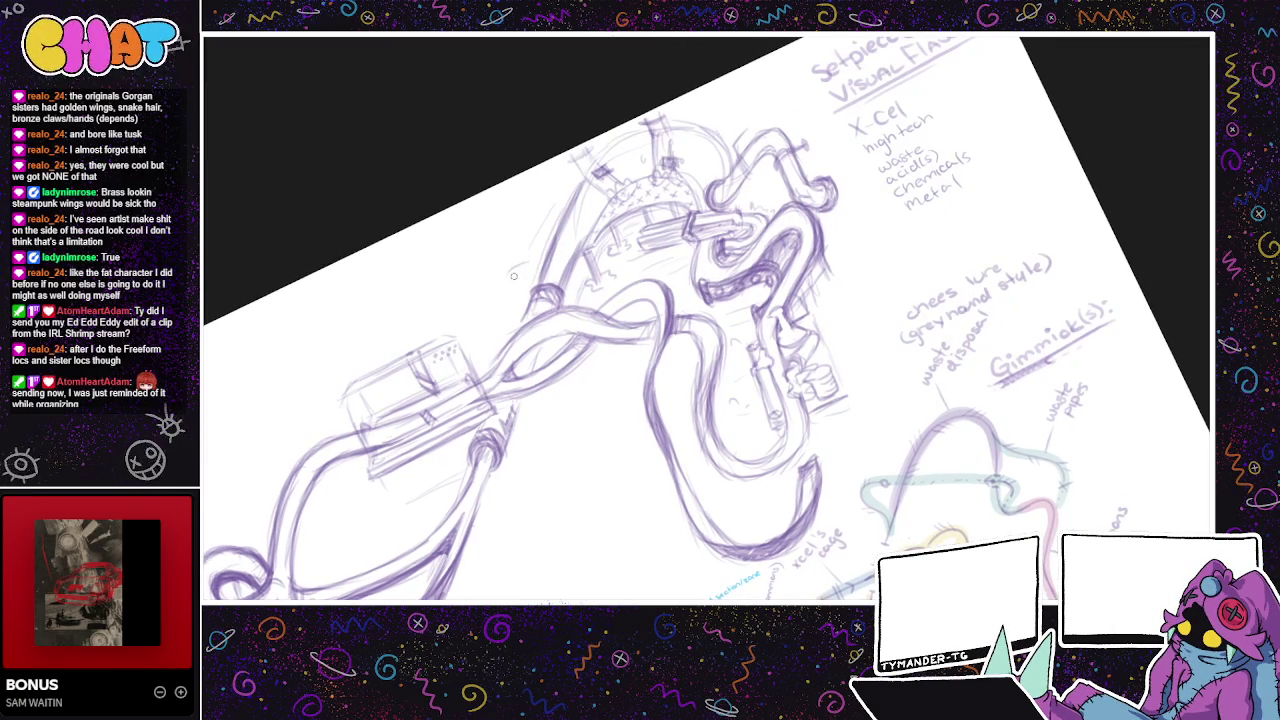
left_click_drag(702, 220, 688, 172)
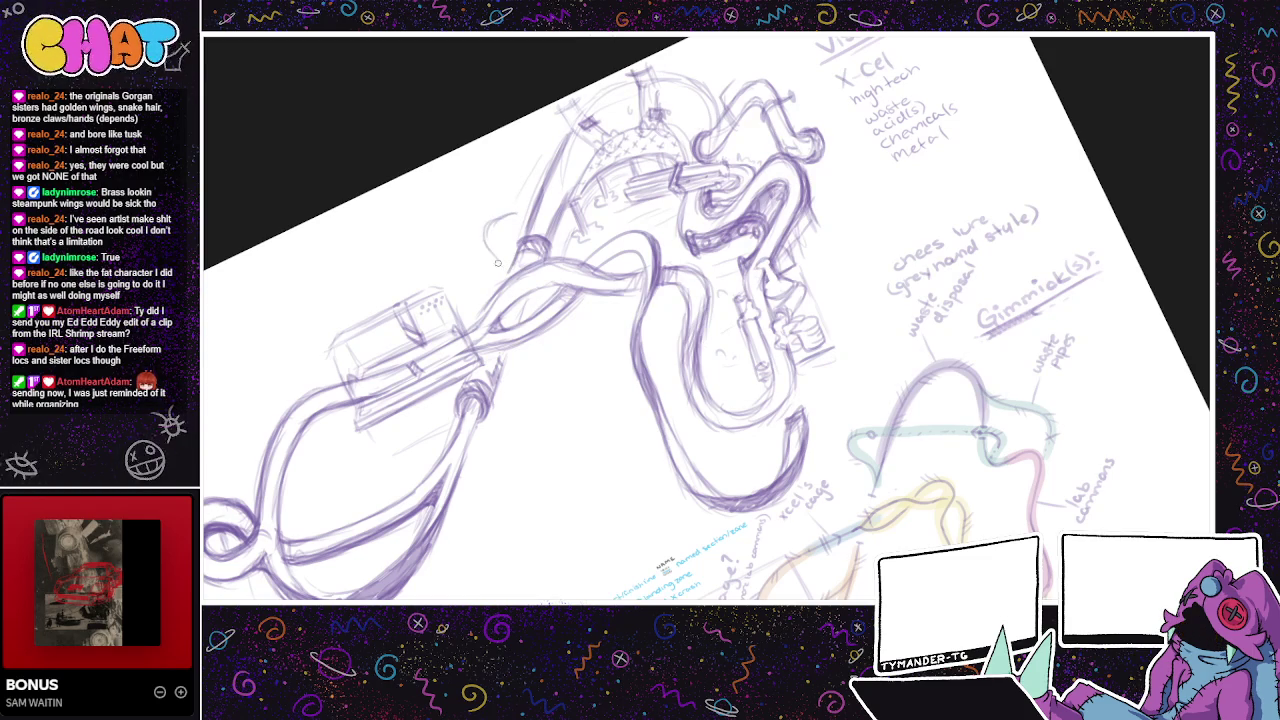
- Draw a dark curved pipe arc beside the pipe top and darken the upper loop lines
mouse_move(518, 212)
left_mouse_down()
mouse_move(482, 244)
mouse_move(480, 266)
left_mouse_up()
key("ctrl+z")
key("ctrl+z")
key("ctrl+z")
left_click_drag(504, 216, 478, 252)
left_click_drag(518, 196, 470, 218)
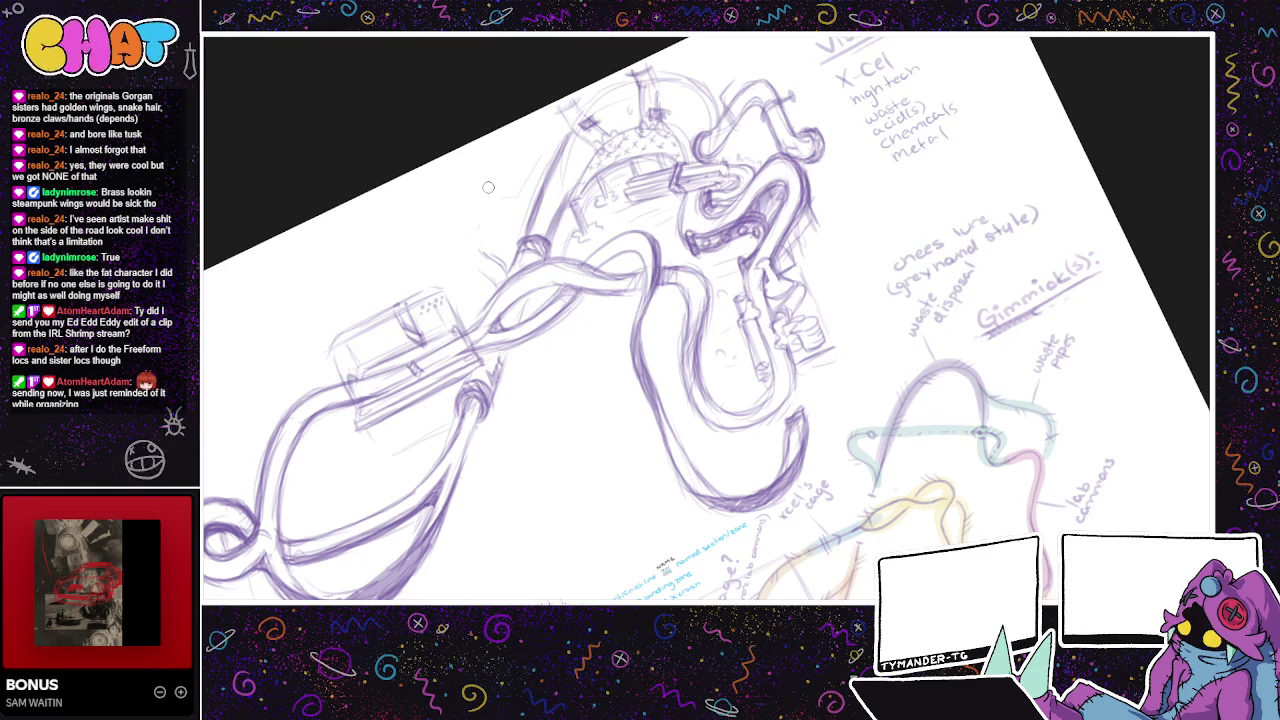
mouse_move(490, 200)
left_mouse_down()
mouse_move(462, 246)
mouse_move(466, 268)
left_mouse_up()
mouse_move(486, 222)
left_mouse_down()
mouse_move(472, 266)
mouse_move(496, 216)
left_mouse_up()
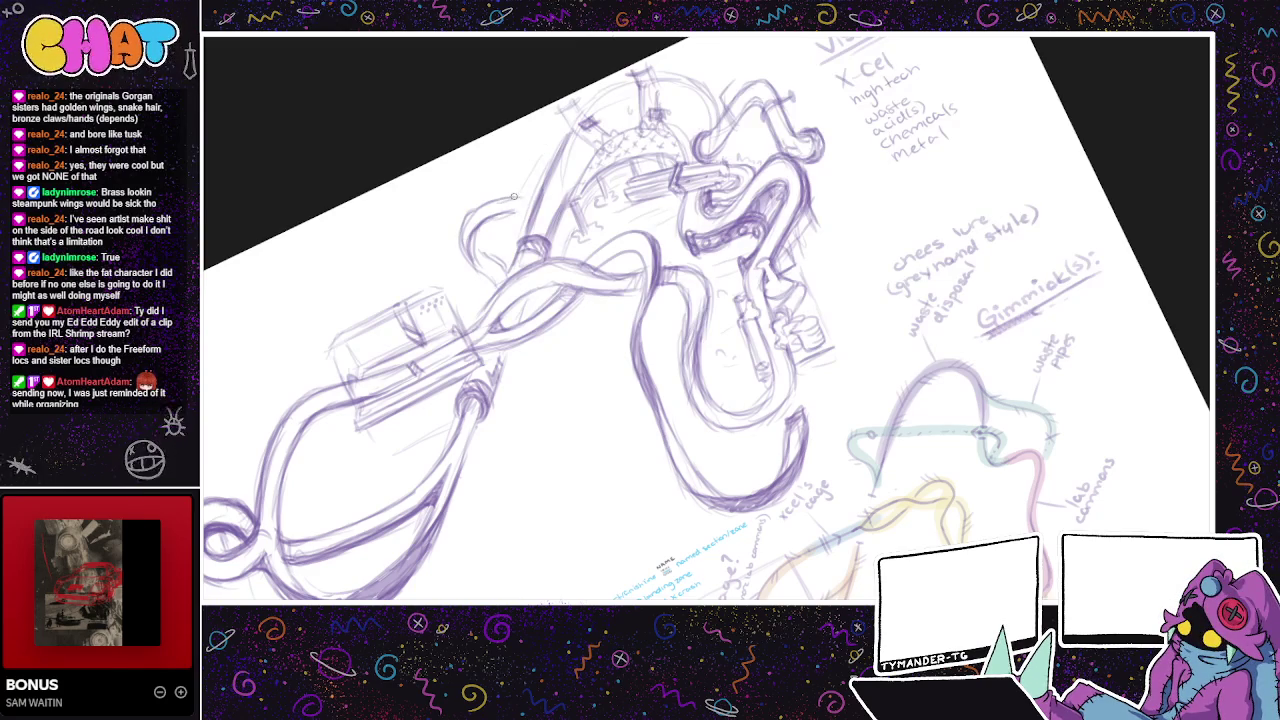
mouse_move(510, 206)
left_mouse_down()
mouse_move(462, 240)
mouse_move(455, 252)
mouse_move(476, 262)
left_mouse_up()
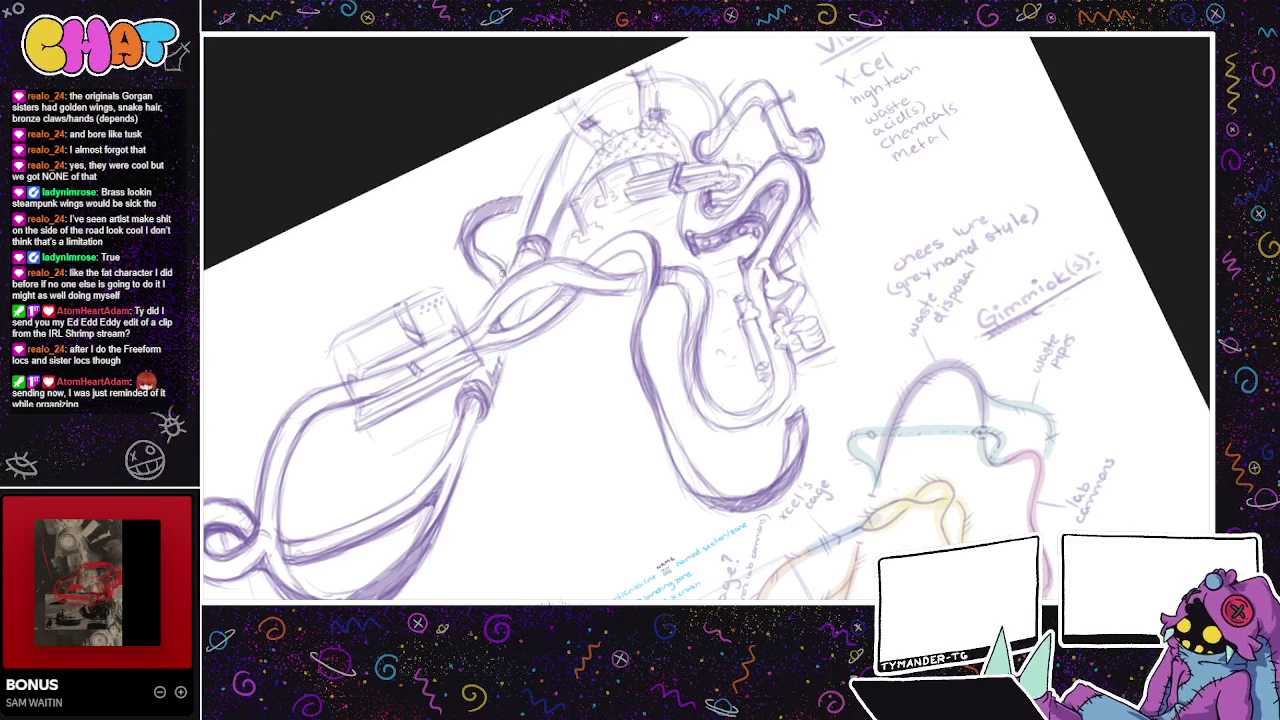
left_click_drag(498, 284, 511, 262)
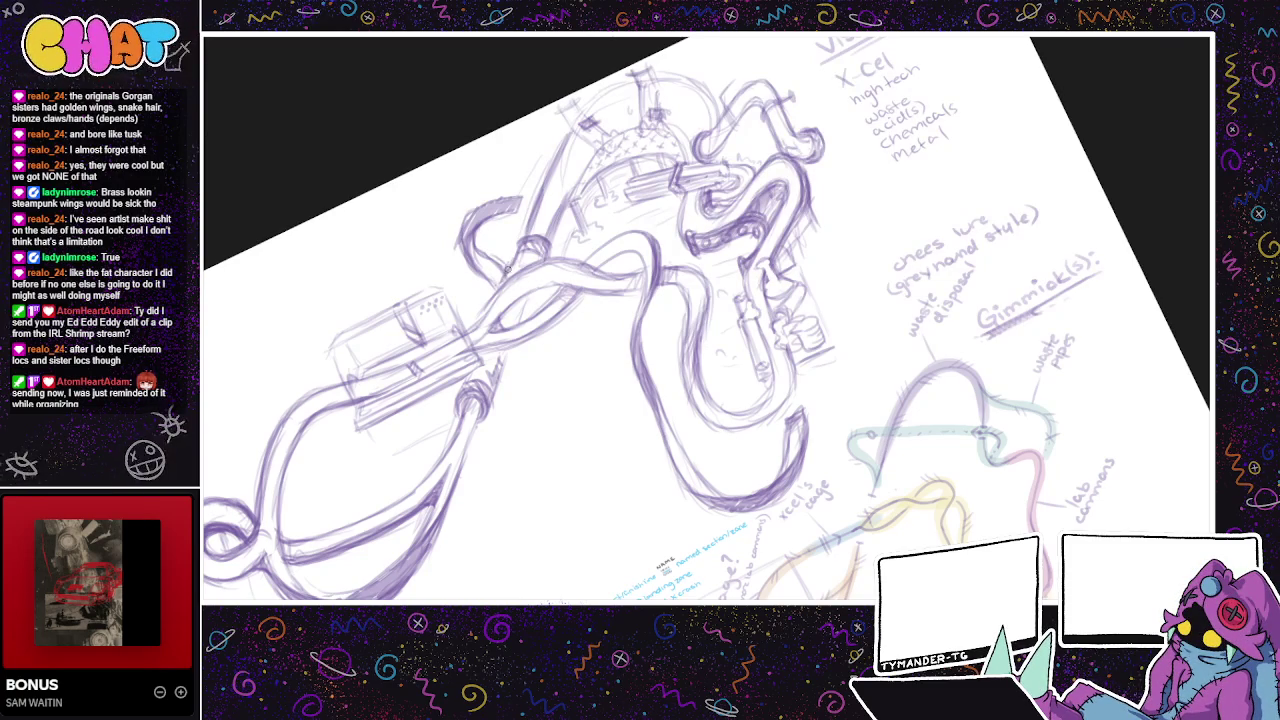
left_click_drag(507, 264, 497, 287)
left_click_drag(845, 398, 774, 329)
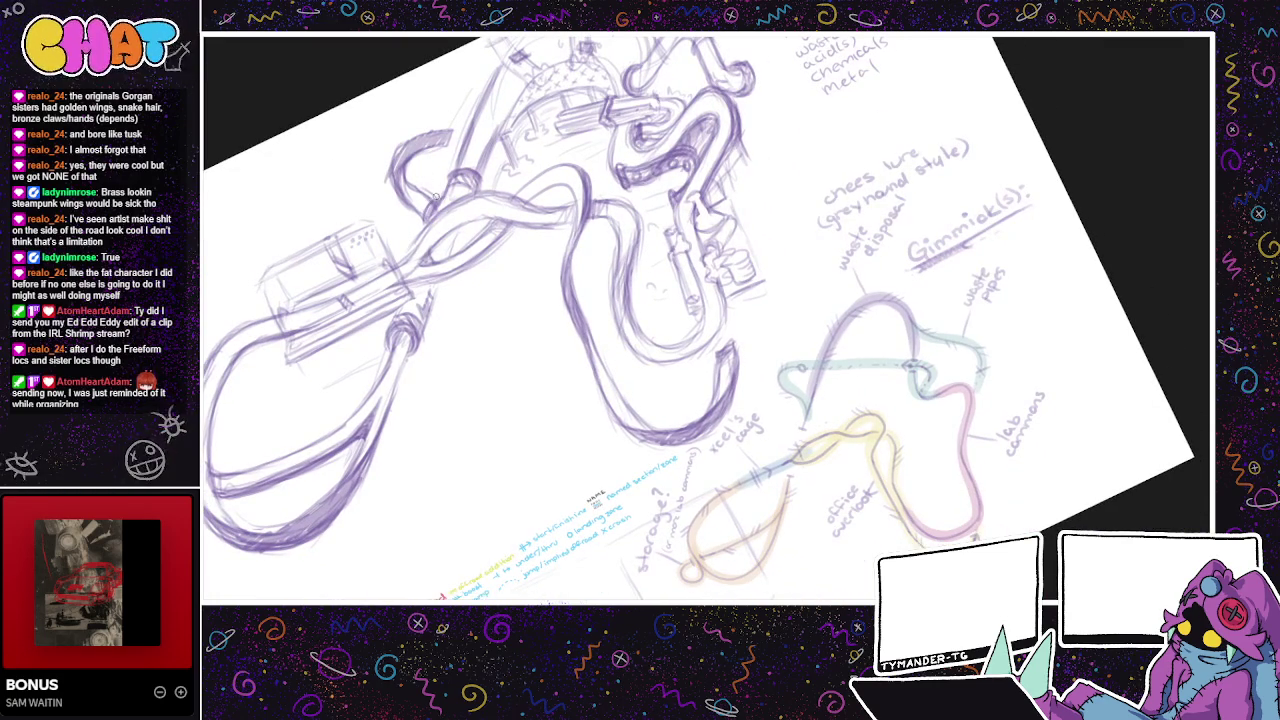
- Hatch the curved upper-left pipe piece dark and darken the pipe's left edge
left_click_drag(424, 198, 422, 226)
left_click_drag(441, 191, 443, 205)
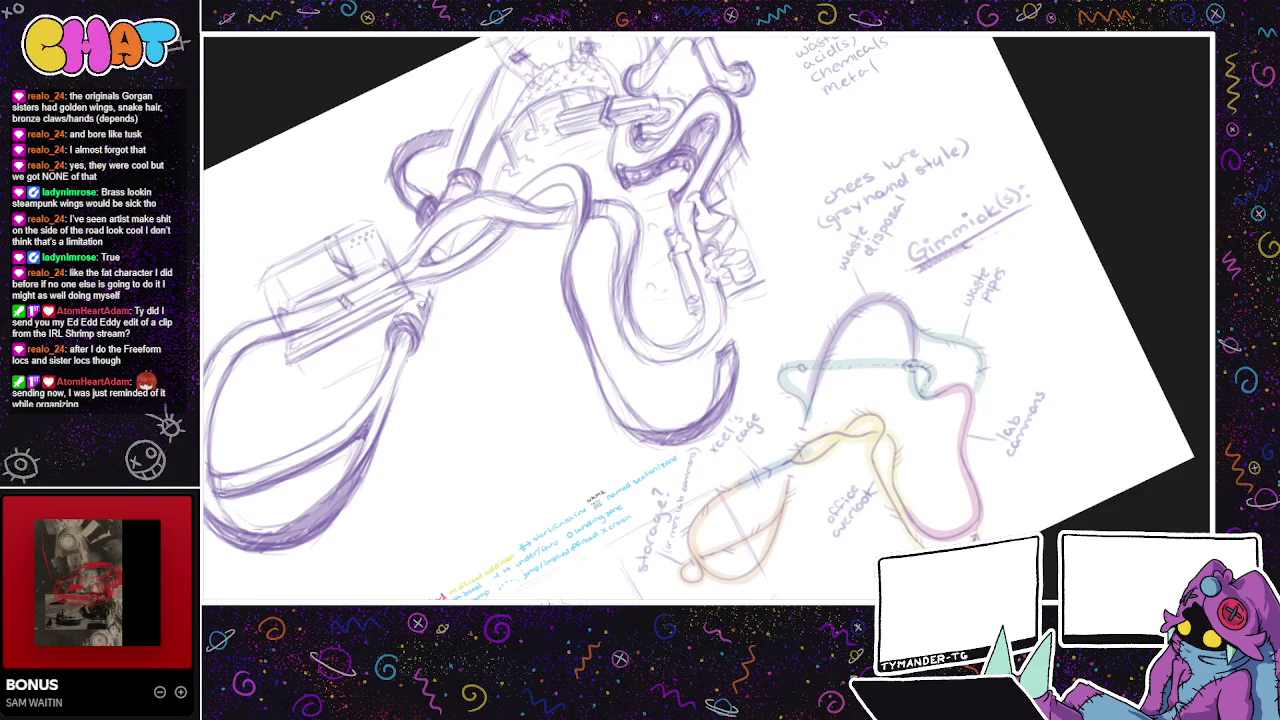
scroll(430, 336, "up", 3)
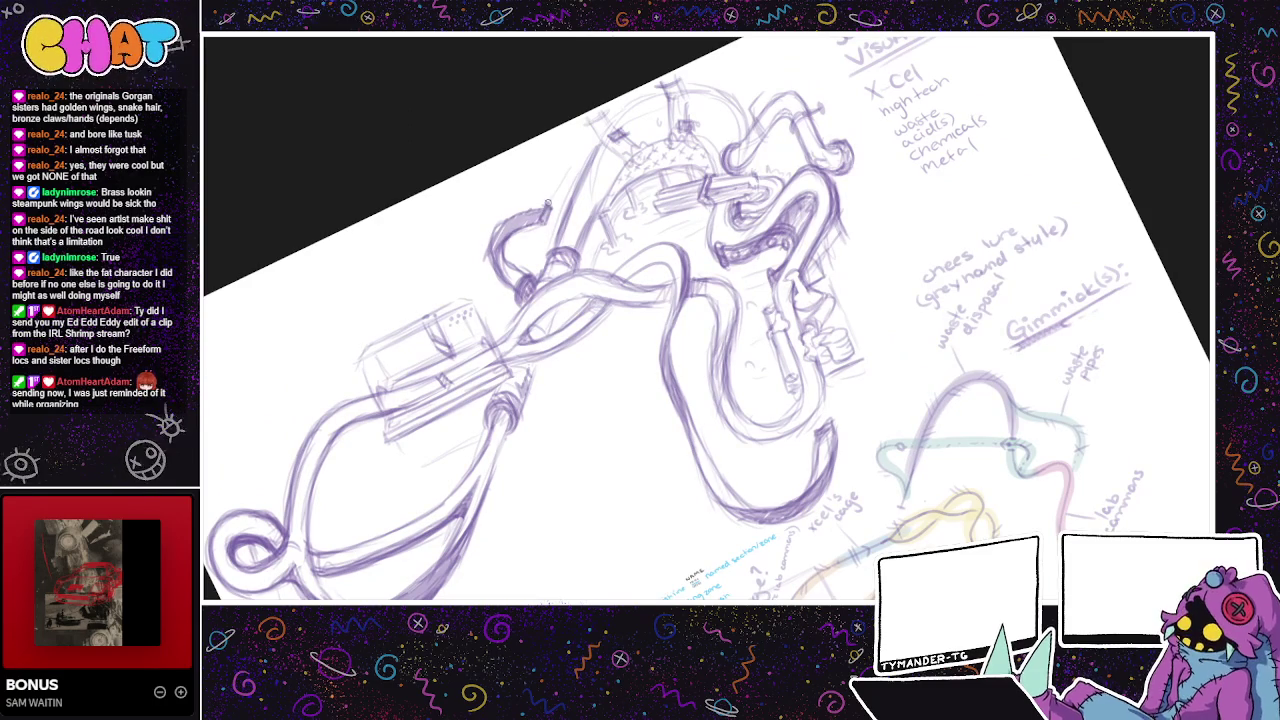
mouse_move(520, 211)
left_mouse_down()
mouse_move(546, 205)
mouse_move(494, 236)
mouse_move(520, 224)
left_mouse_up()
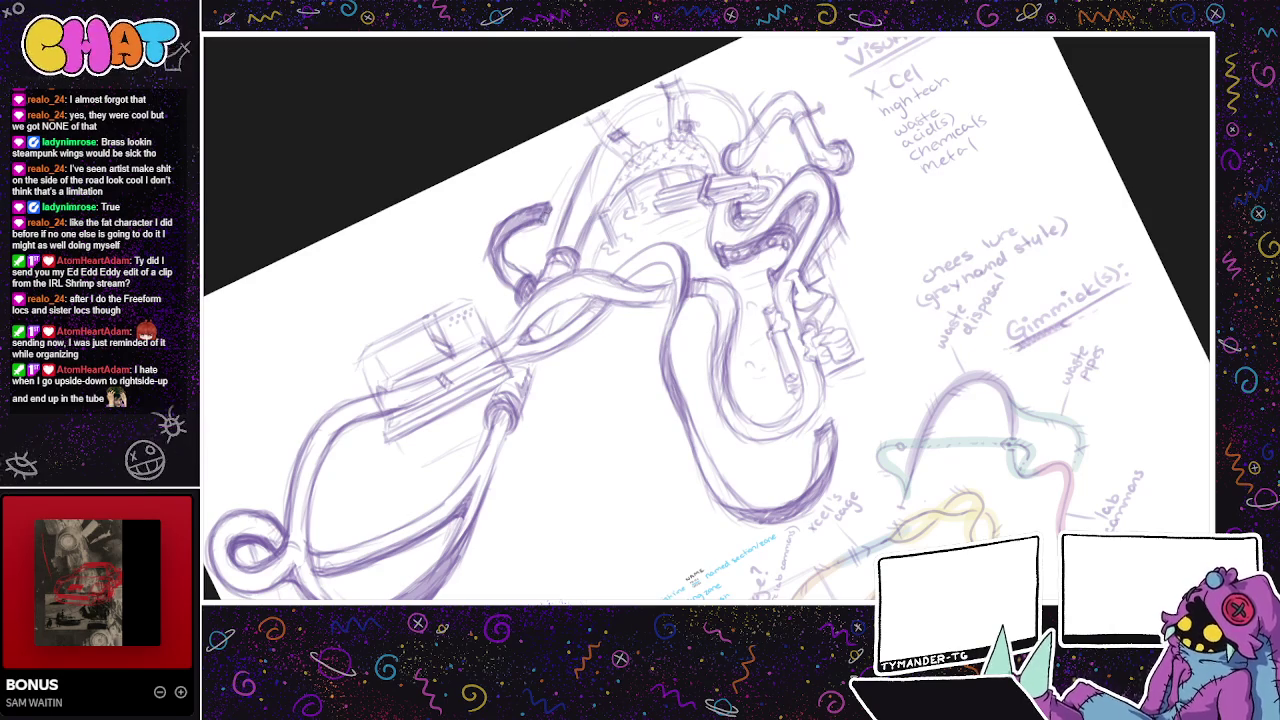
mouse_move(530, 216)
left_mouse_down()
mouse_move(494, 250)
mouse_move(506, 282)
left_mouse_up()
left_click_drag(496, 236, 502, 278)
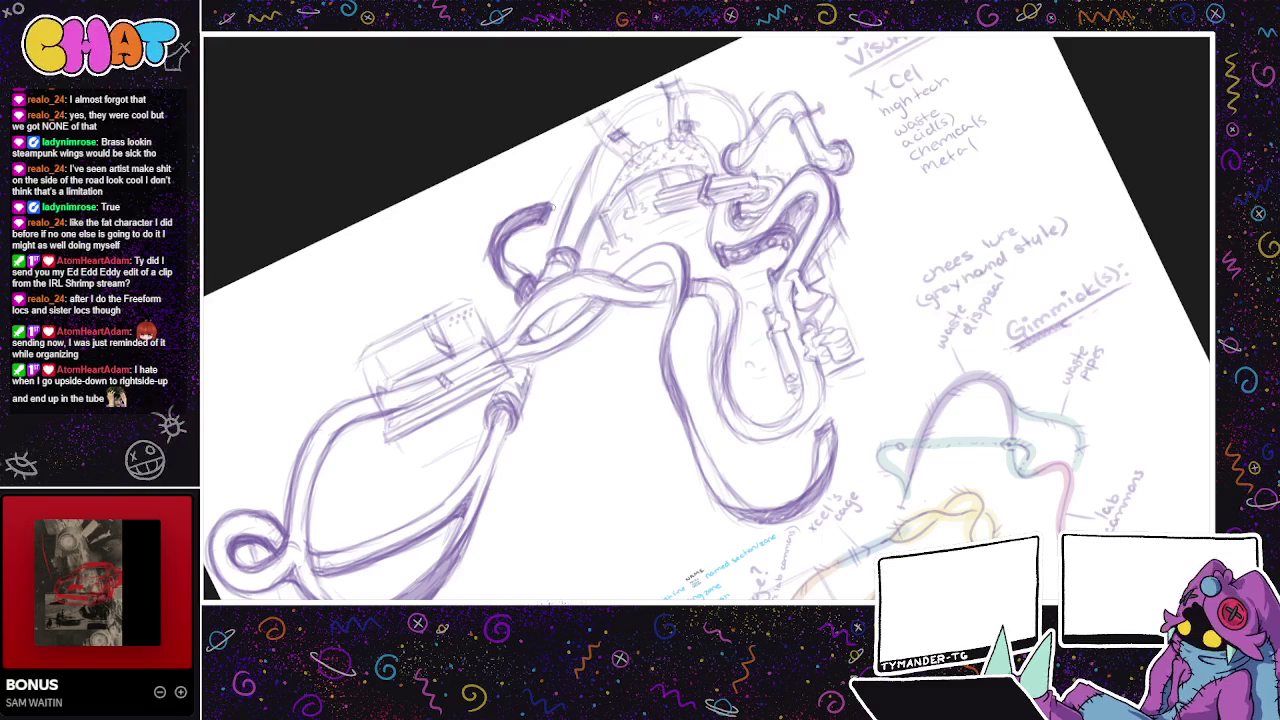
- Trace over the upper pipe outlines and the top pipe bend
left_click_drag(573, 204, 554, 244)
left_click_drag(602, 138, 563, 222)
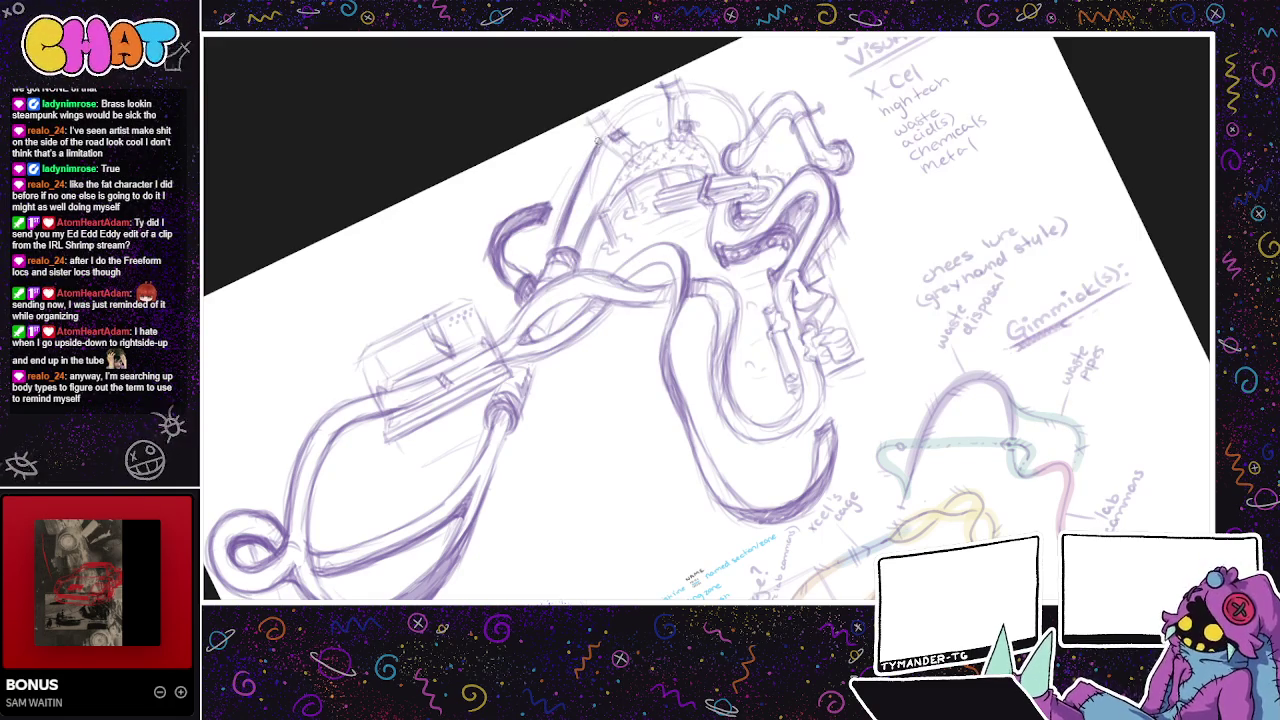
mouse_move(608, 128)
left_mouse_down()
mouse_move(660, 91)
mouse_move(720, 93)
left_mouse_up()
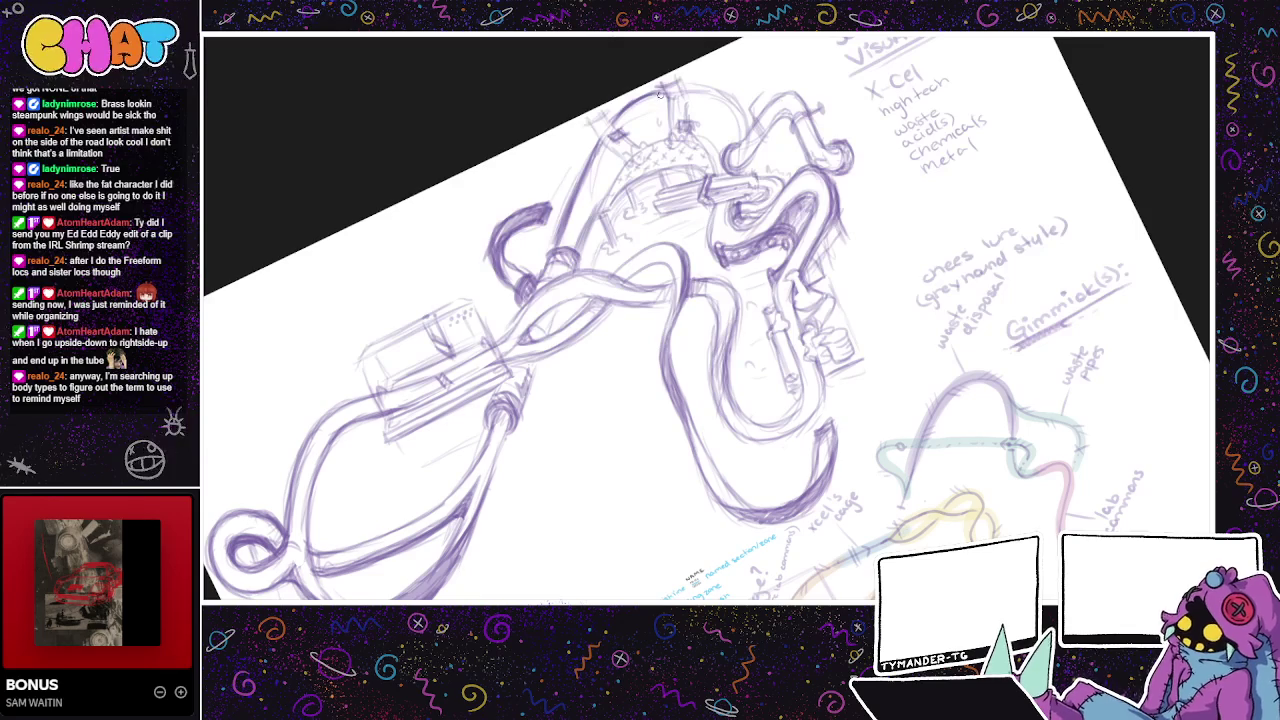
mouse_move(616, 118)
left_mouse_down()
mouse_move(666, 88)
mouse_move(714, 88)
mouse_move(742, 140)
left_mouse_up()
mouse_move(724, 92)
left_mouse_down()
mouse_move(740, 124)
mouse_move(722, 88)
mouse_move(680, 86)
mouse_move(726, 90)
mouse_move(680, 83)
left_mouse_up()
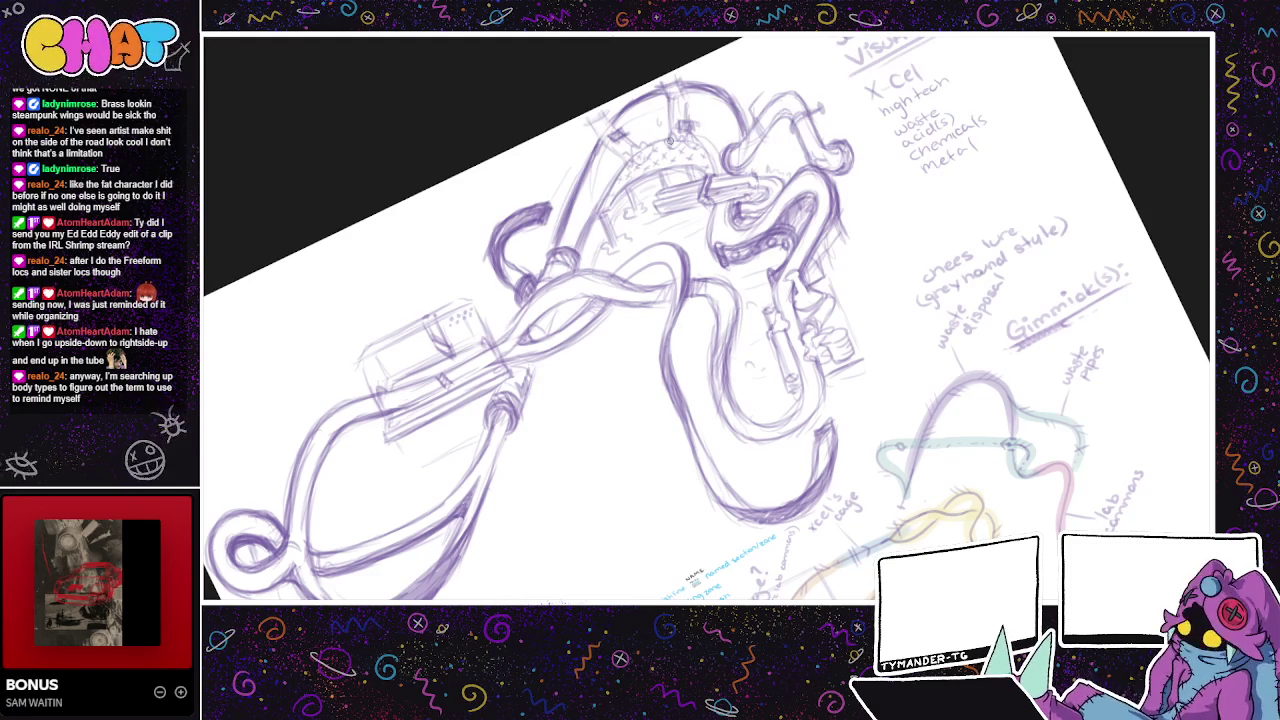
left_click_drag(766, 514, 702, 516)
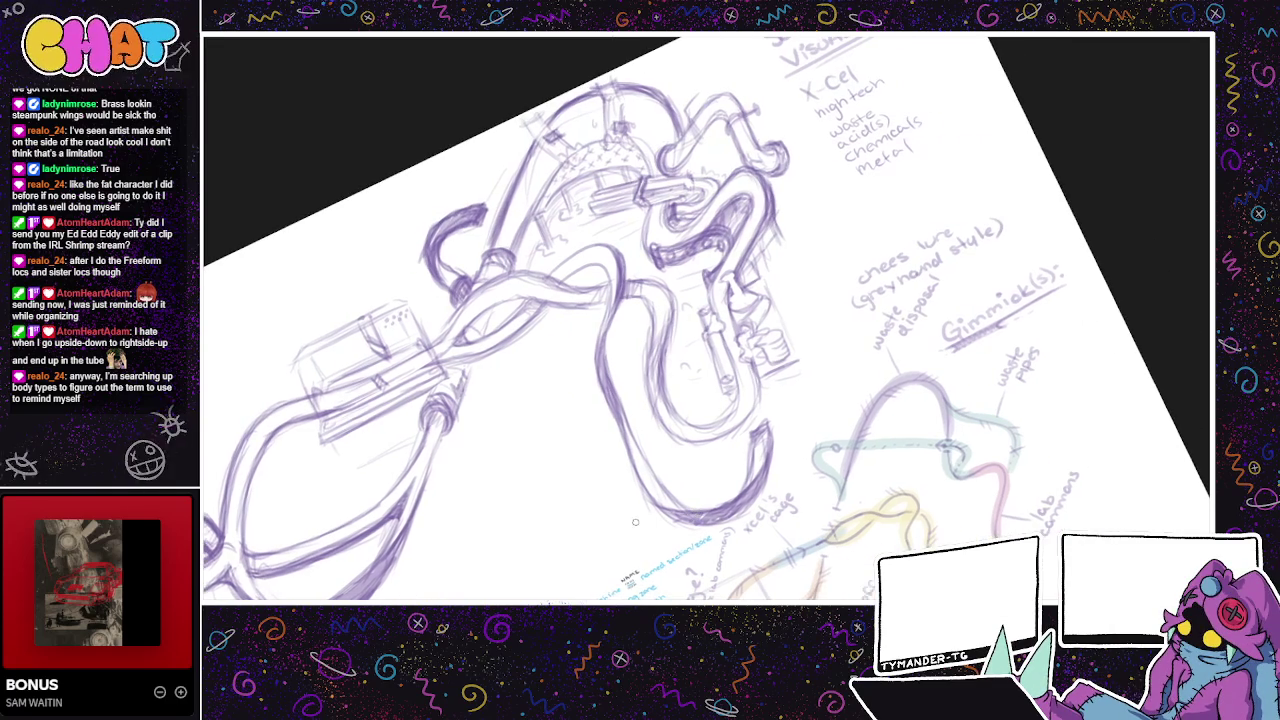
left_click_drag(530, 211, 578, 165)
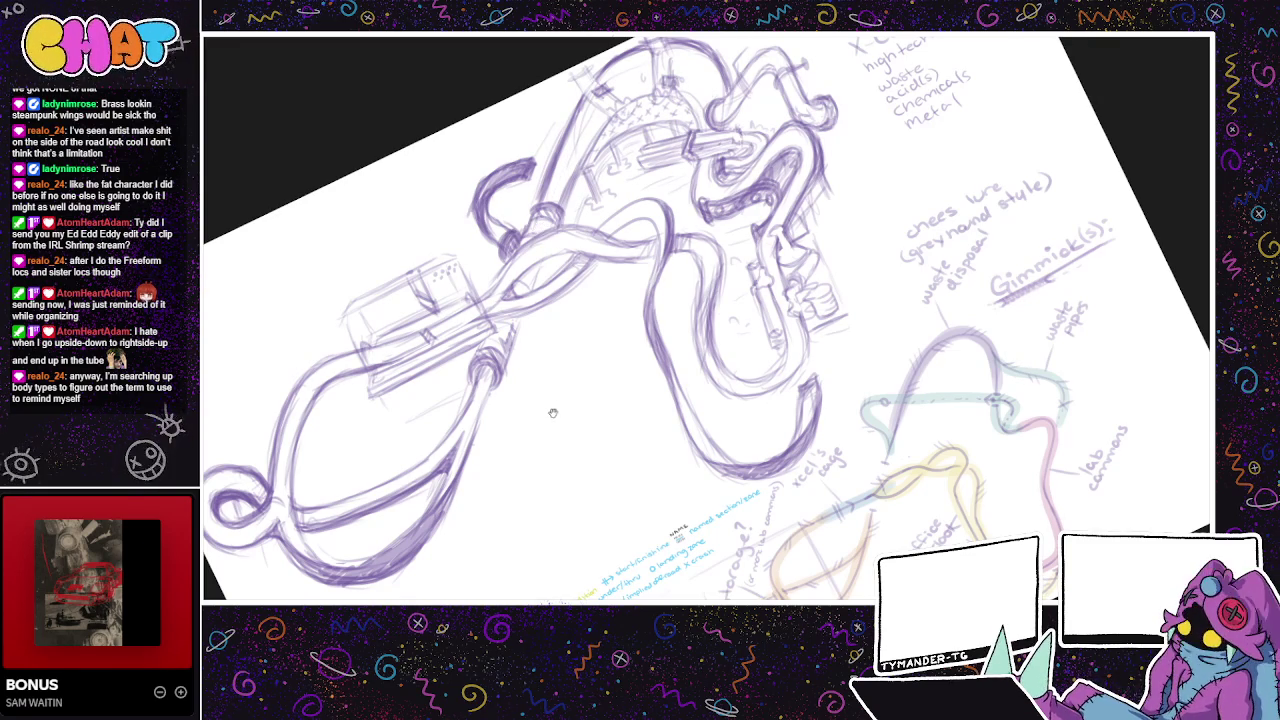
left_click_drag(548, 419, 530, 459)
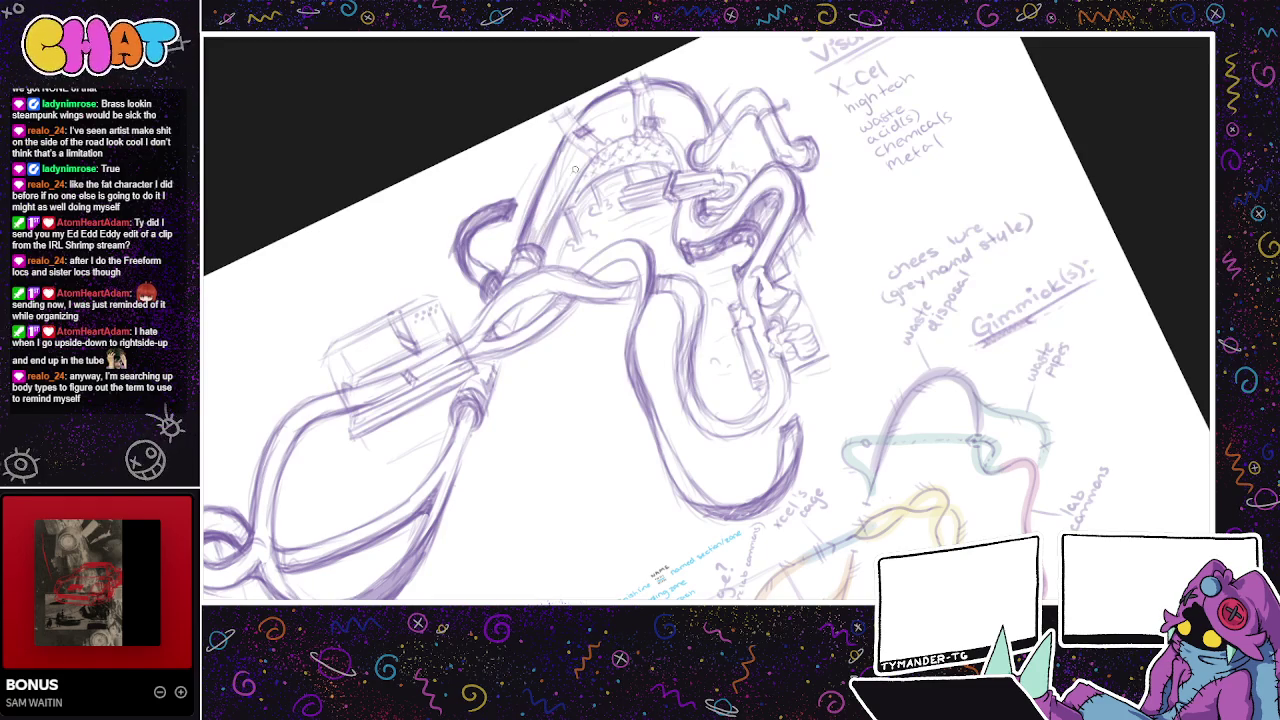
mouse_move(721, 211)
left_mouse_down()
mouse_move(665, 245)
mouse_move(561, 220)
left_mouse_up()
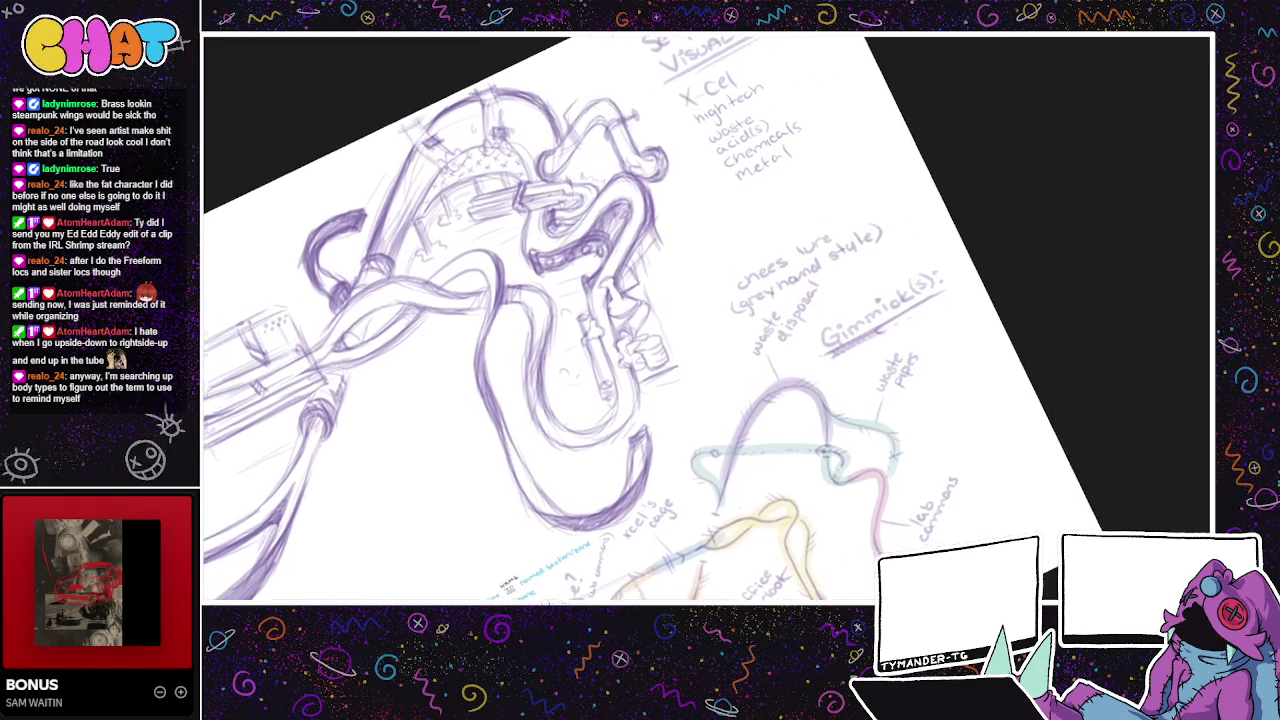
left_click_drag(948, 588, 1048, 590)
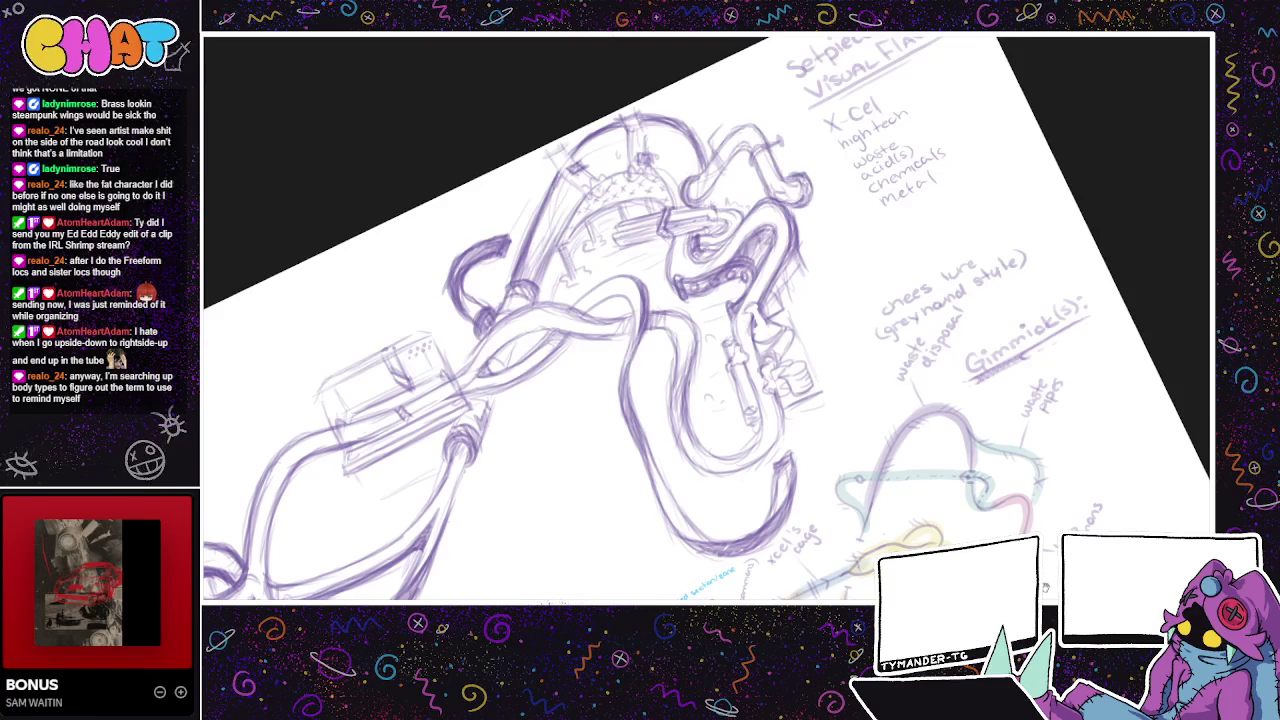
left_click_drag(1050, 588, 1055, 561)
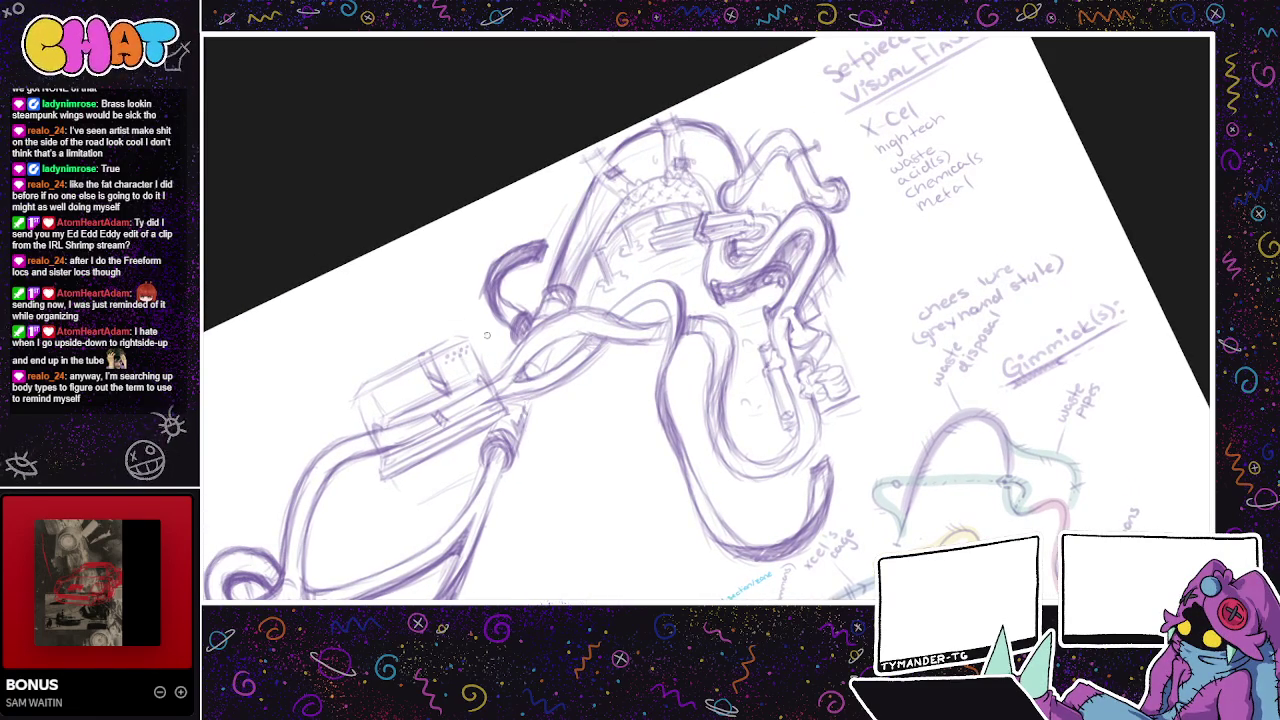
left_click_drag(507, 313, 479, 275)
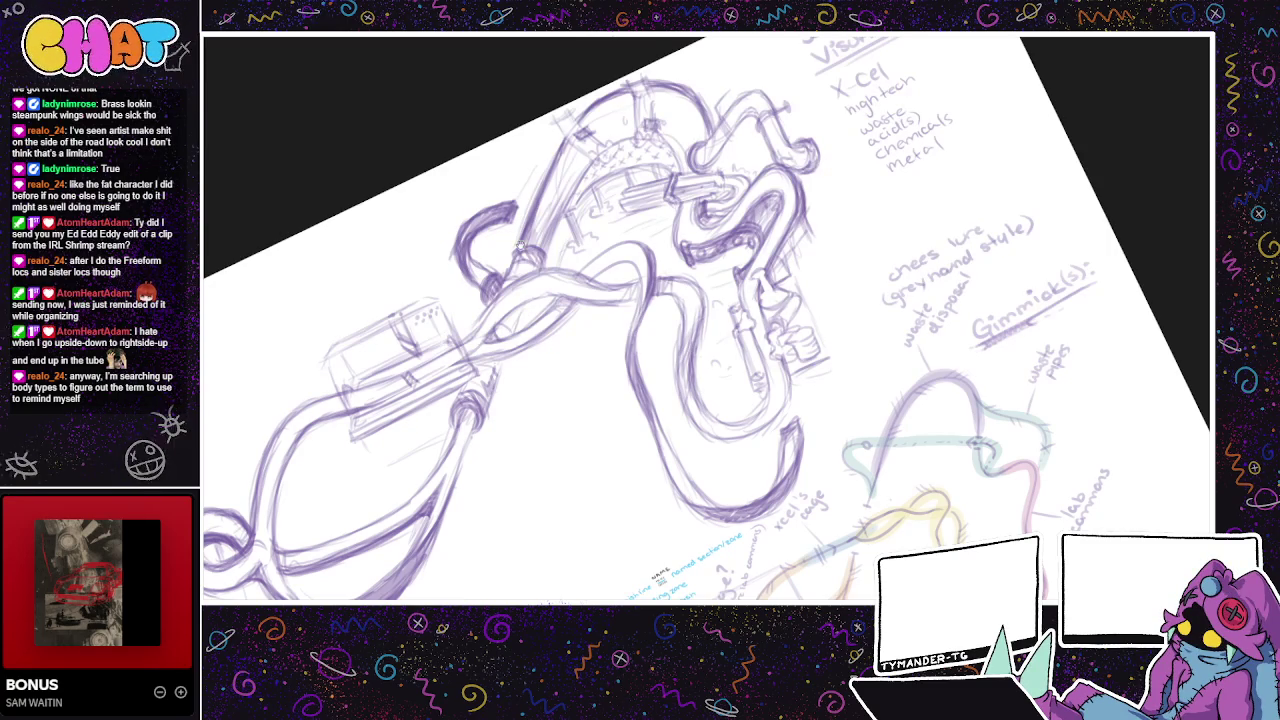
left_click_drag(520, 245, 420, 285)
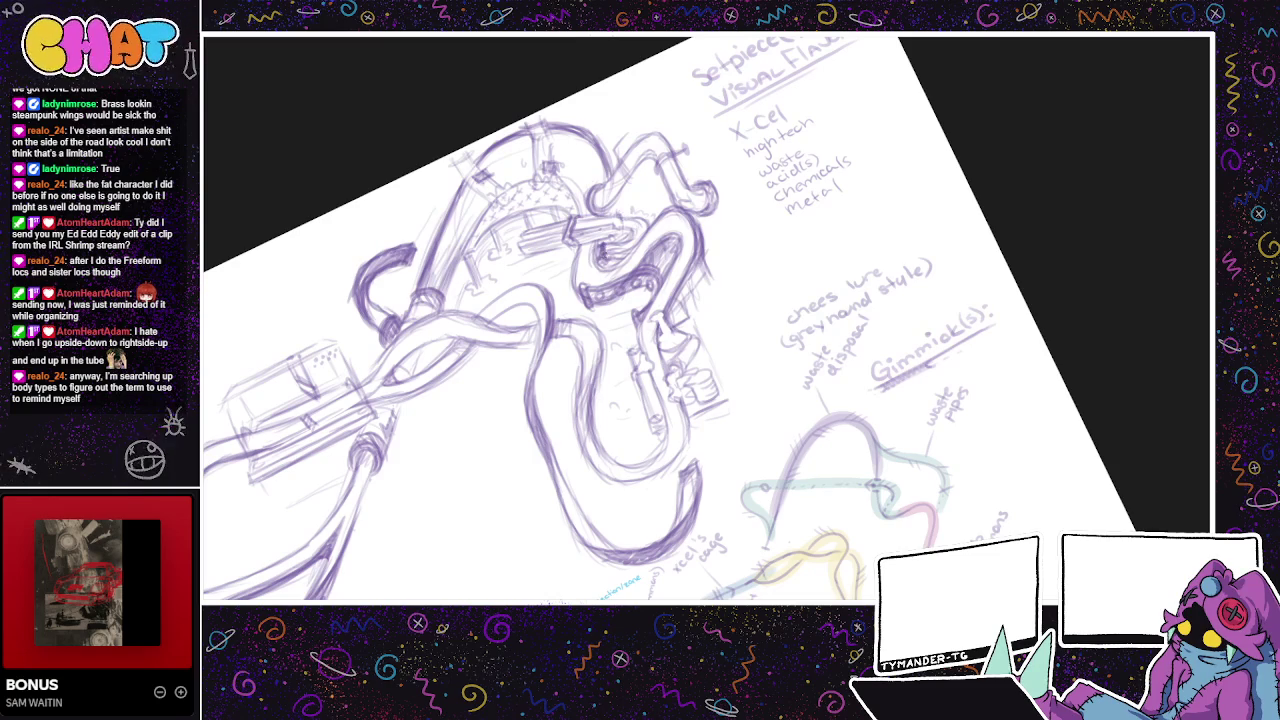
left_click_drag(617, 237, 612, 285)
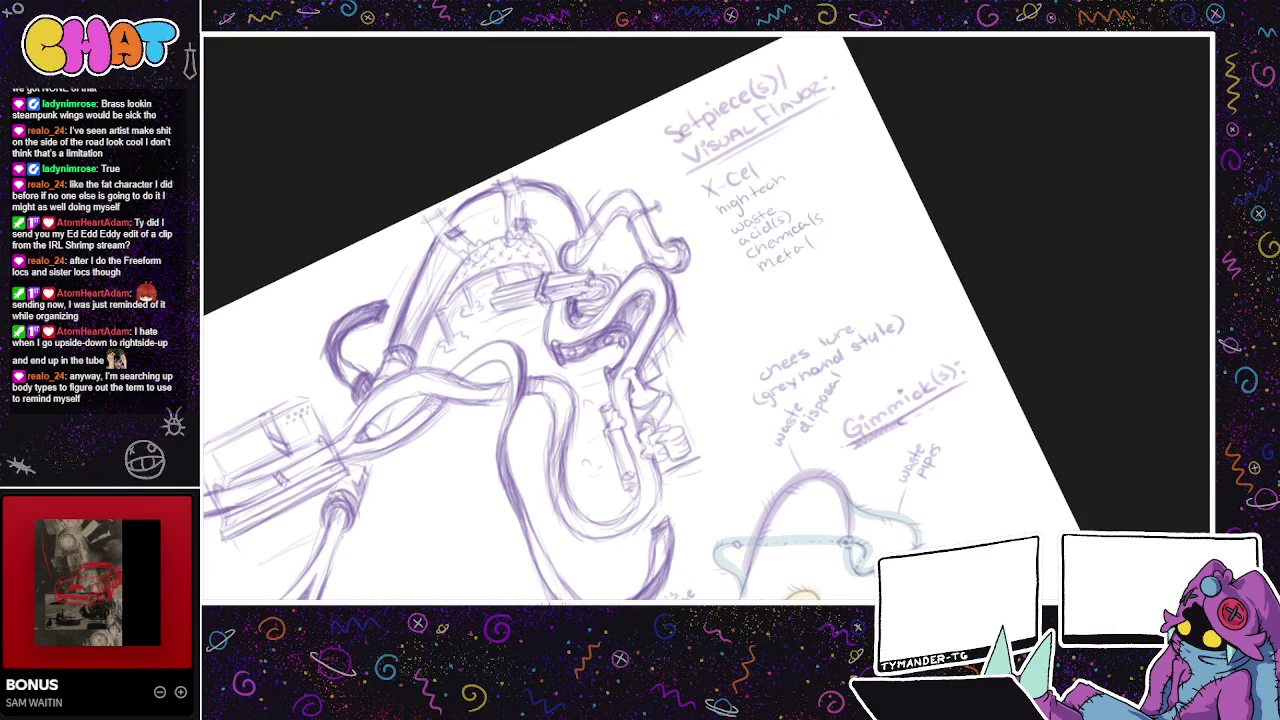
- Shade the central tubes and a few nearby machine lines darker in pencil
mouse_move(640, 320)
left_mouse_down()
mouse_move(620, 347)
mouse_move(540, 390)
mouse_move(573, 330)
left_mouse_up()
mouse_move(483, 548)
left_mouse_down()
mouse_move(593, 458)
mouse_move(775, 487)
mouse_move(678, 510)
left_mouse_up()
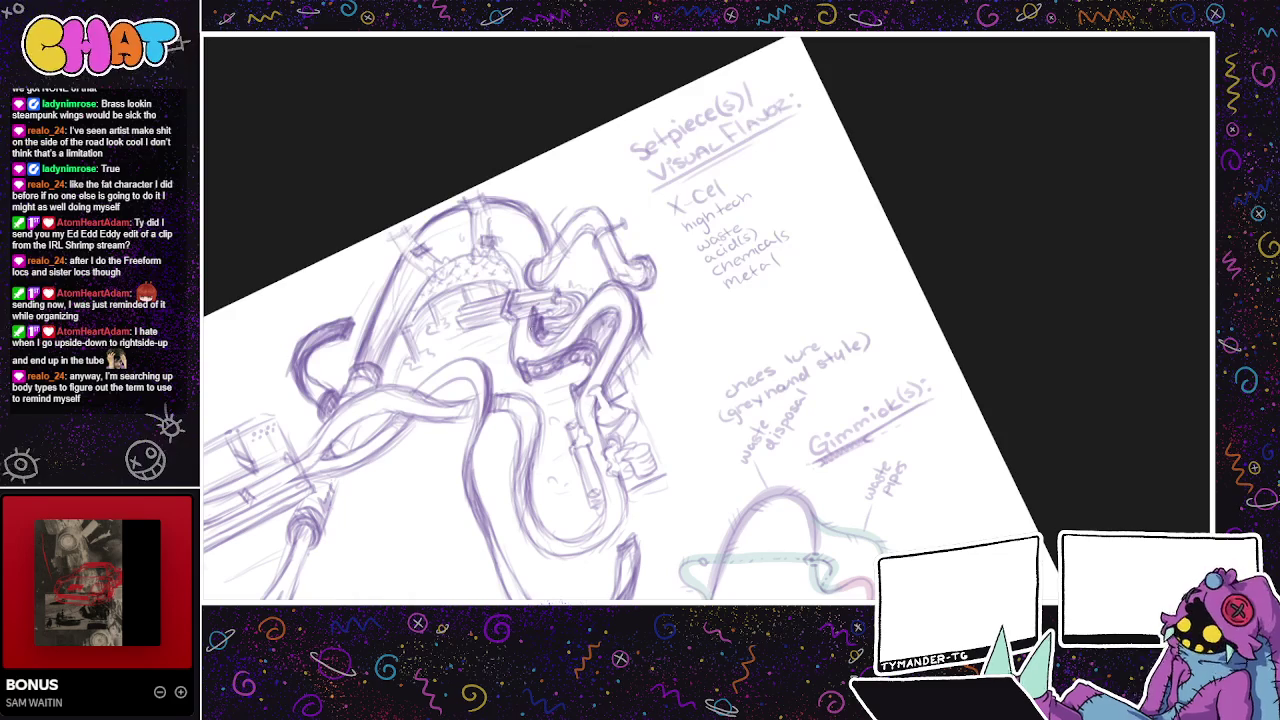
left_click_drag(538, 336, 576, 322)
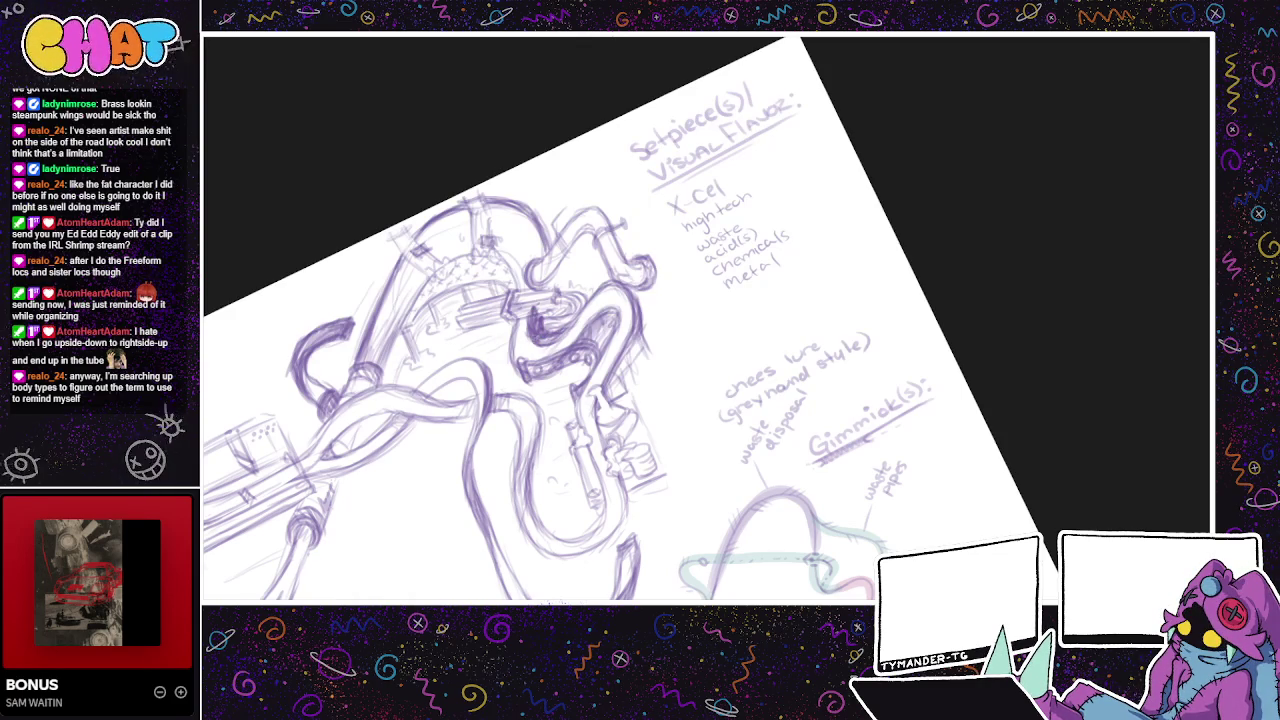
left_click_drag(549, 339, 463, 280)
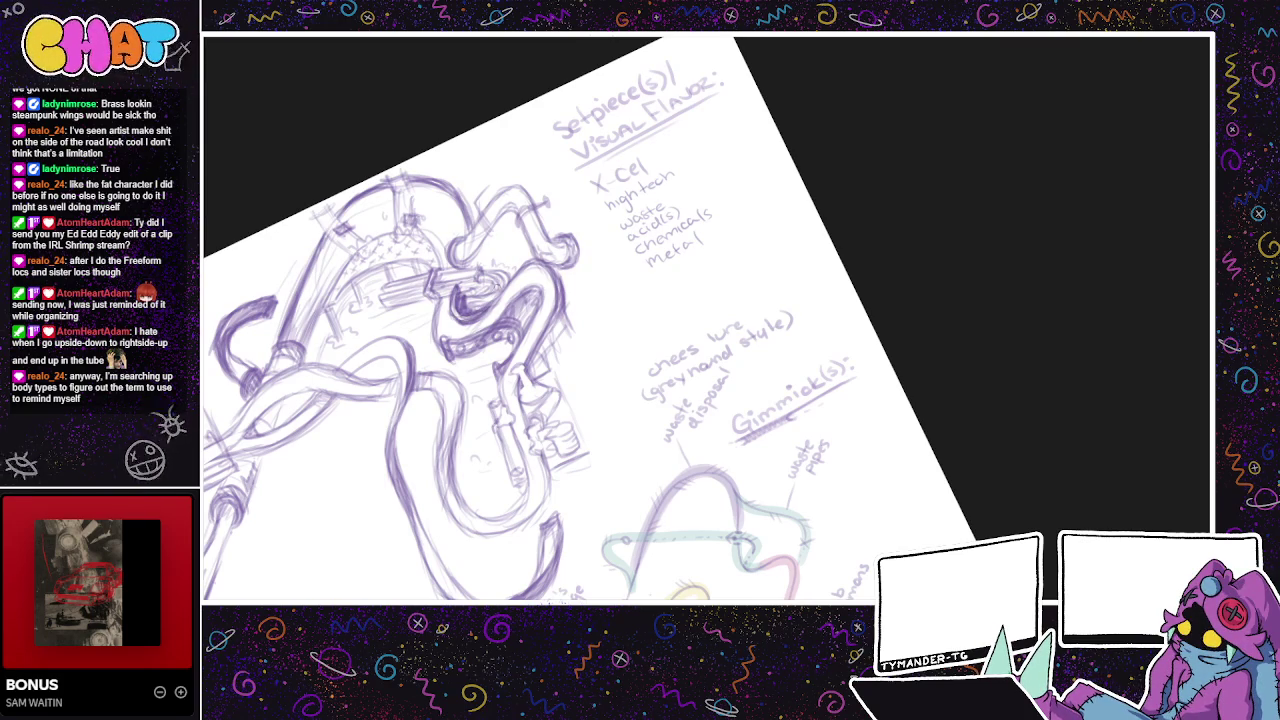
left_click_drag(601, 350, 681, 290)
left_click_drag(588, 246, 564, 216)
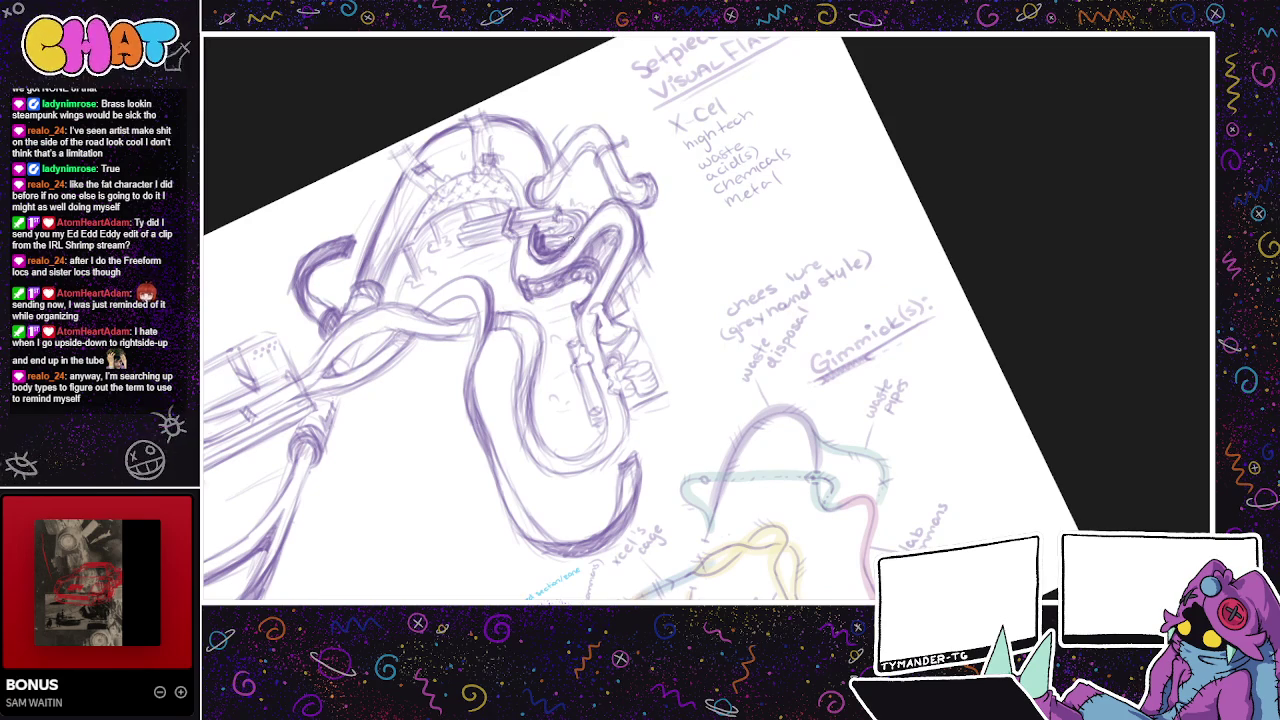
scroll(655, 241, "down", 3)
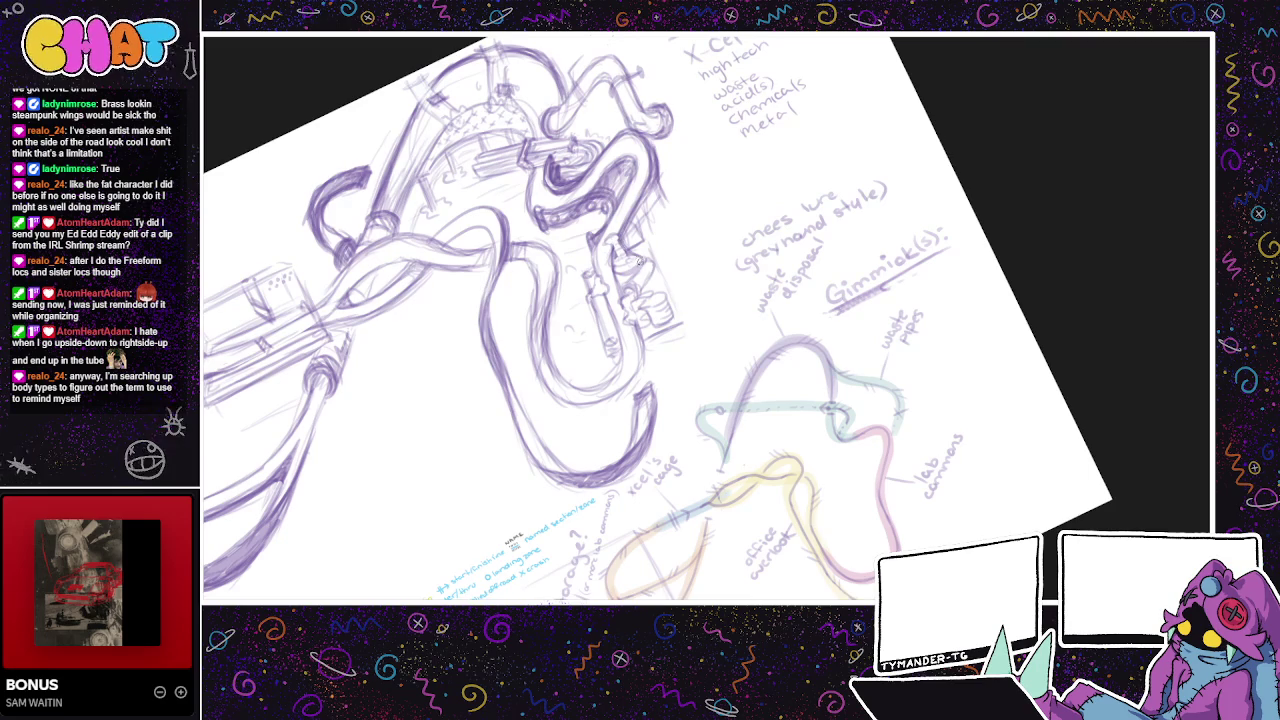
- Darken a small section of pencil lines on the upper pipes
scroll(638, 262, "up", 1)
scroll(638, 300, "up", 1)
scroll(633, 374, "up", 1)
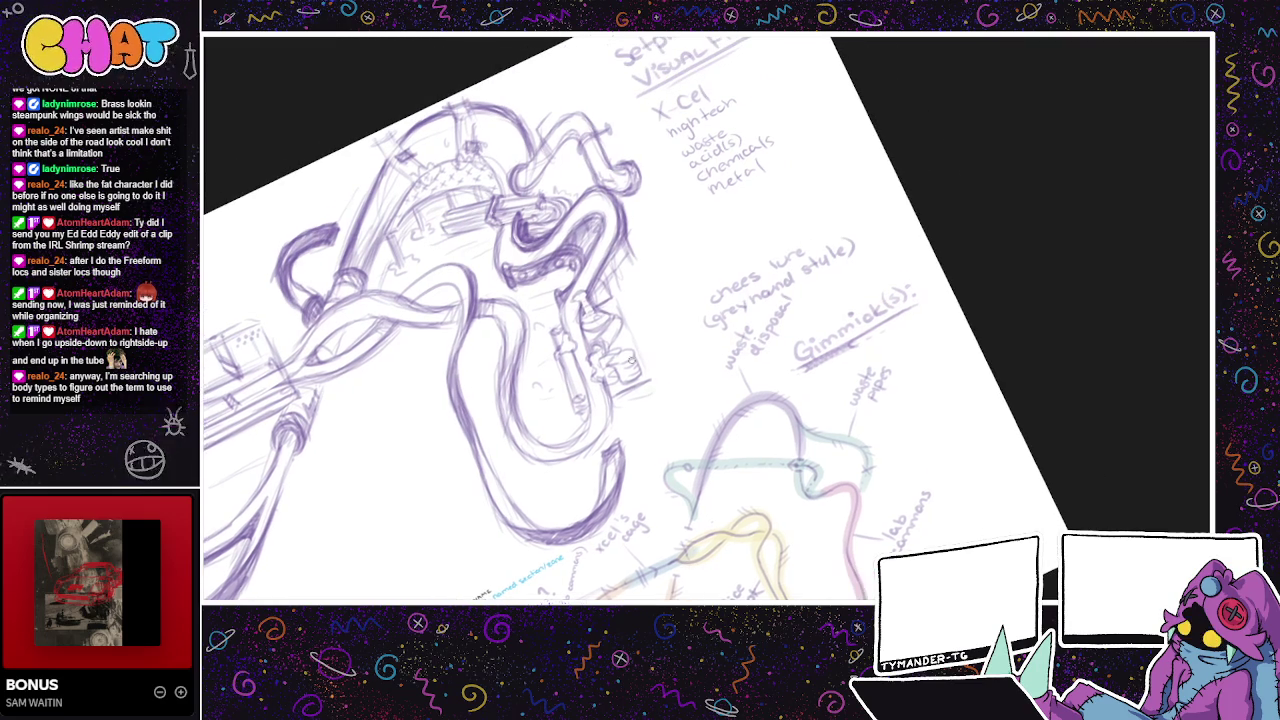
scroll(643, 344, "up", 1)
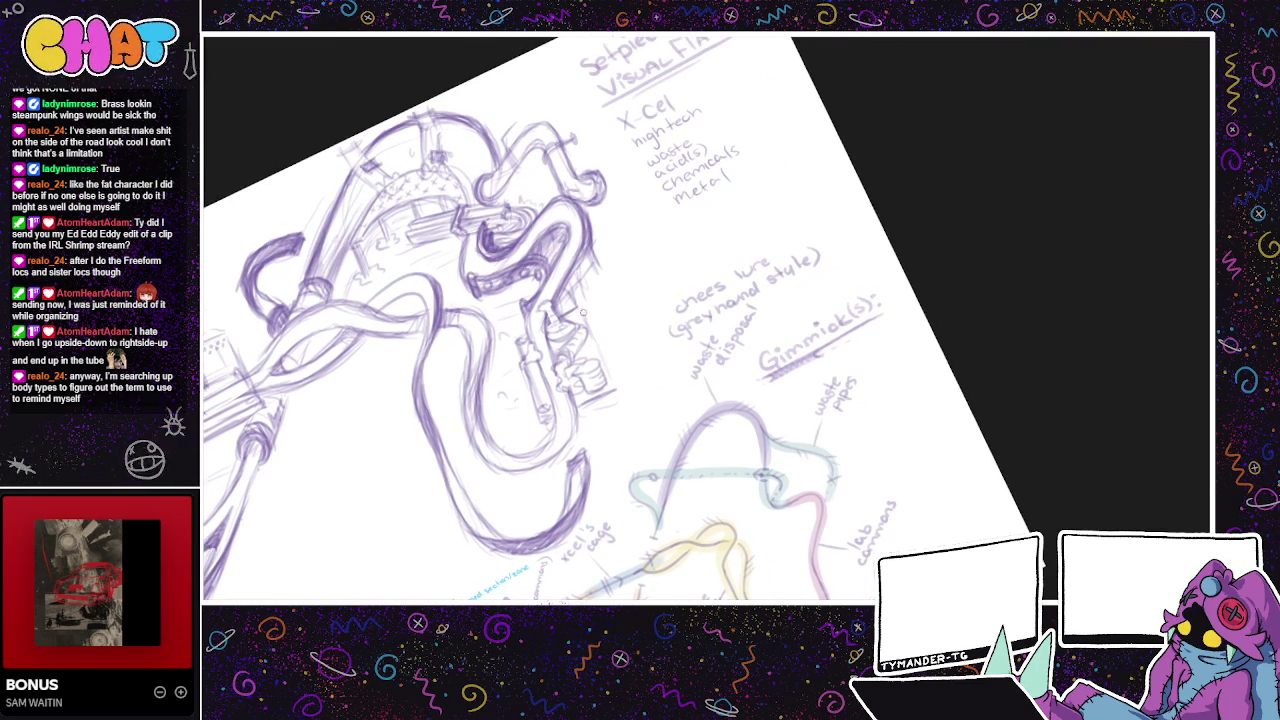
scroll(575, 360, "up", 1)
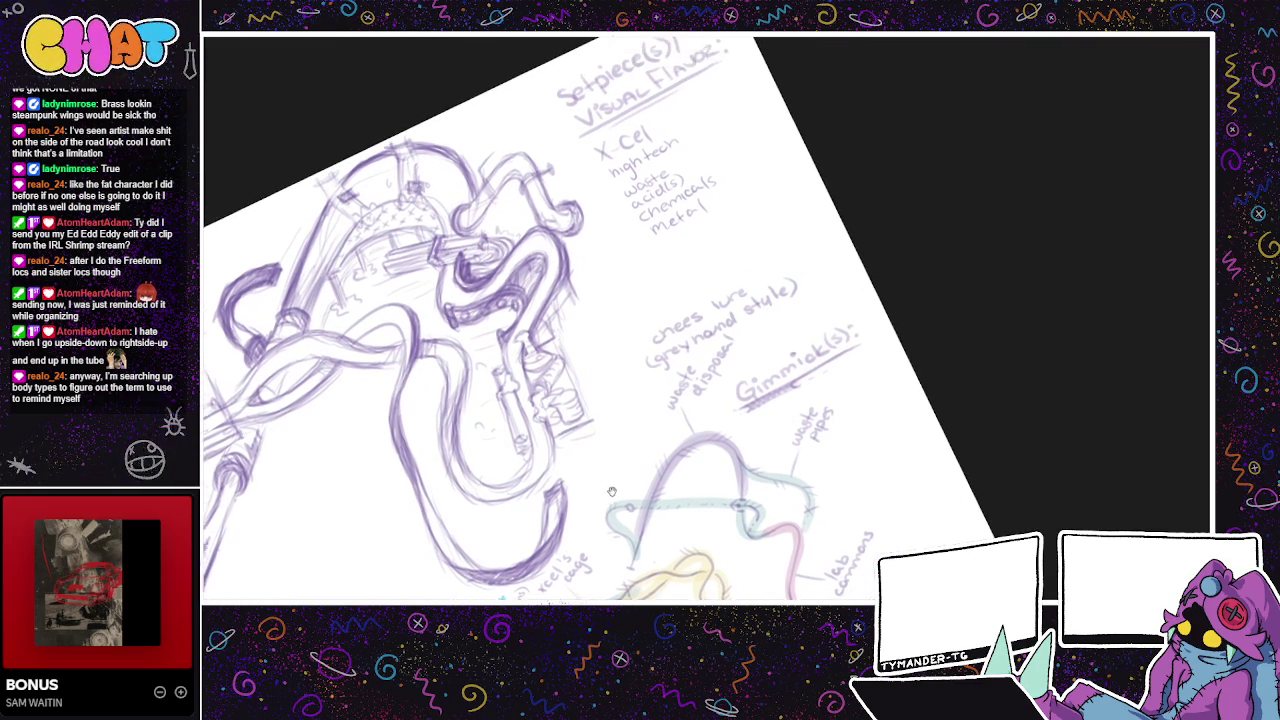
scroll(530, 395, "up", 2)
scroll(605, 421, "down", 1)
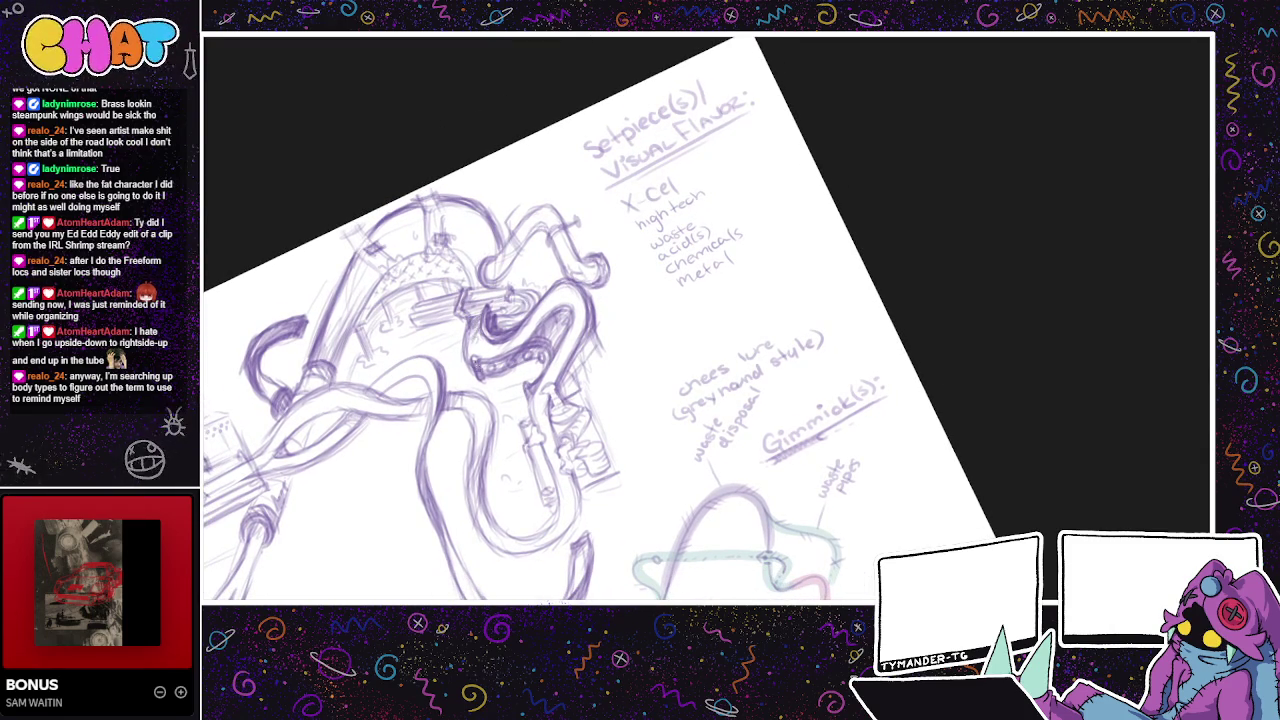
left_click_drag(497, 266, 507, 264)
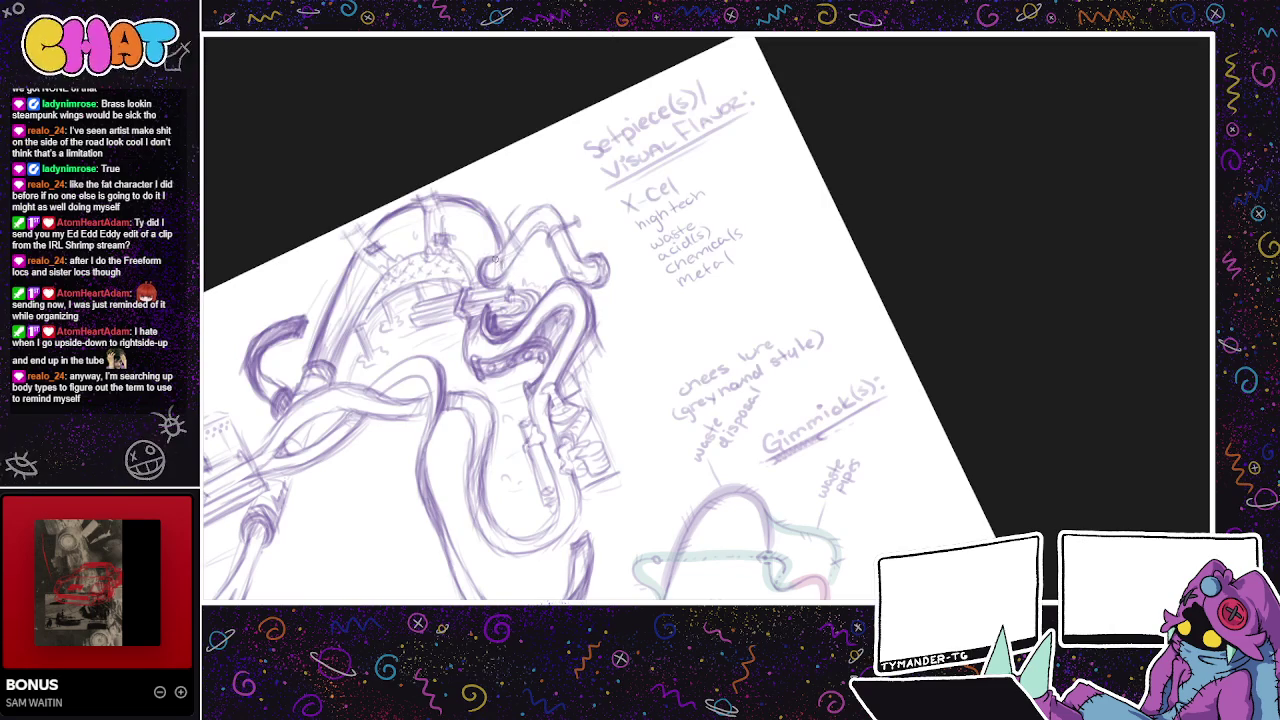
left_click_drag(500, 258, 488, 274)
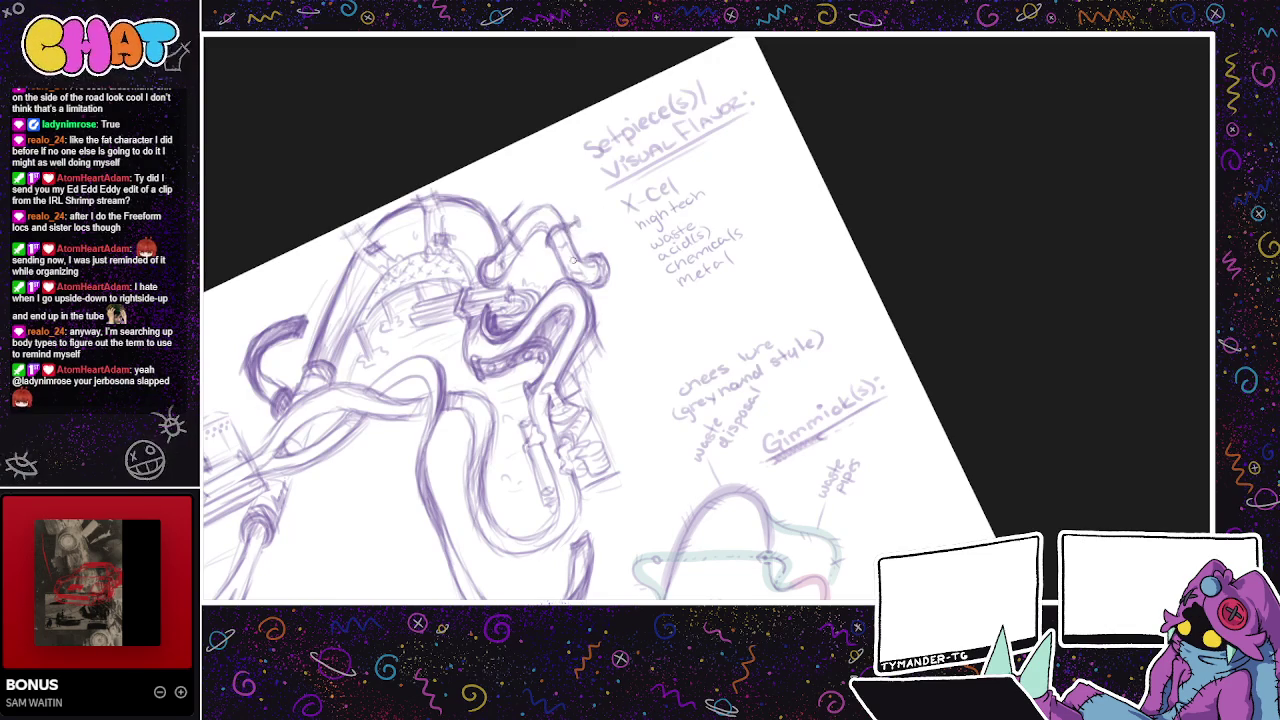
left_click_drag(574, 254, 691, 291)
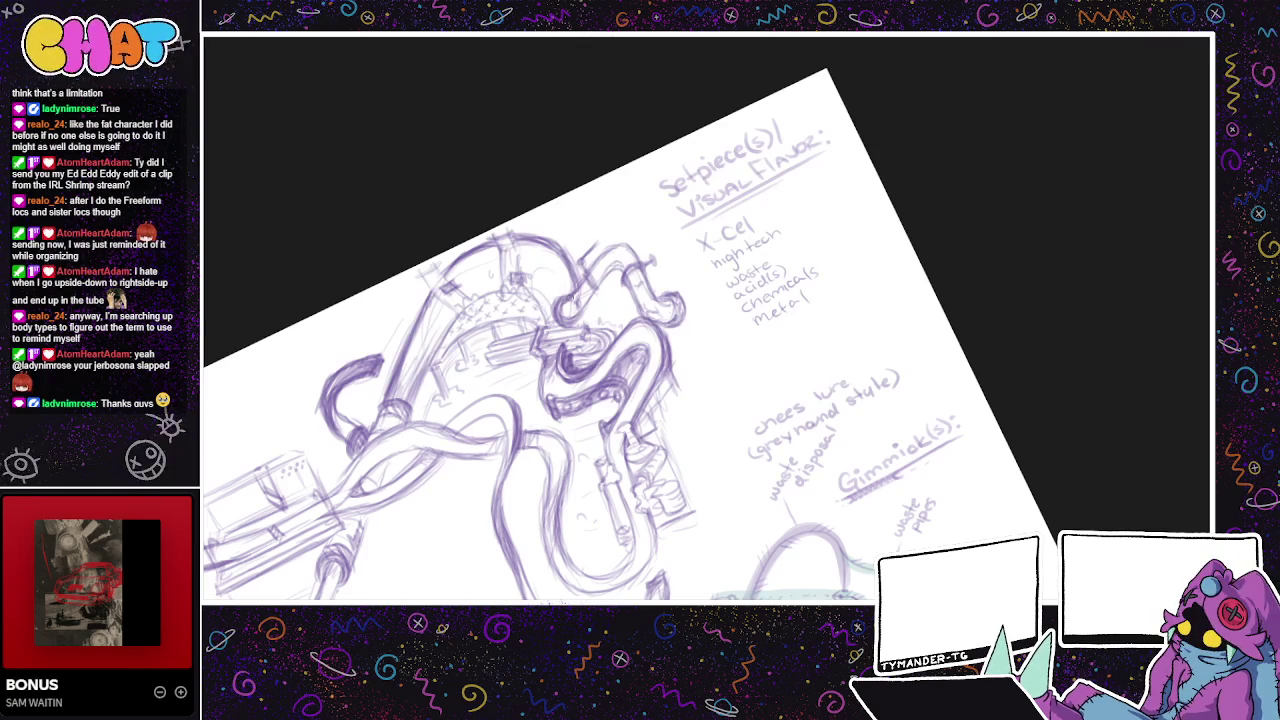
scroll(706, 278, "down", 1)
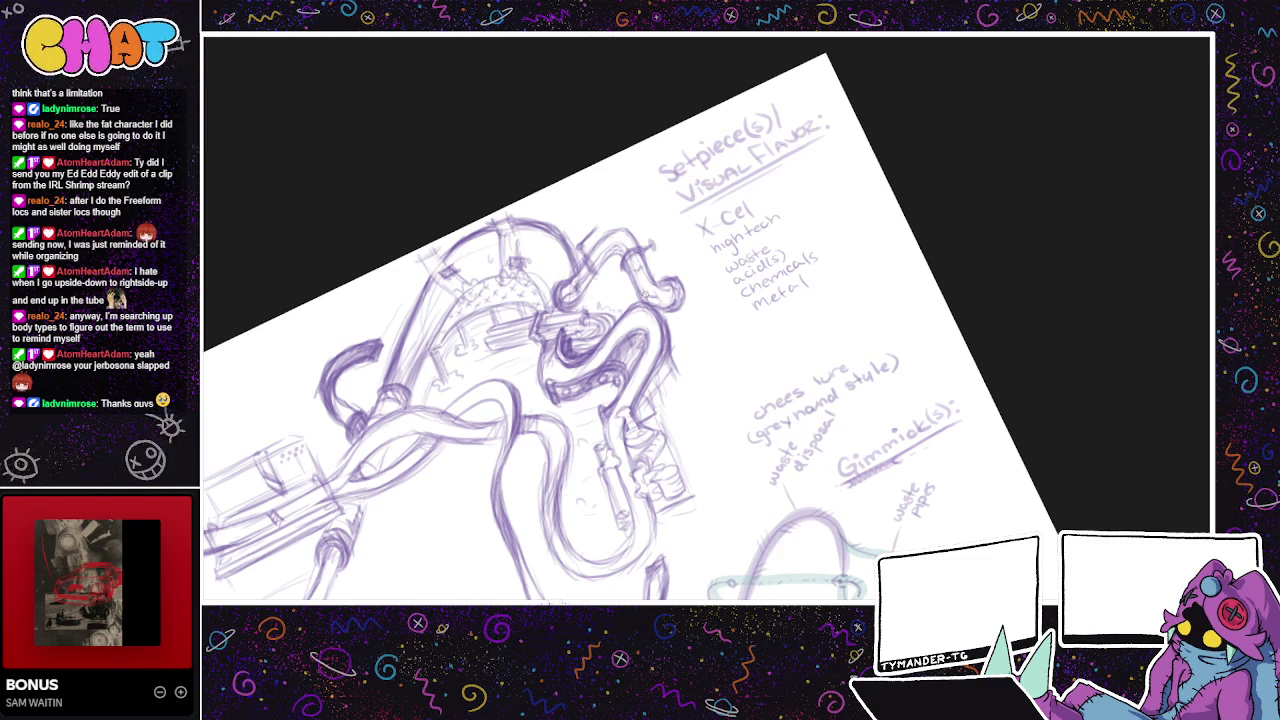
- Add a short stroke near the upper pipes and bring the colored route map into view
left_click_drag(625, 252, 646, 276)
left_click_drag(714, 320, 624, 340)
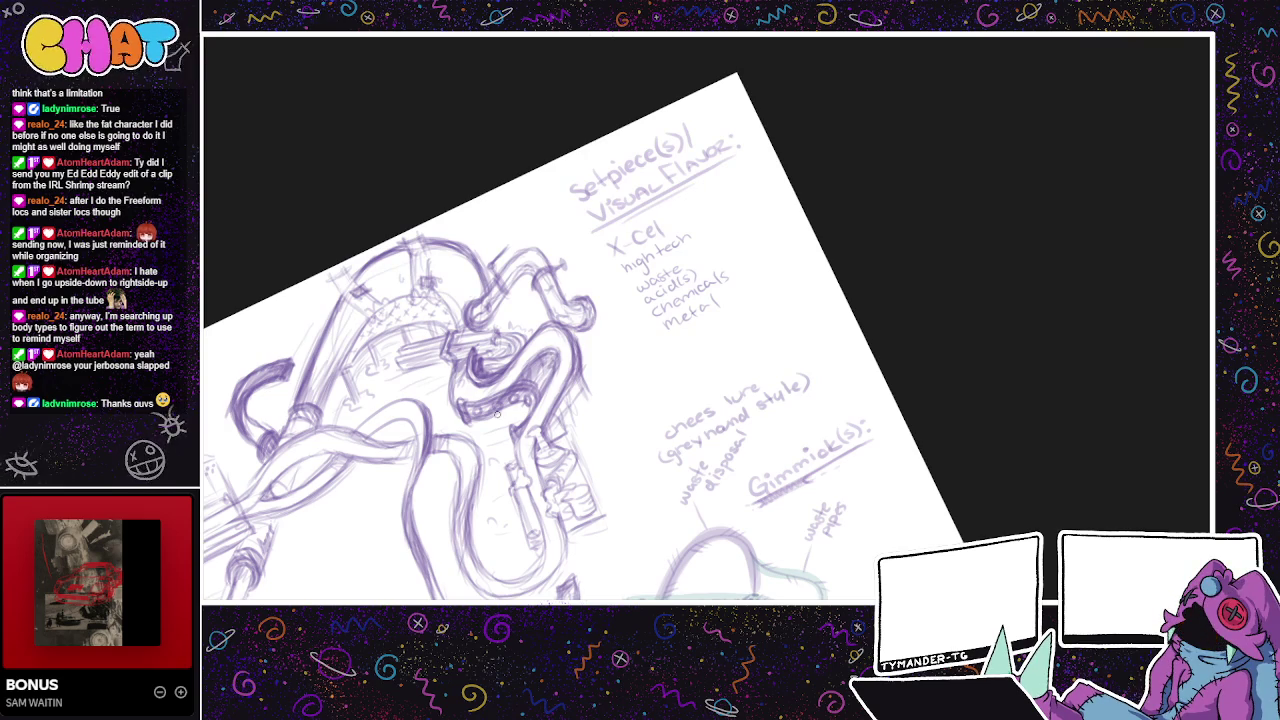
left_click_drag(497, 415, 475, 360)
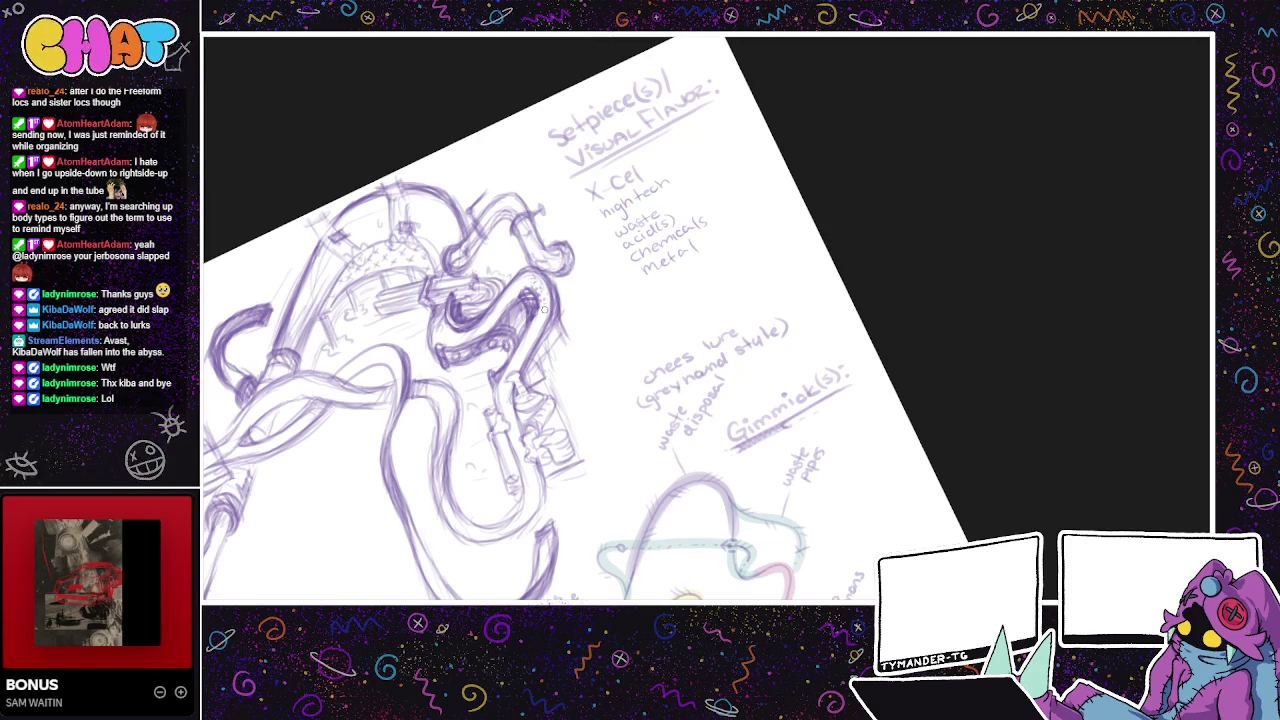
left_click_drag(607, 346, 686, 194)
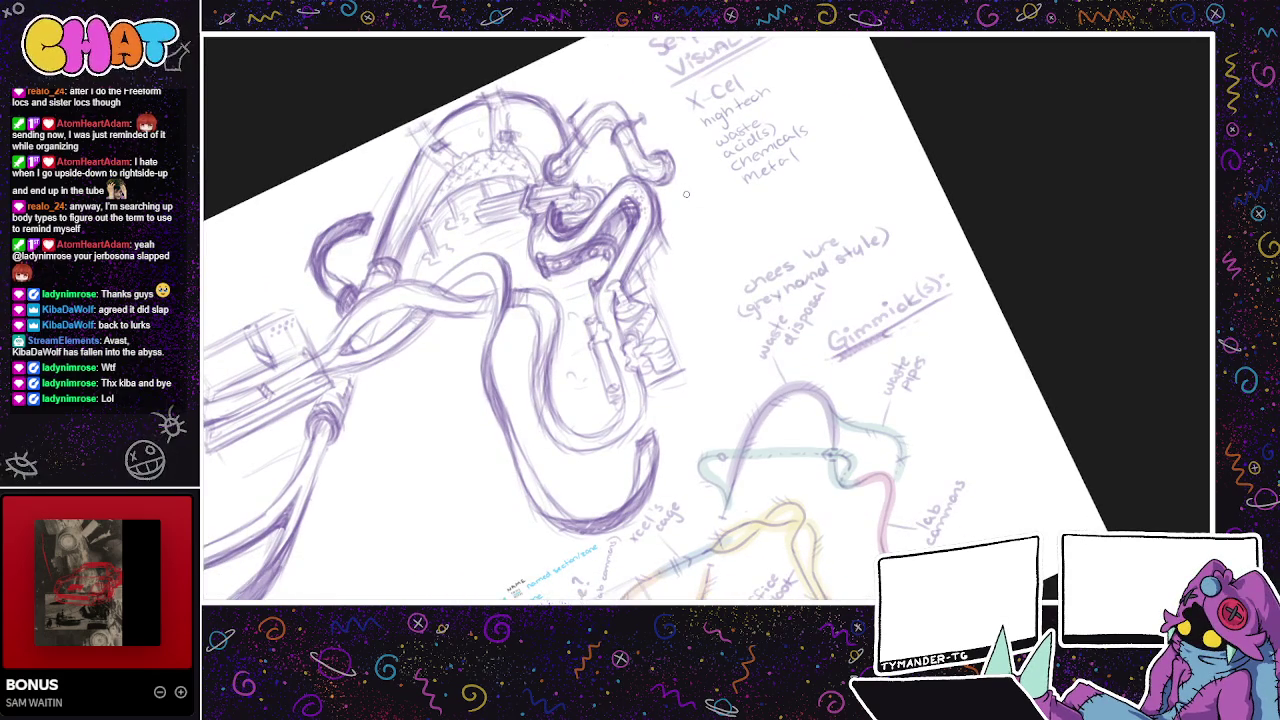
- Extend the tooth marks along the pipe mouth, then add three faint strokes around the tube junction
left_click_drag(646, 275, 670, 235)
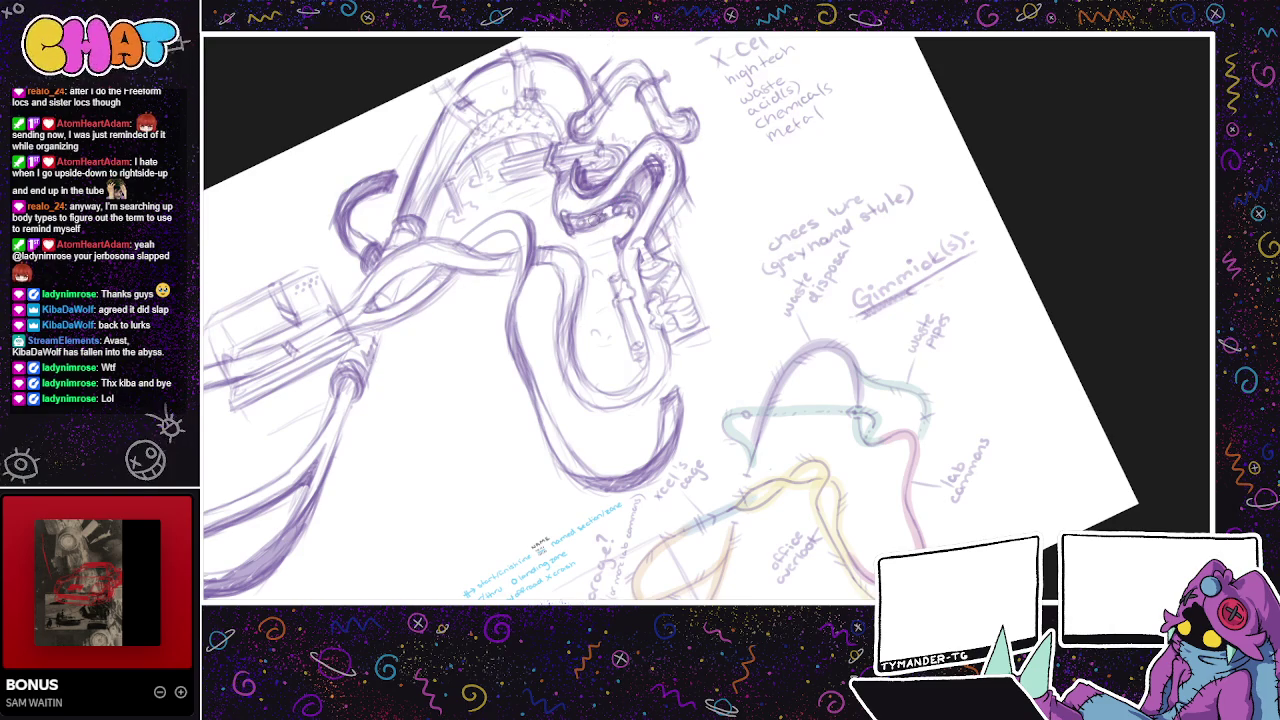
left_click_drag(600, 217, 633, 211)
mouse_move(696, 217)
left_mouse_down()
mouse_move(773, 274)
mouse_move(812, 239)
left_mouse_up()
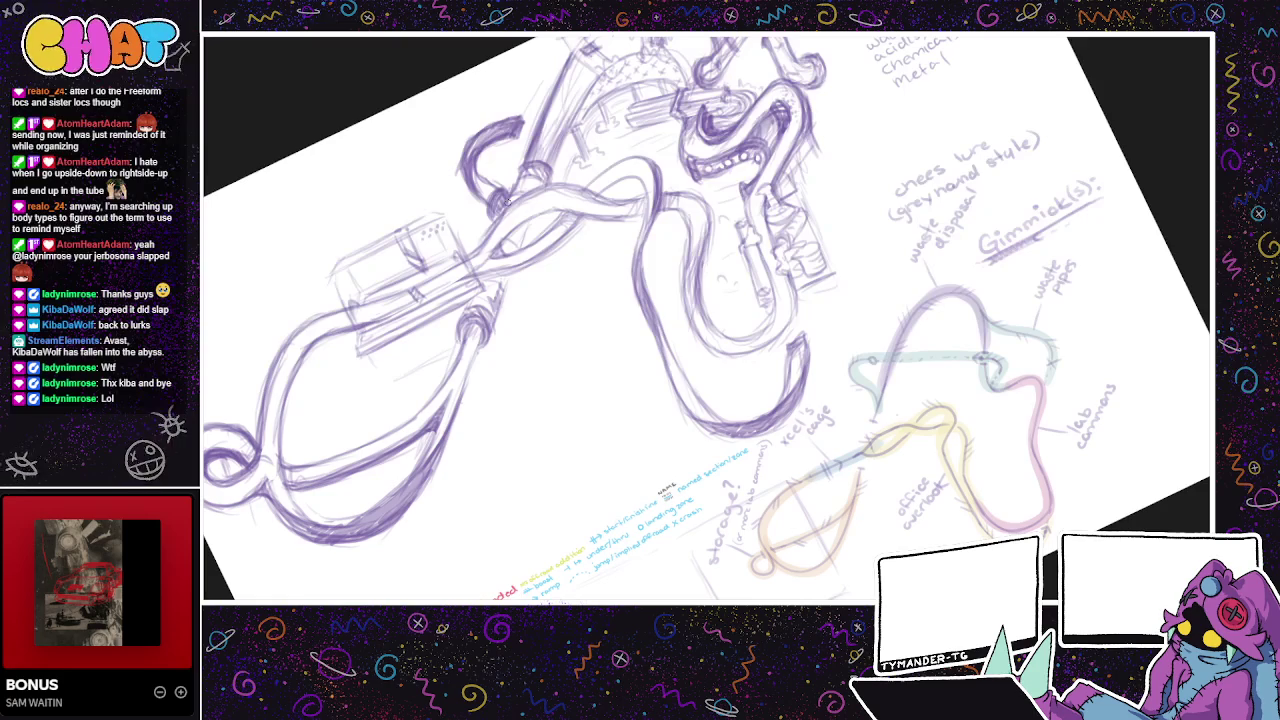
left_click_drag(490, 216, 472, 254)
mouse_move(516, 200)
left_mouse_down()
mouse_move(478, 250)
mouse_move(488, 238)
left_mouse_up()
mouse_move(556, 190)
left_mouse_down()
mouse_move(490, 226)
mouse_move(508, 208)
left_mouse_up()
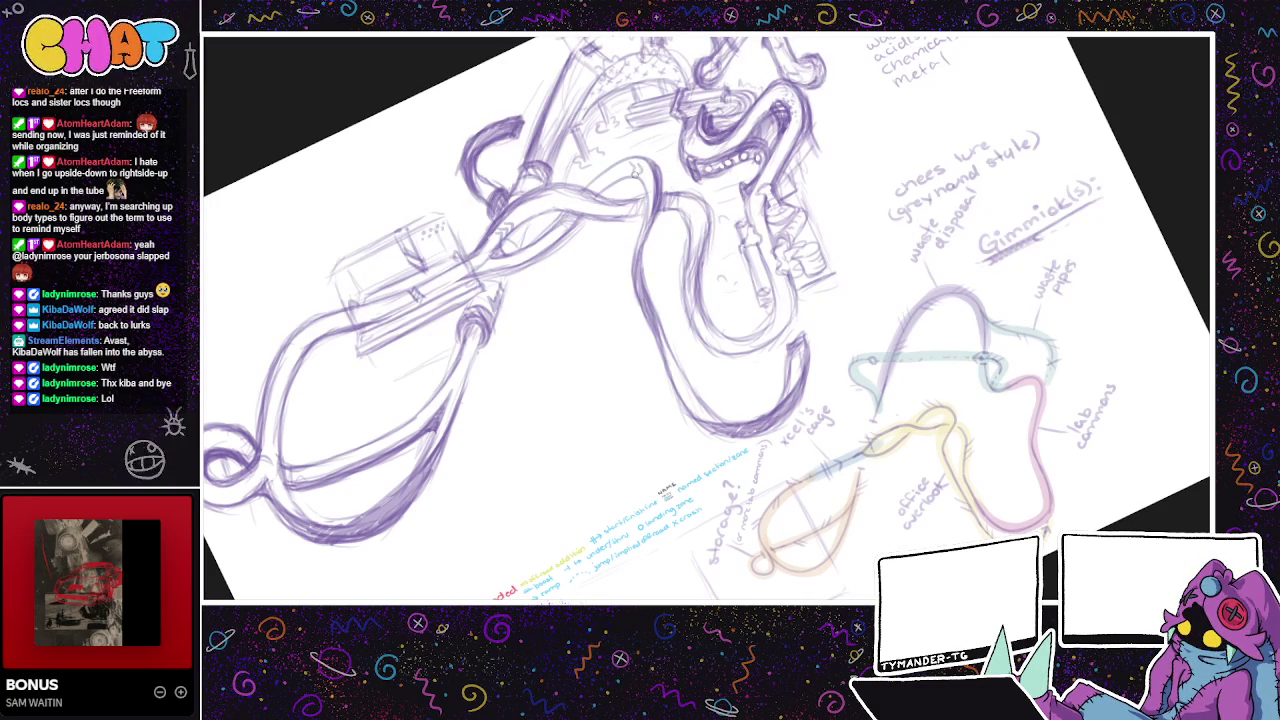
scroll(714, 223, "down", 1)
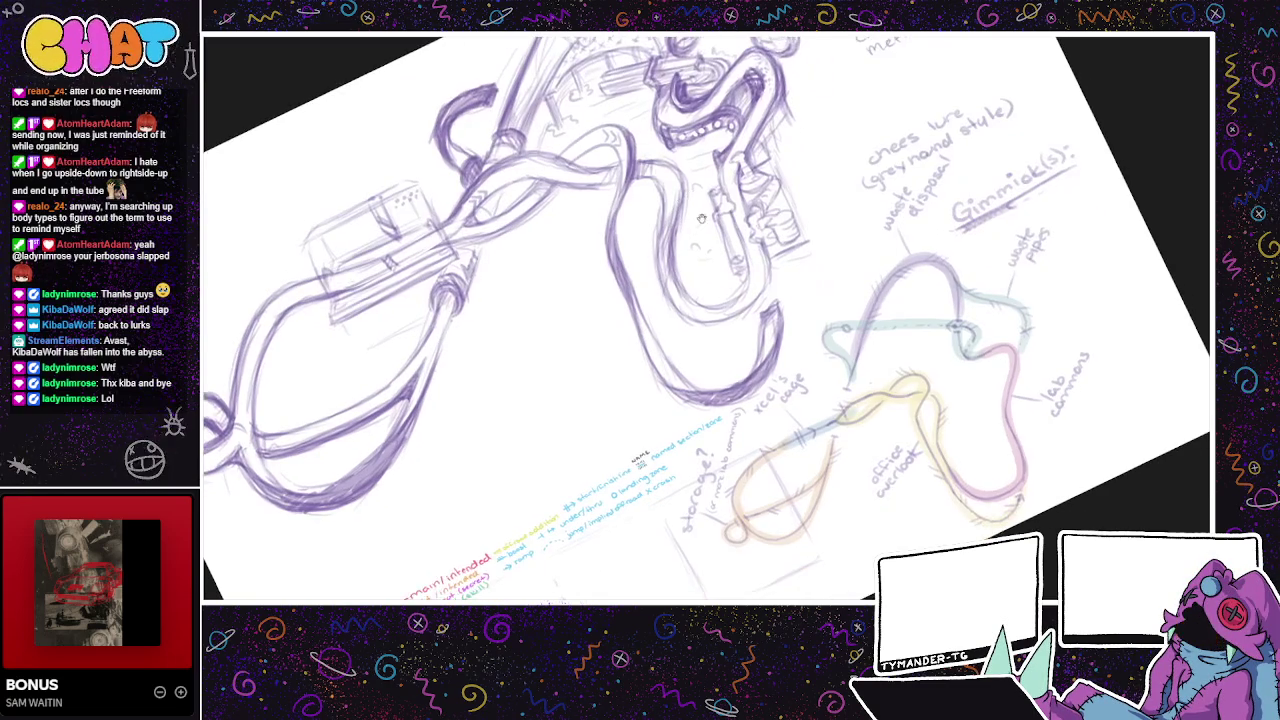
- Tilt the view to a shallower angle and draw one short dark stroke on the lower-right route map
scroll(791, 180, "down", 1)
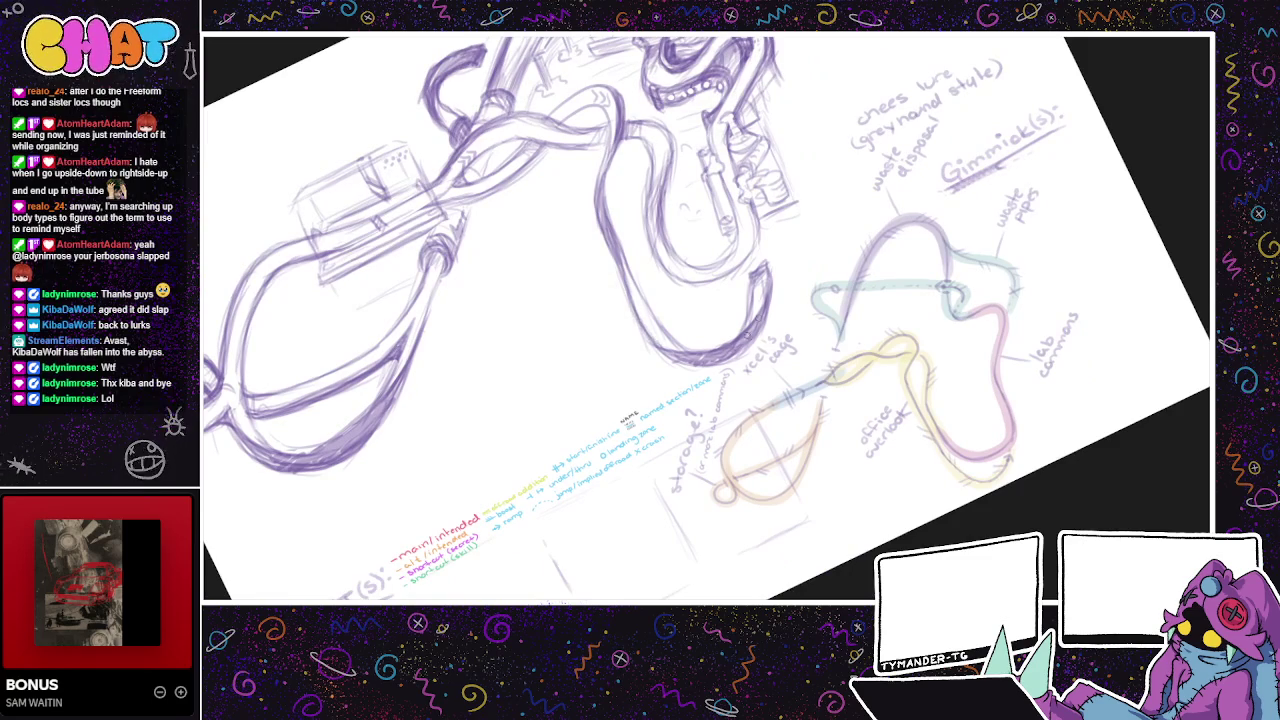
left_click_drag(560, 180, 616, 217)
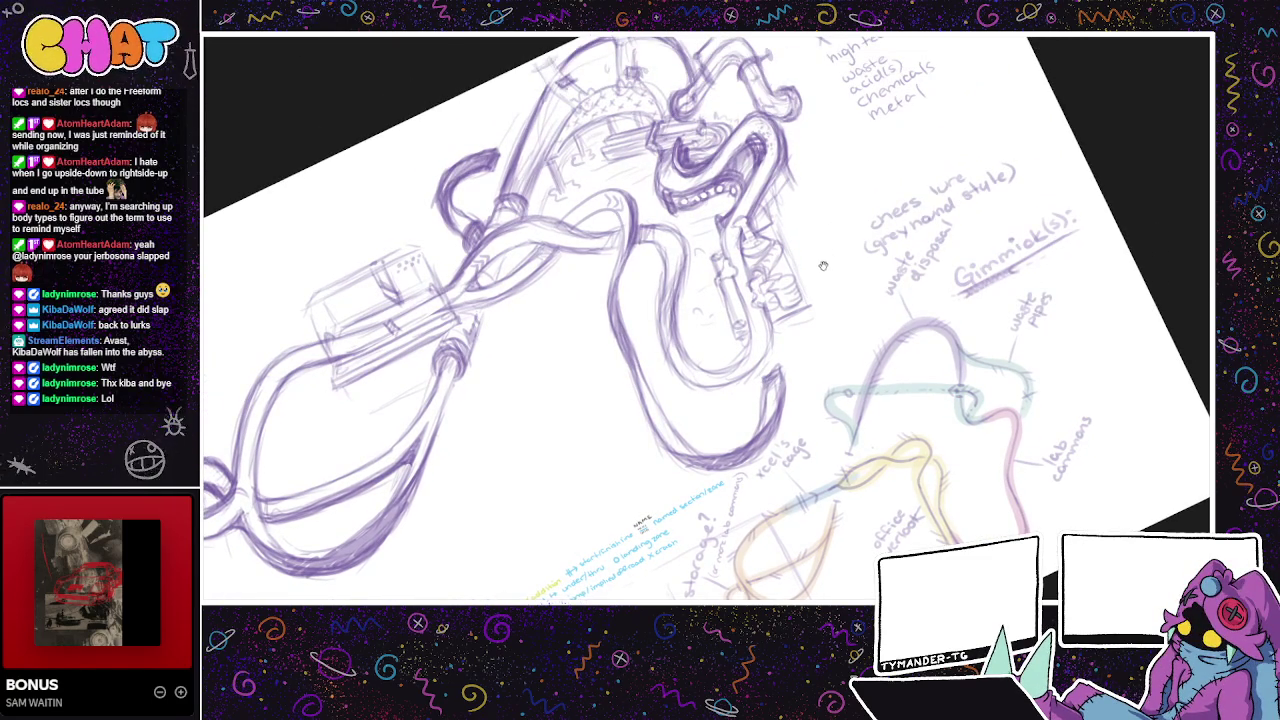
scroll(834, 222, "up", 1)
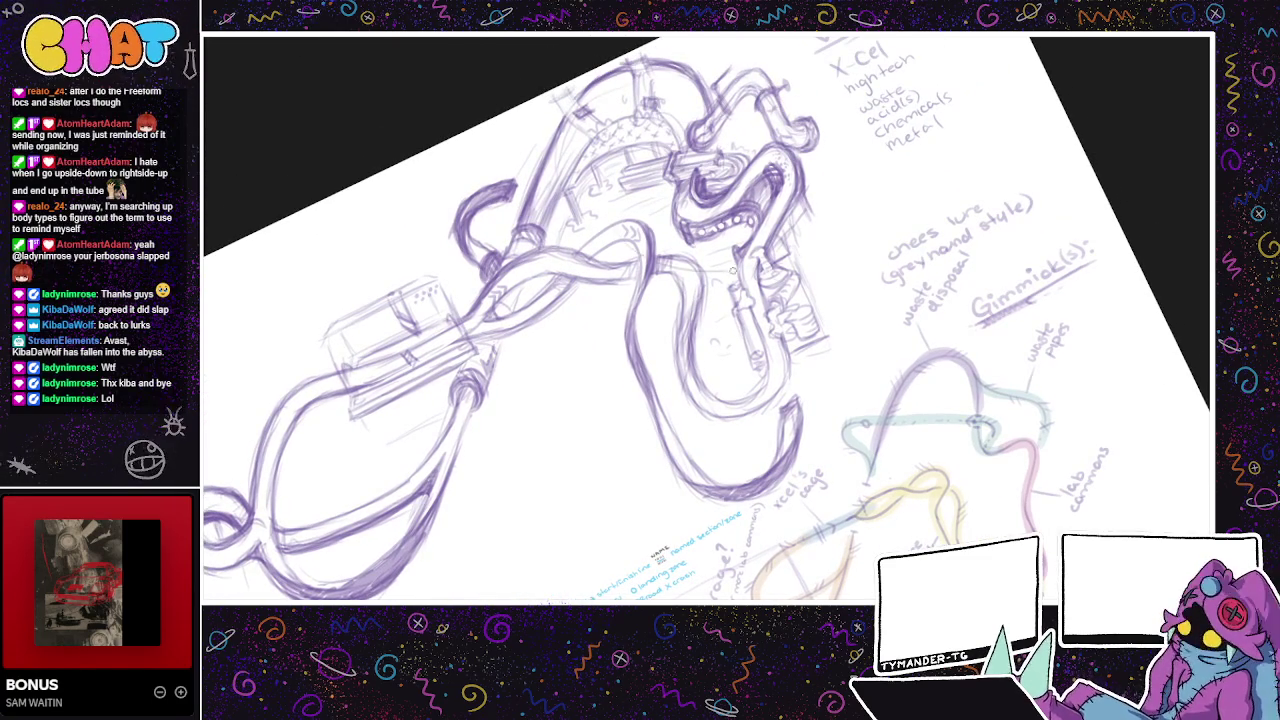
mouse_move(870, 450)
left_mouse_down()
mouse_move(775, 370)
mouse_move(827, 398)
left_mouse_up()
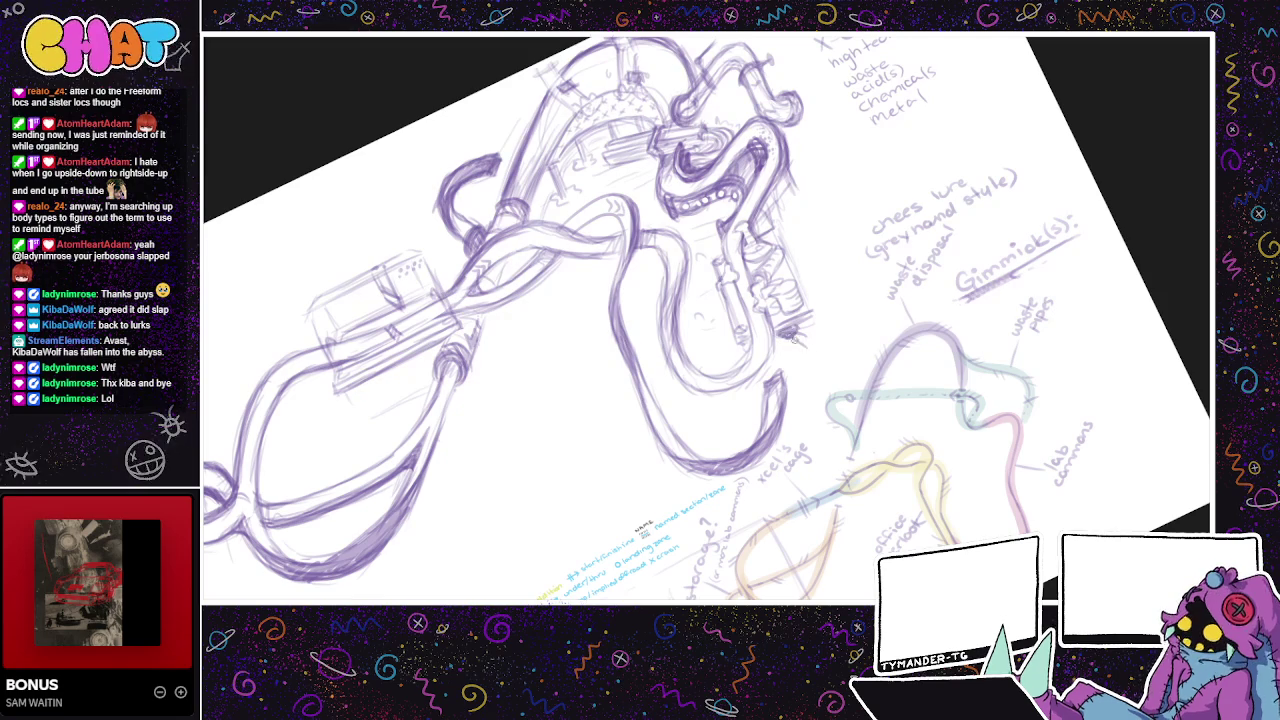
left_click_drag(800, 333, 818, 343)
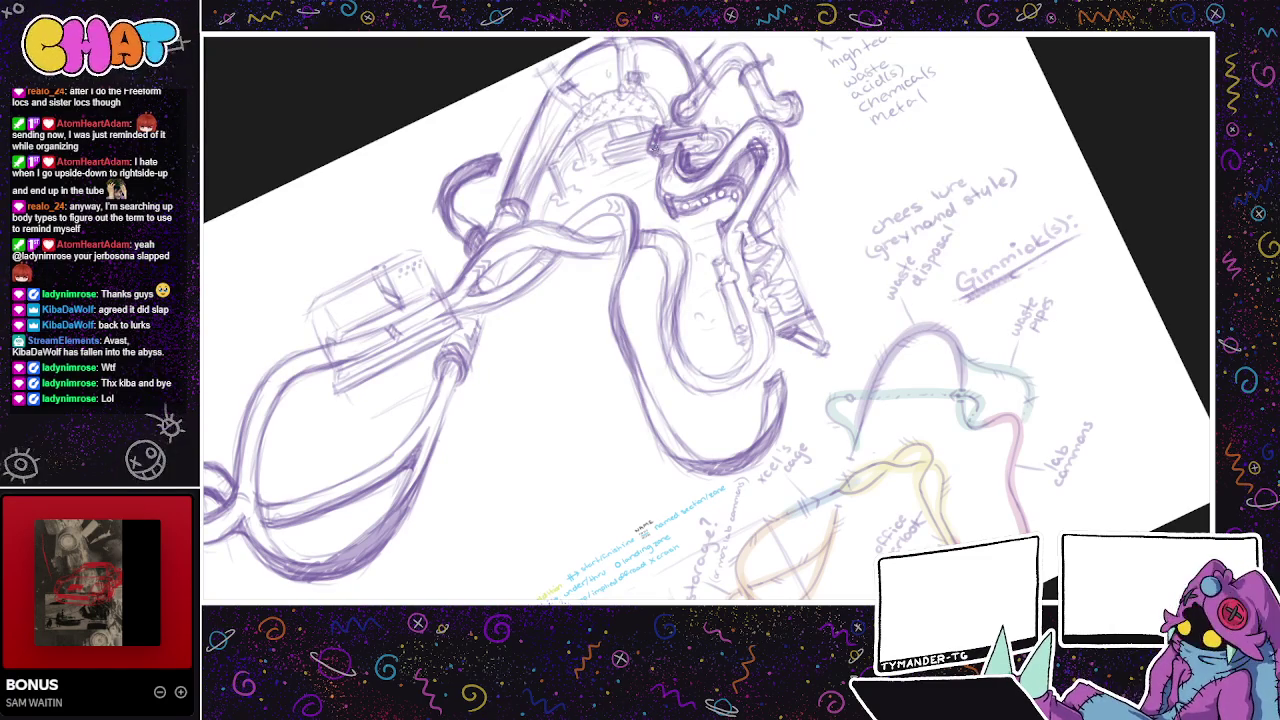
left_click_drag(761, 181, 719, 187)
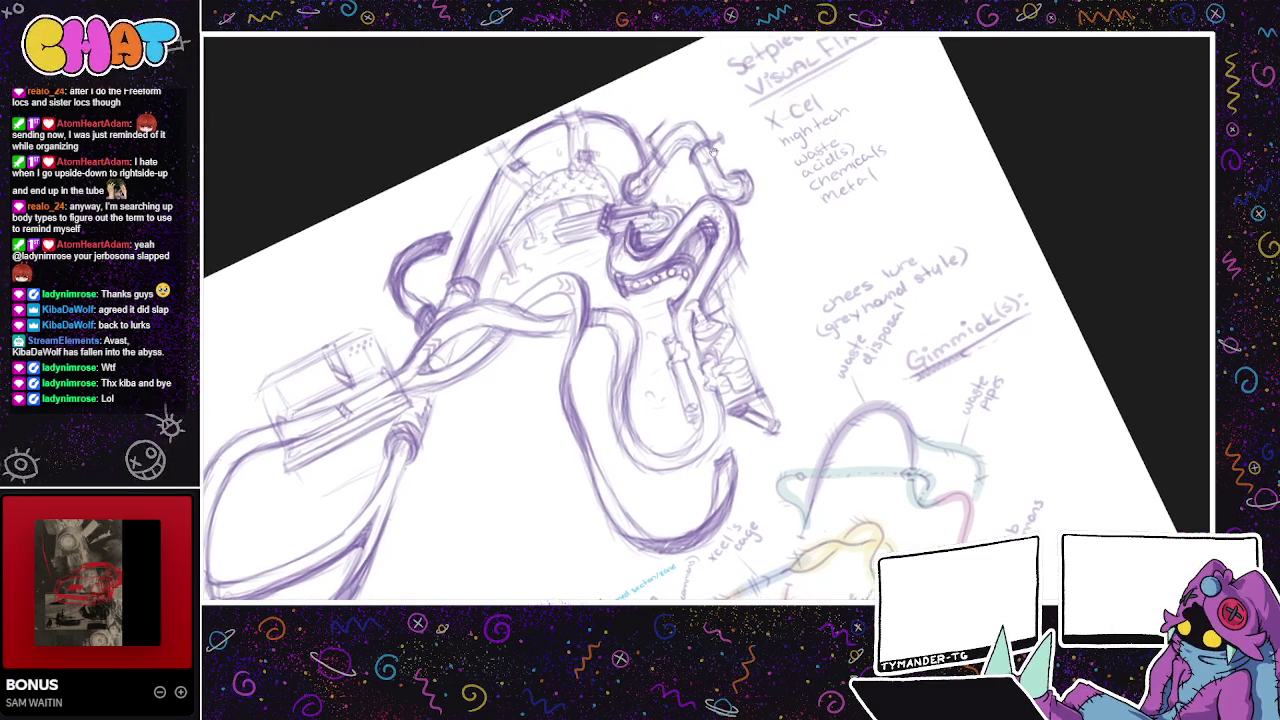
- Redraw and darken the lines along the lower and upper twisting tubes
left_click_drag(662, 367, 757, 409)
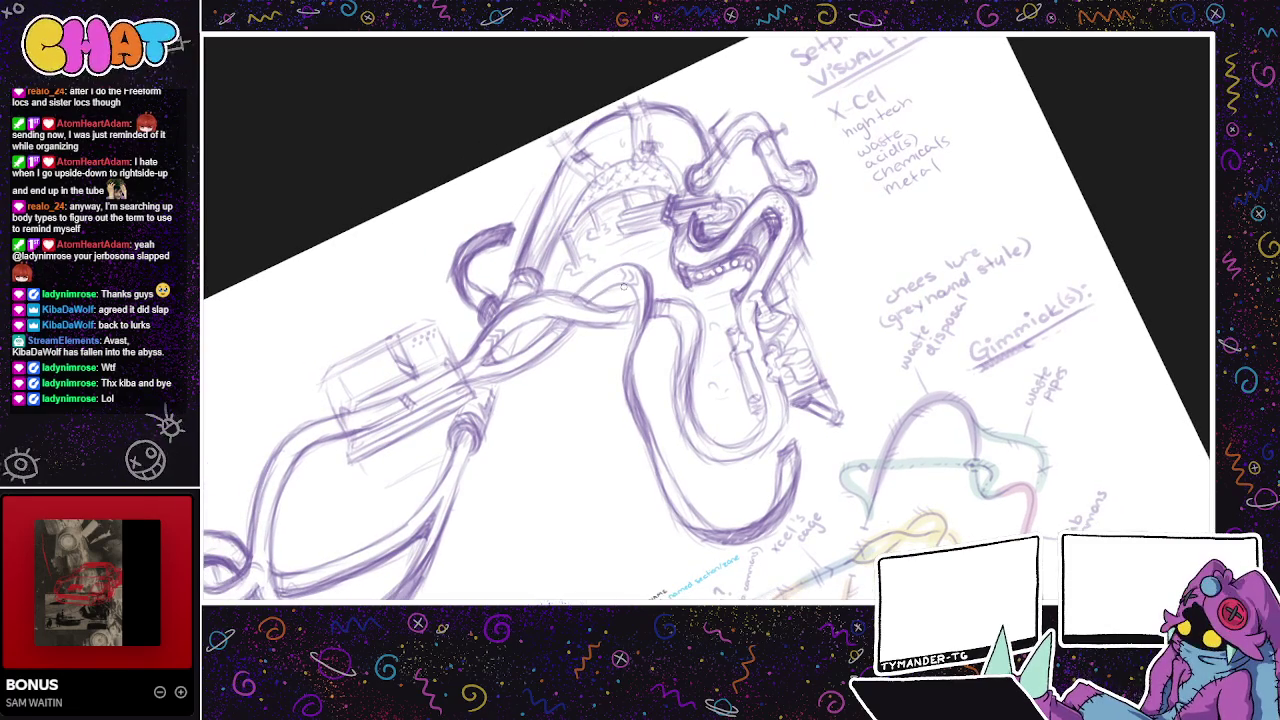
mouse_move(606, 310)
left_mouse_down()
mouse_move(545, 293)
mouse_move(507, 309)
left_mouse_up()
mouse_move(610, 310)
left_mouse_down()
mouse_move(640, 305)
mouse_move(528, 325)
mouse_move(602, 328)
mouse_move(582, 328)
left_mouse_up()
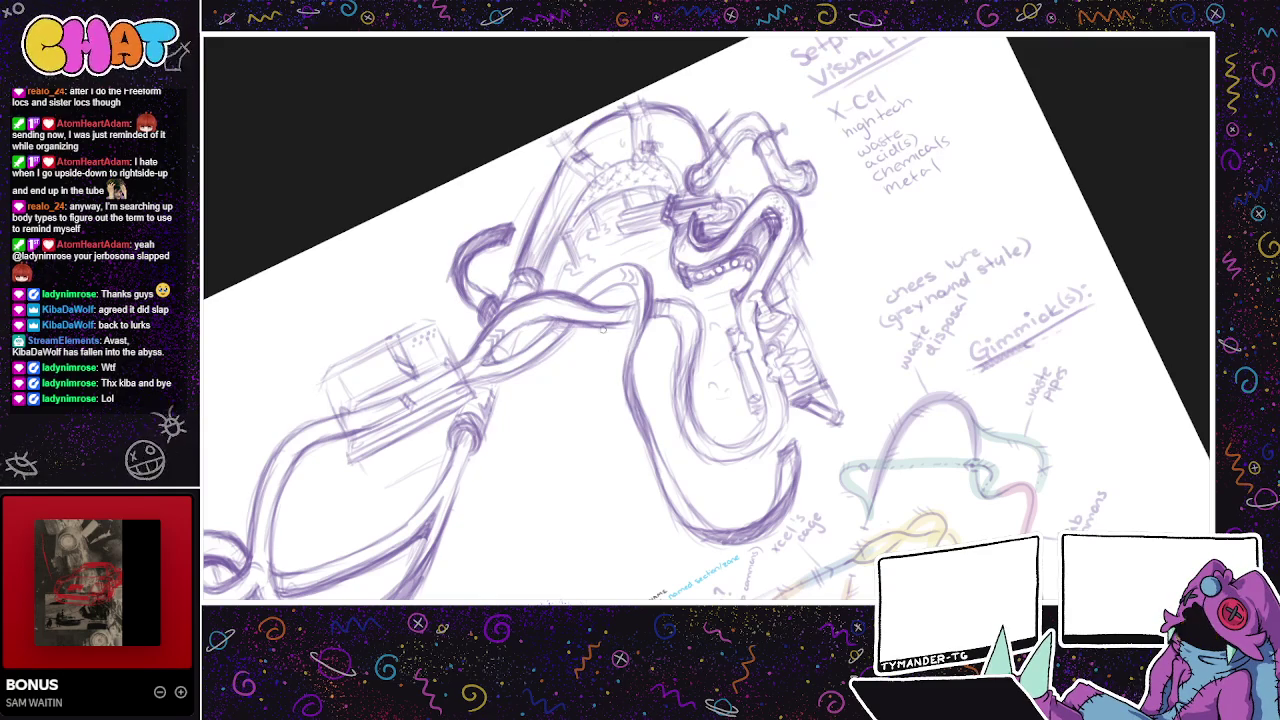
mouse_move(497, 338)
left_mouse_down()
mouse_move(546, 308)
mouse_move(597, 318)
mouse_move(552, 320)
mouse_move(618, 296)
mouse_move(633, 306)
left_mouse_up()
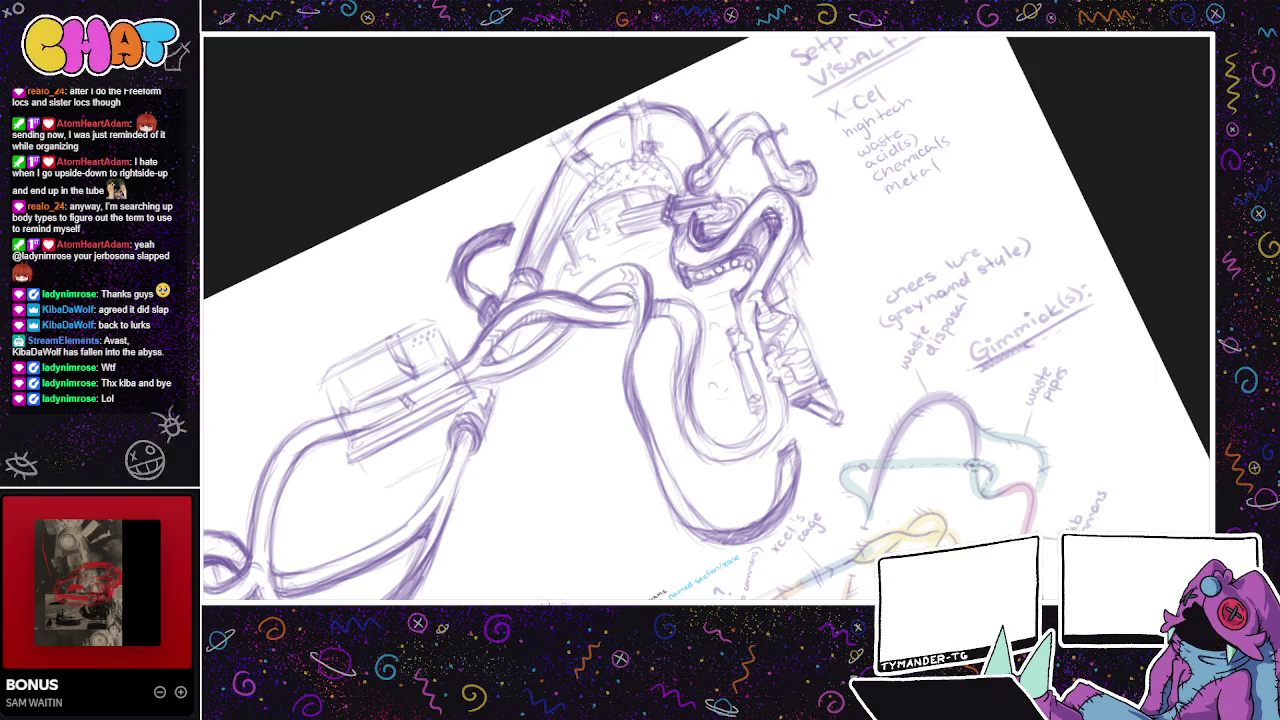
mouse_move(622, 312)
left_mouse_down()
mouse_move(638, 296)
mouse_move(637, 308)
left_mouse_up()
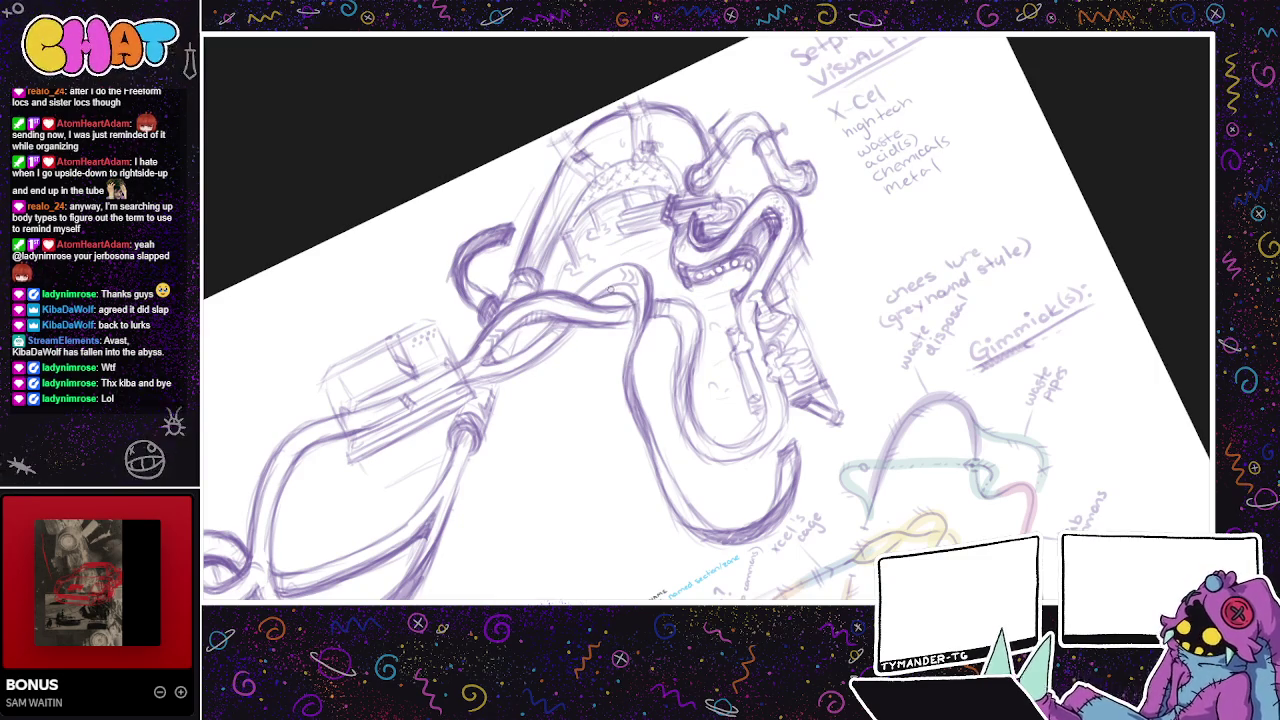
mouse_move(590, 300)
left_mouse_down()
mouse_move(616, 288)
mouse_move(570, 296)
left_mouse_up()
left_click_drag(638, 262, 612, 272)
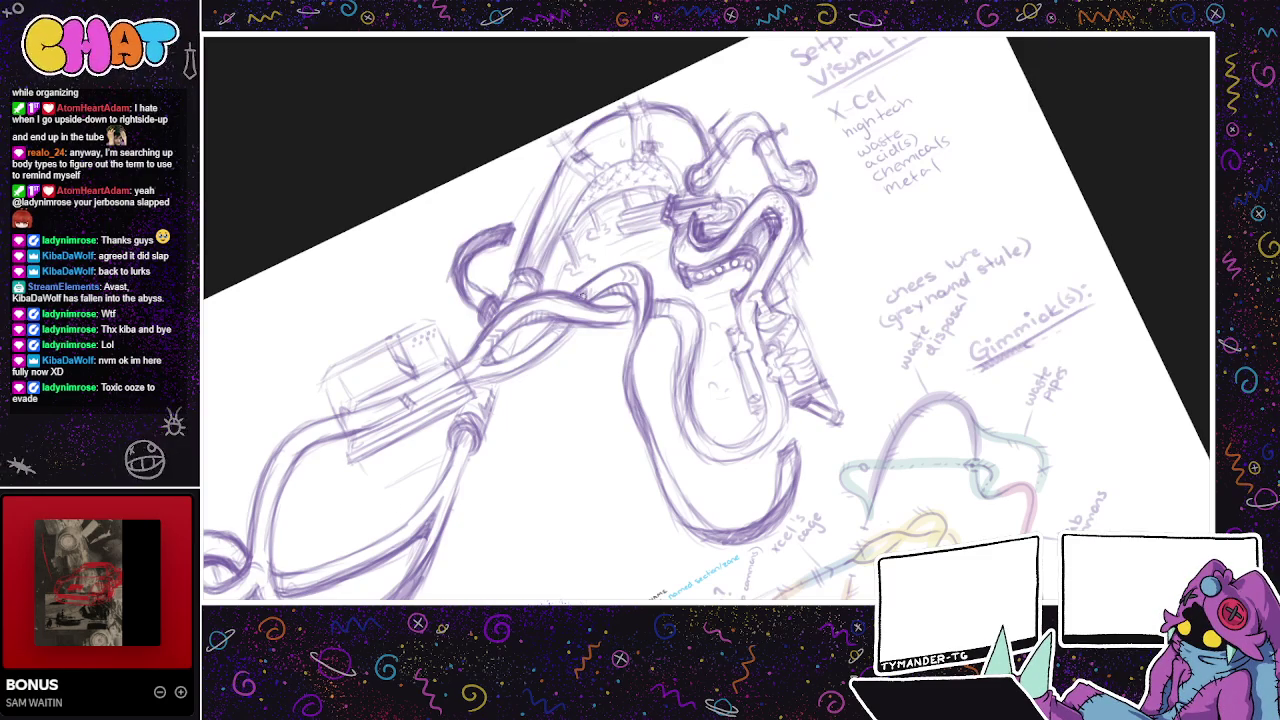
- Darken the left edge of the U-shaped pipe with repeated pencil strokes
left_click_drag(686, 318, 750, 298)
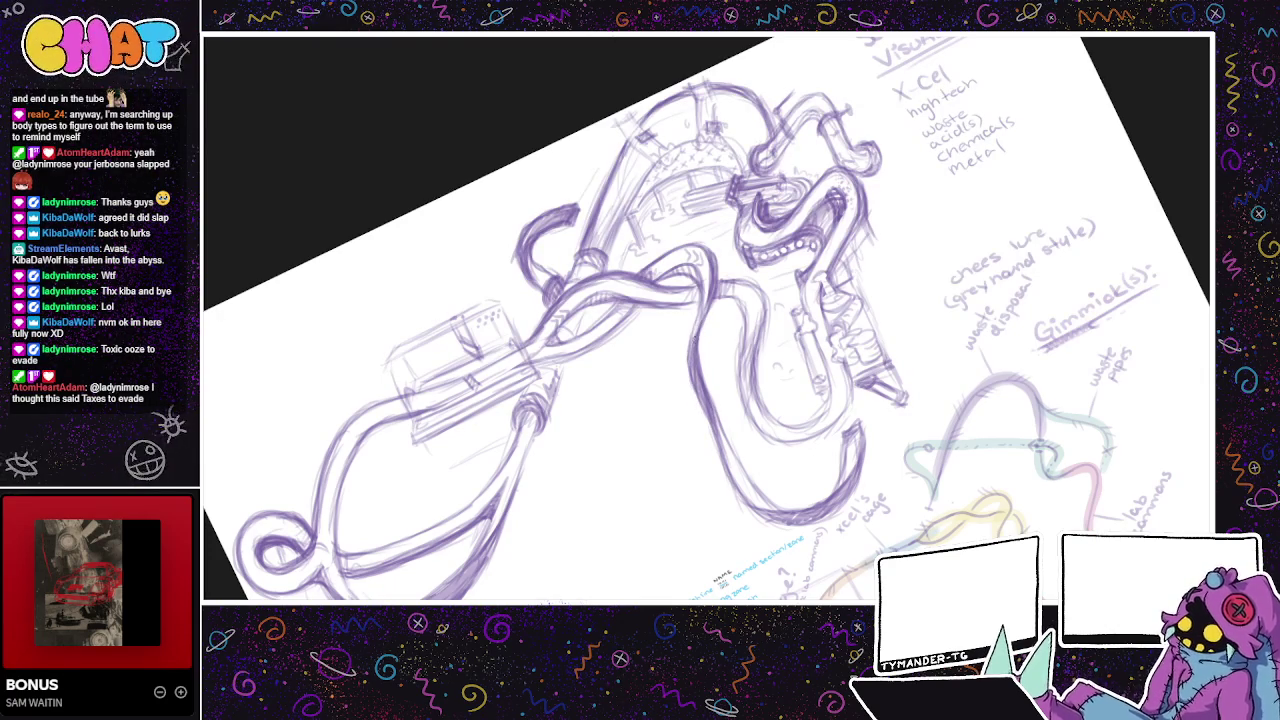
left_click_drag(700, 388, 713, 438)
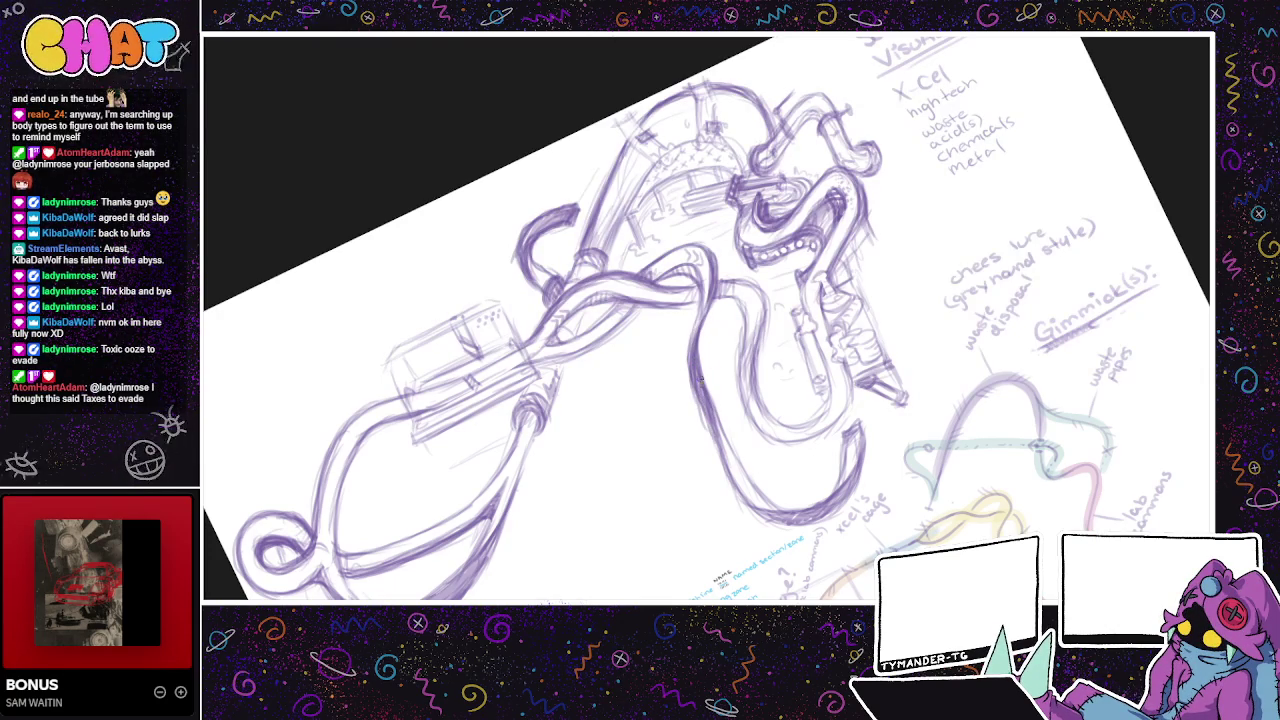
mouse_move(704, 378)
left_mouse_down()
mouse_move(692, 418)
mouse_move(720, 440)
mouse_move(754, 516)
left_mouse_up()
mouse_move(688, 360)
left_mouse_down()
mouse_move(710, 292)
mouse_move(686, 380)
mouse_move(698, 422)
left_mouse_up()
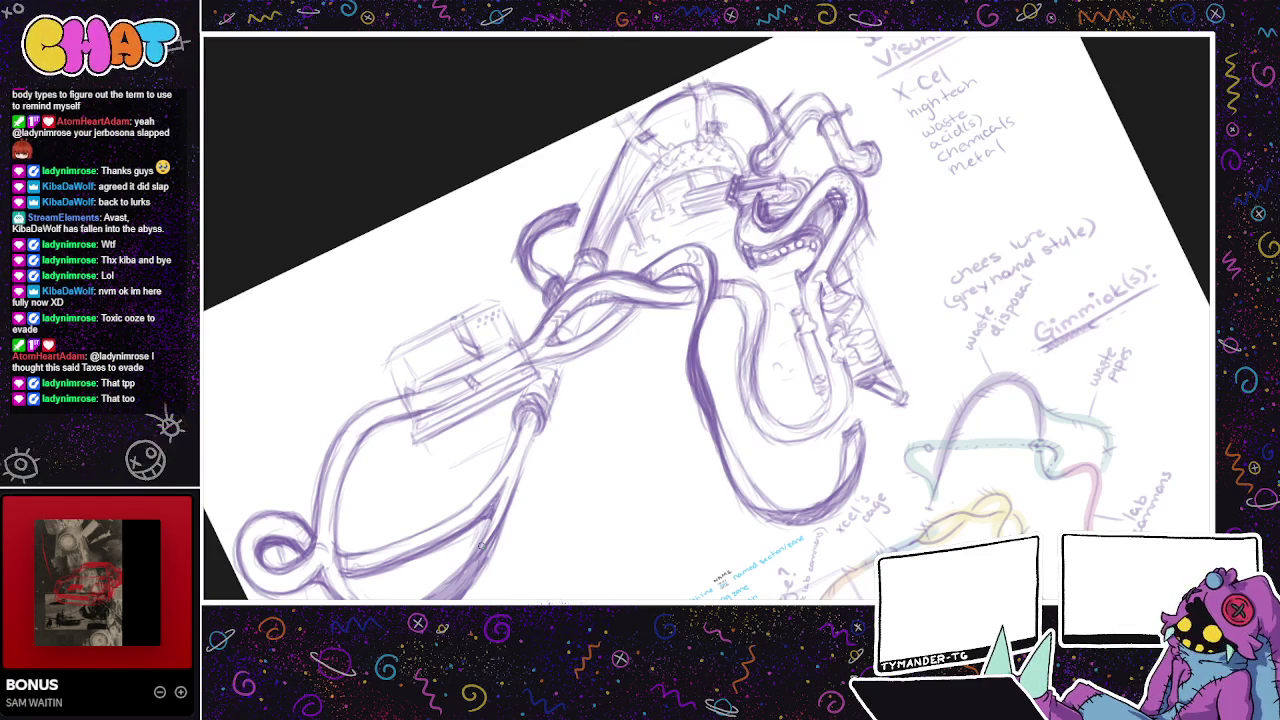
left_click_drag(659, 313, 691, 261)
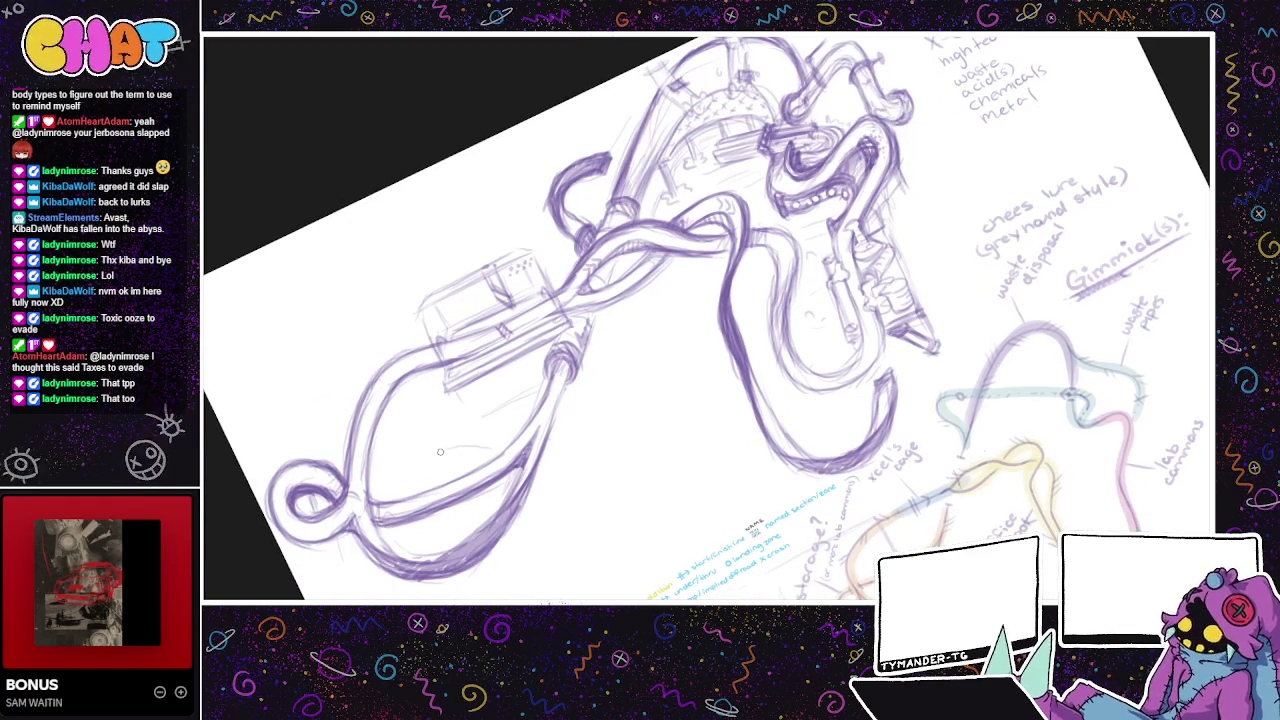
- Thicken the loop's left edge and the U-shaped pipe's inner line
left_click_drag(469, 482, 529, 465)
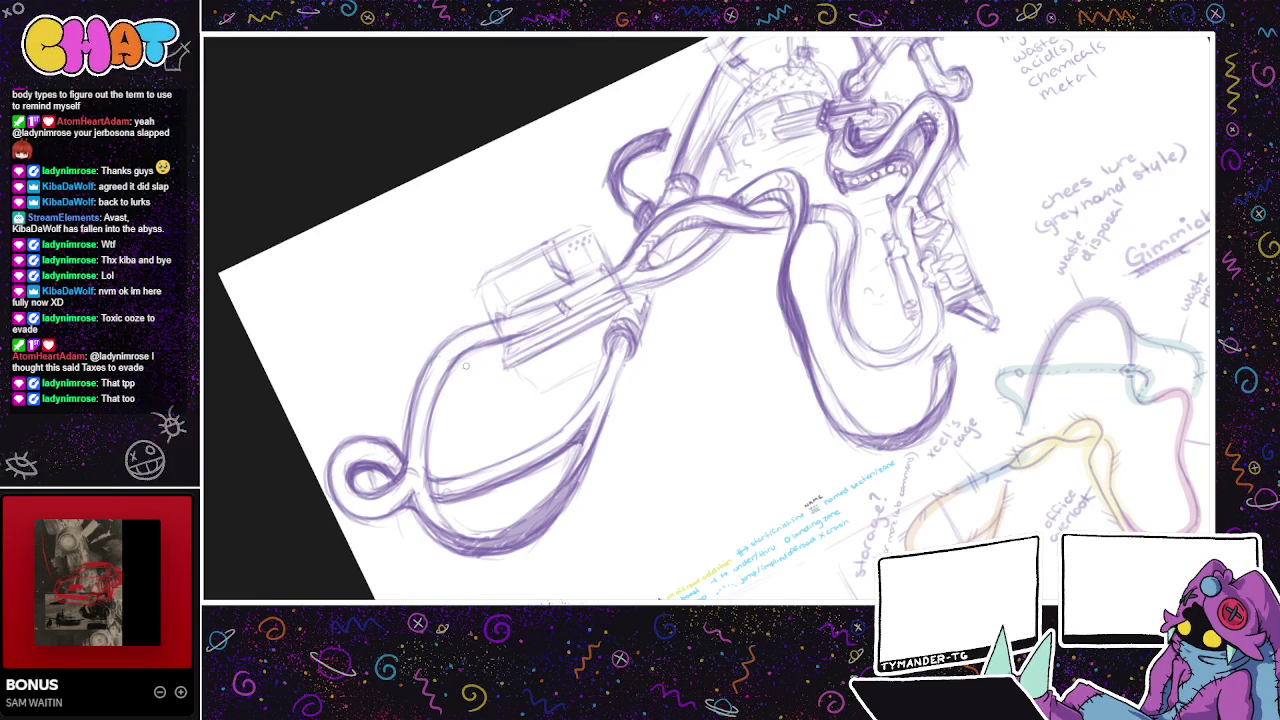
left_click_drag(432, 407, 490, 344)
mouse_move(840, 292)
left_mouse_down()
mouse_move(788, 326)
mouse_move(790, 293)
left_mouse_up()
left_click_drag(530, 380, 554, 364)
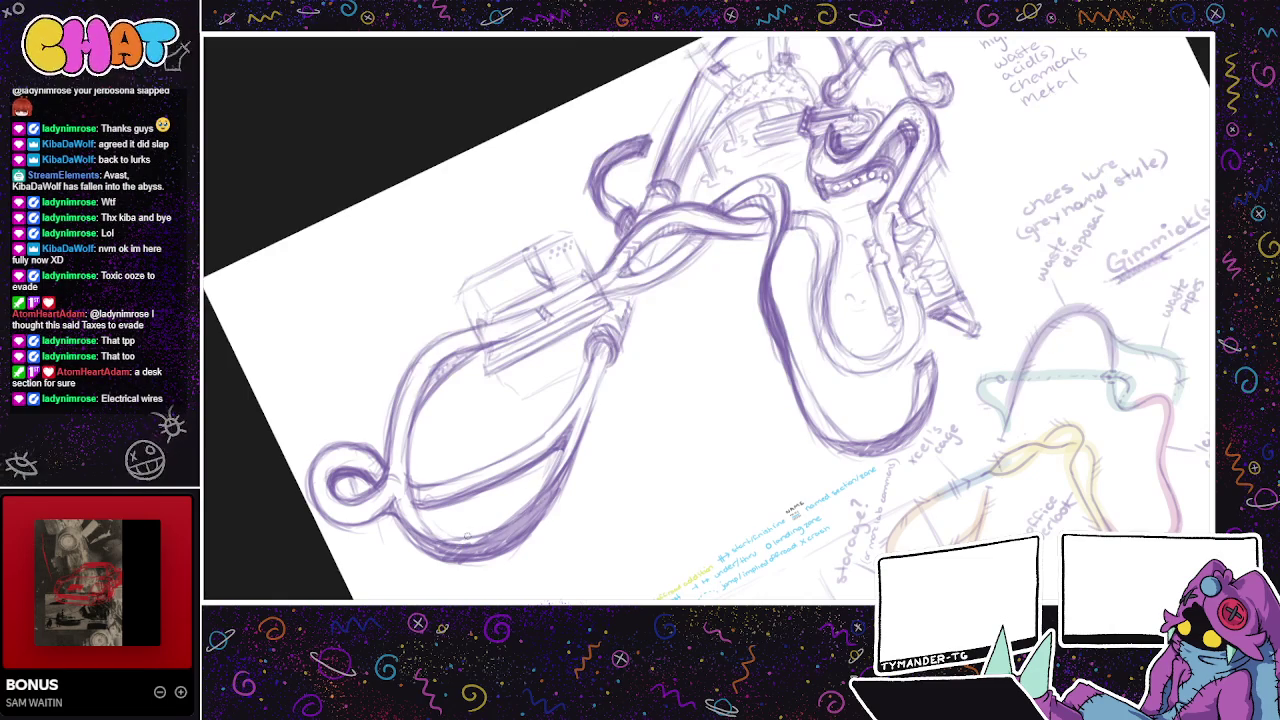
mouse_move(472, 532)
left_mouse_down()
mouse_move(428, 485)
mouse_move(548, 530)
mouse_move(540, 548)
mouse_move(646, 568)
mouse_move(716, 542)
left_mouse_up()
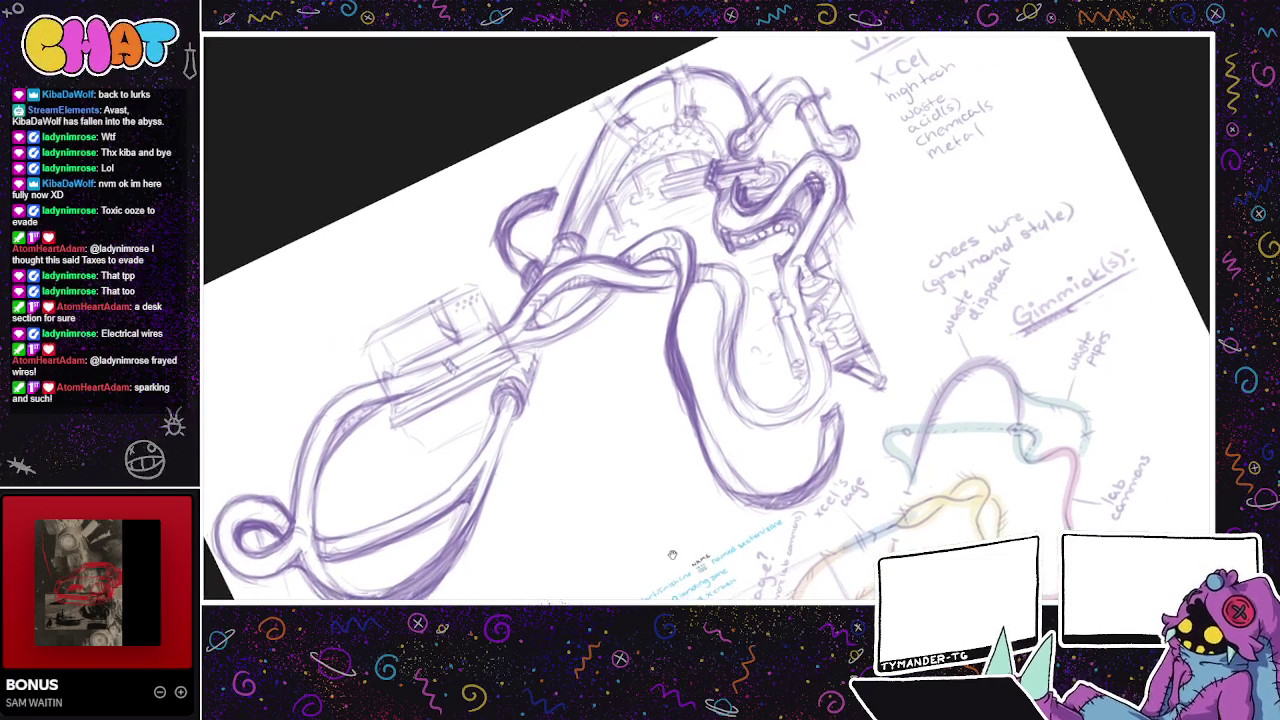
left_click_drag(706, 345, 726, 430)
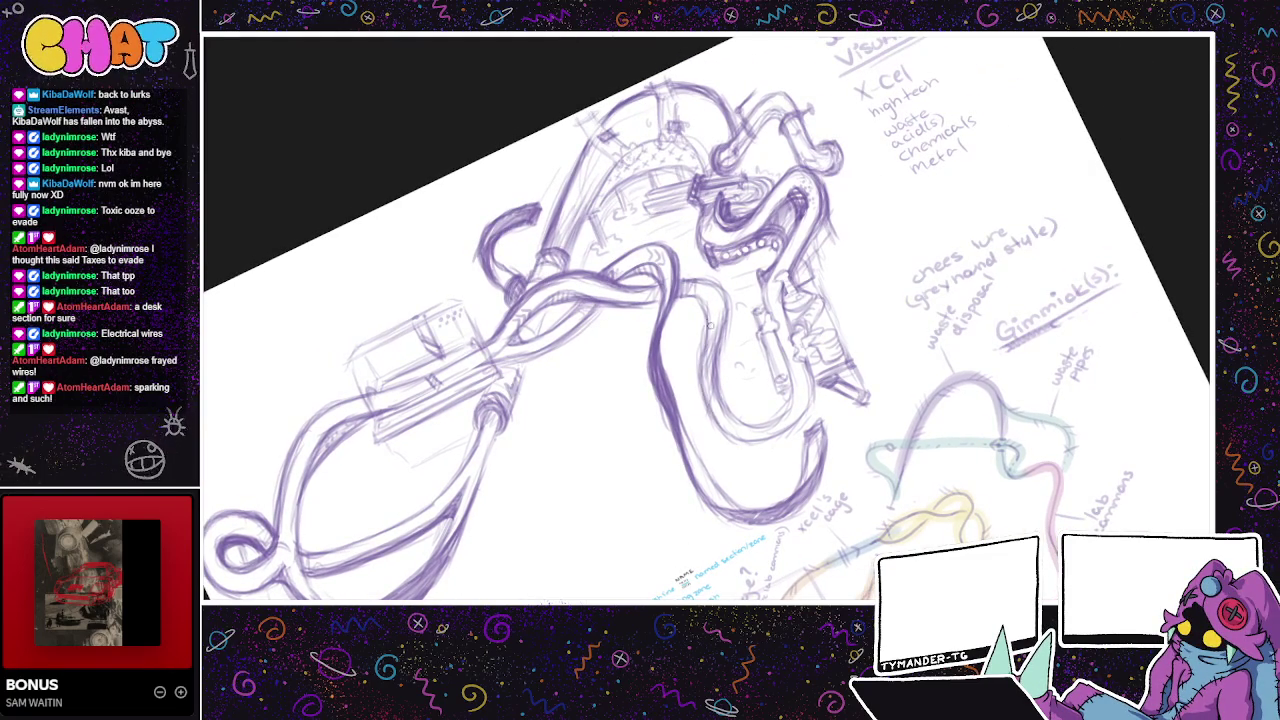
left_click_drag(700, 372, 728, 438)
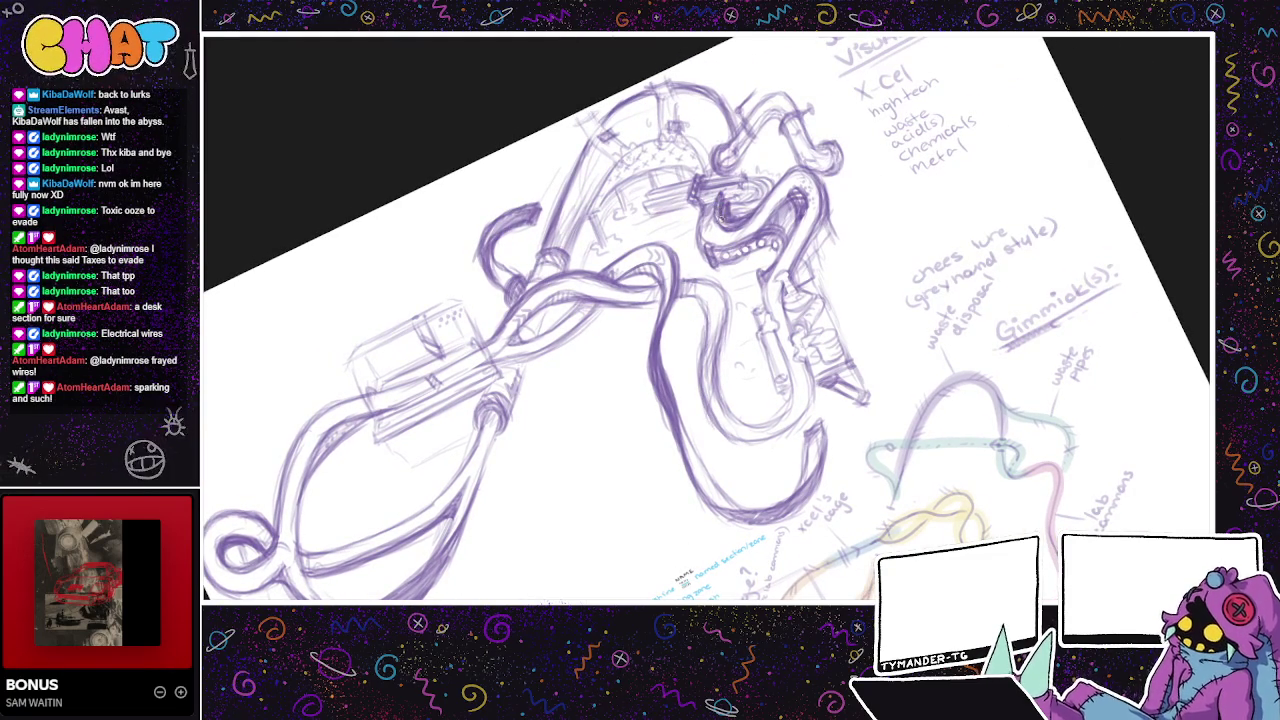
- Stroke along the small lower-left loop's edge, then undo the stray faint lines beside it
left_click_drag(771, 254, 823, 290)
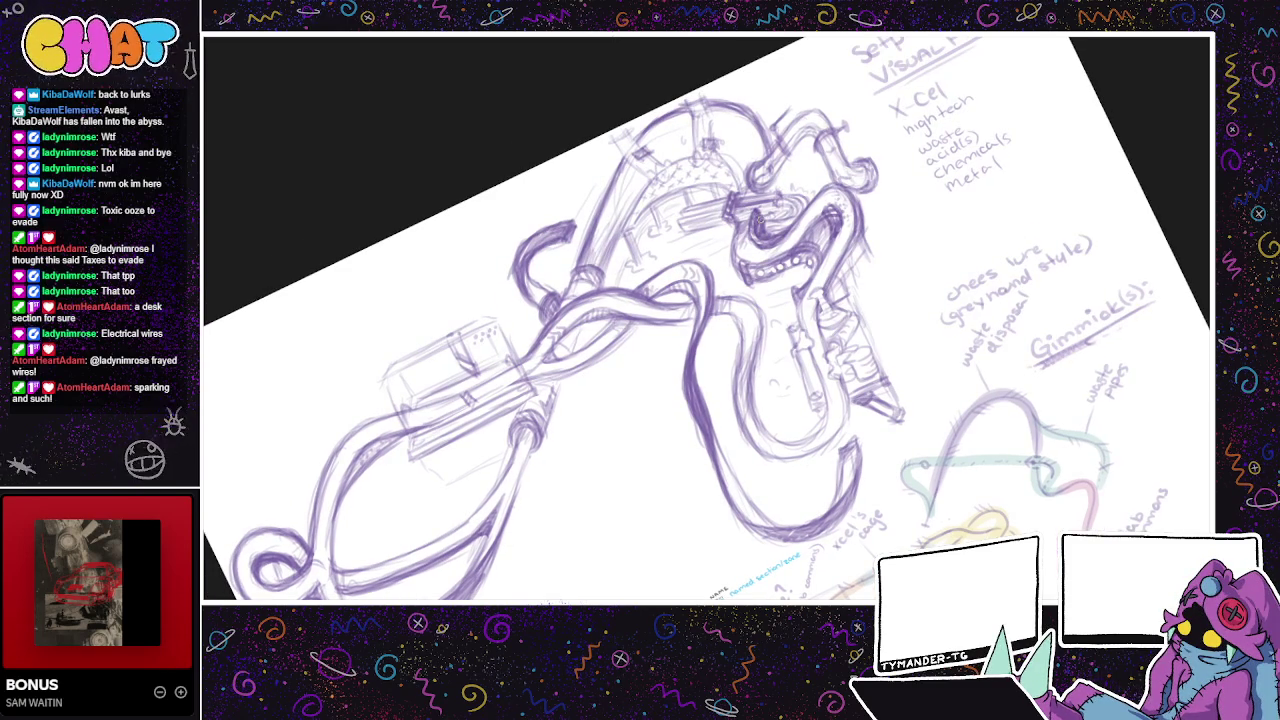
left_click_drag(674, 312, 704, 288)
left_click_drag(520, 497, 543, 467)
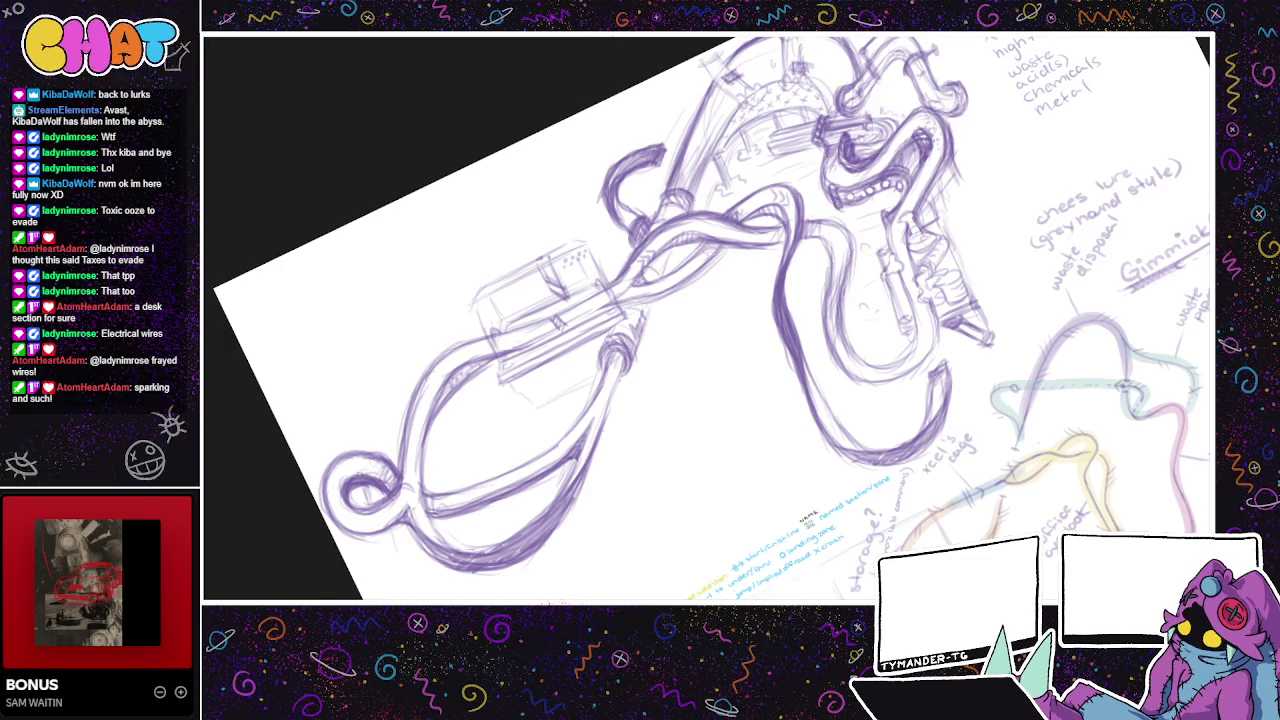
left_click_drag(390, 460, 330, 490)
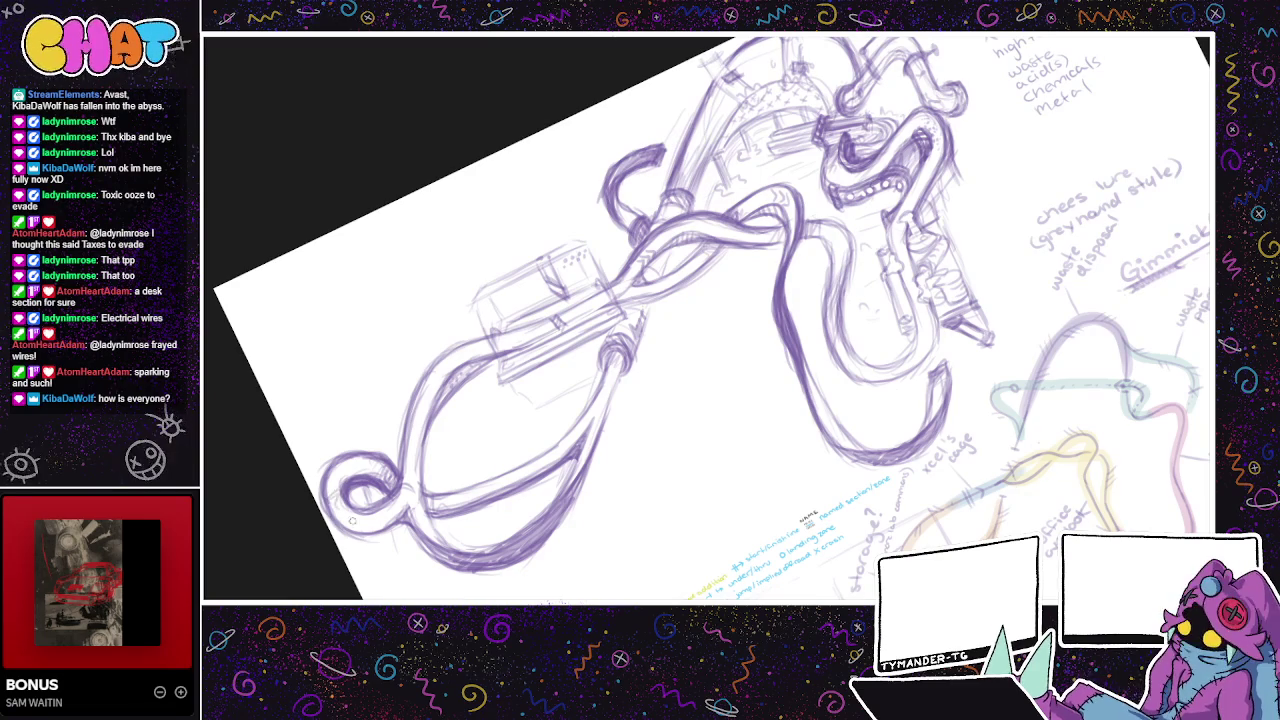
left_click_drag(456, 500, 526, 465)
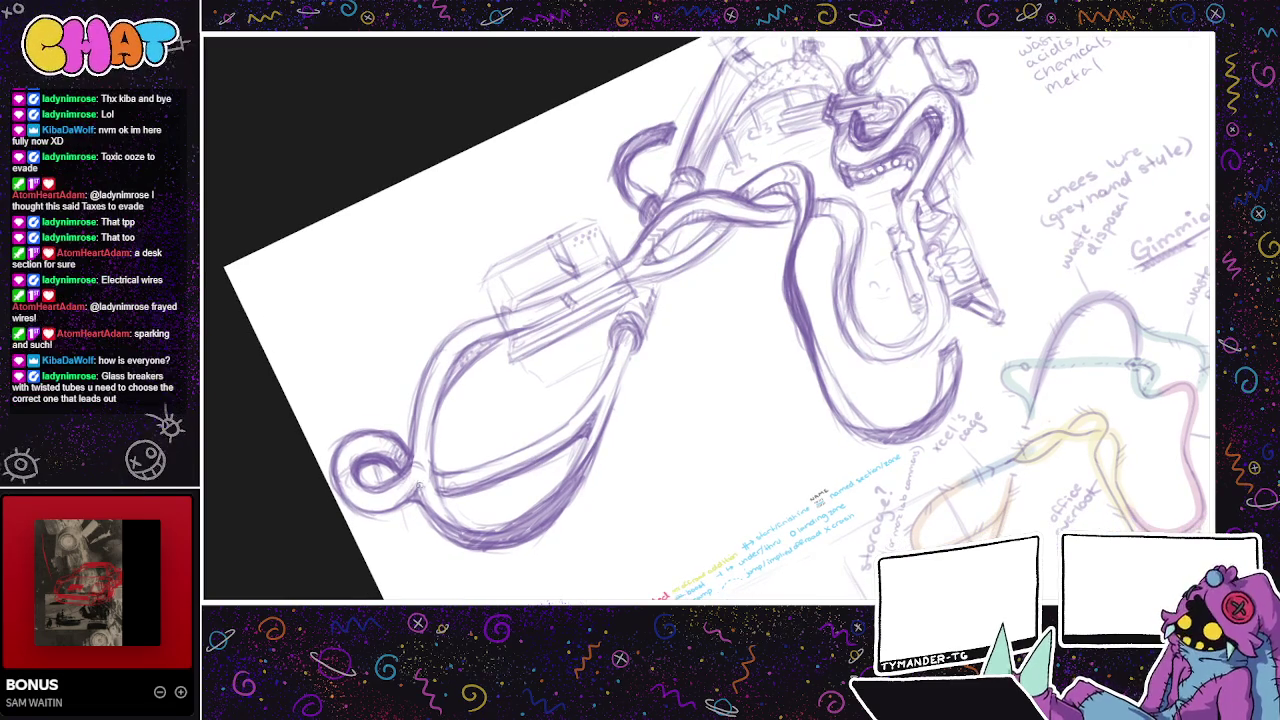
left_click_drag(404, 492, 428, 464)
left_click_drag(358, 372, 366, 400)
left_click_drag(398, 488, 407, 550)
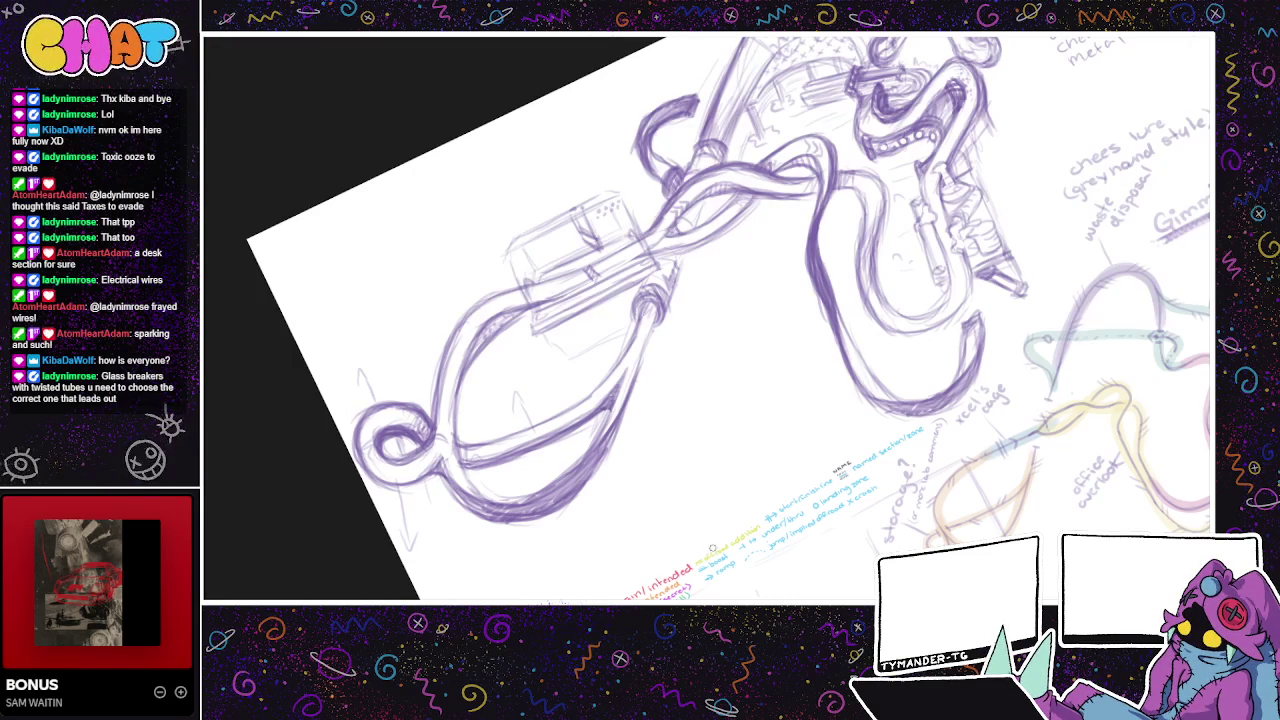
key("ctrl+z")
key("ctrl+z")
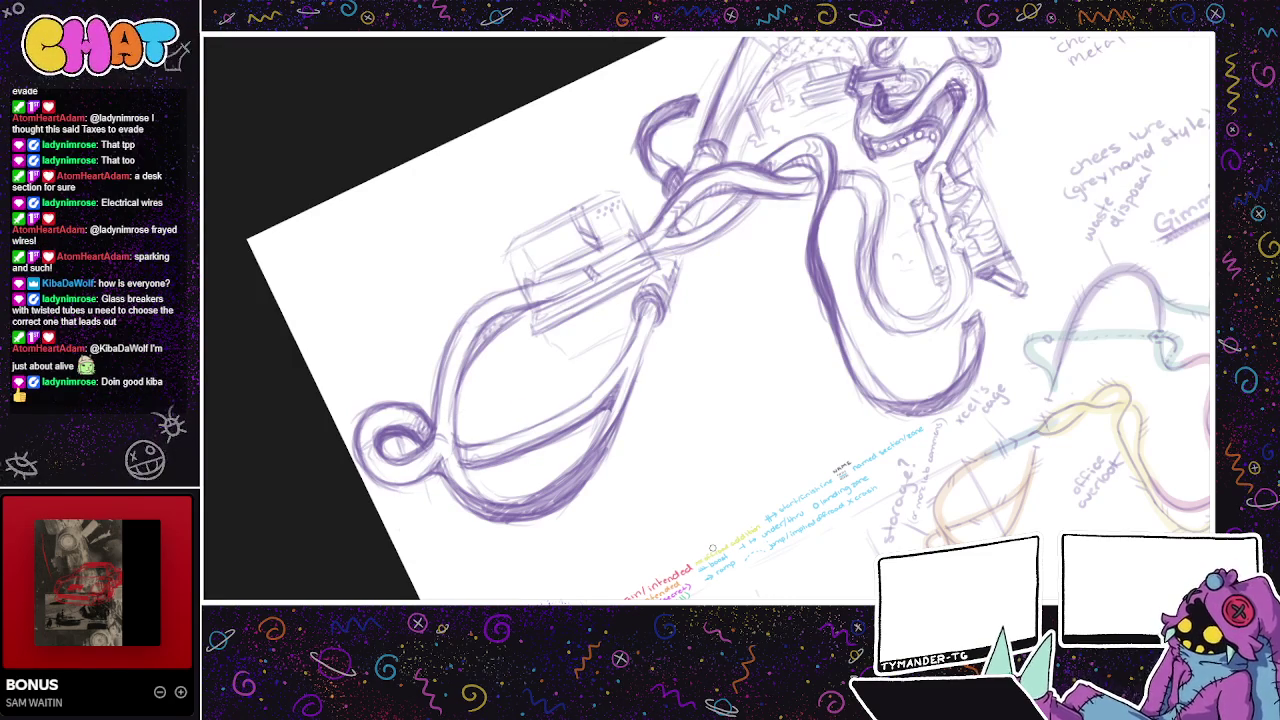
- Move to the central tubes and draw a short hatch stroke beside the right-hand tube
scroll(712, 548, "up", 2)
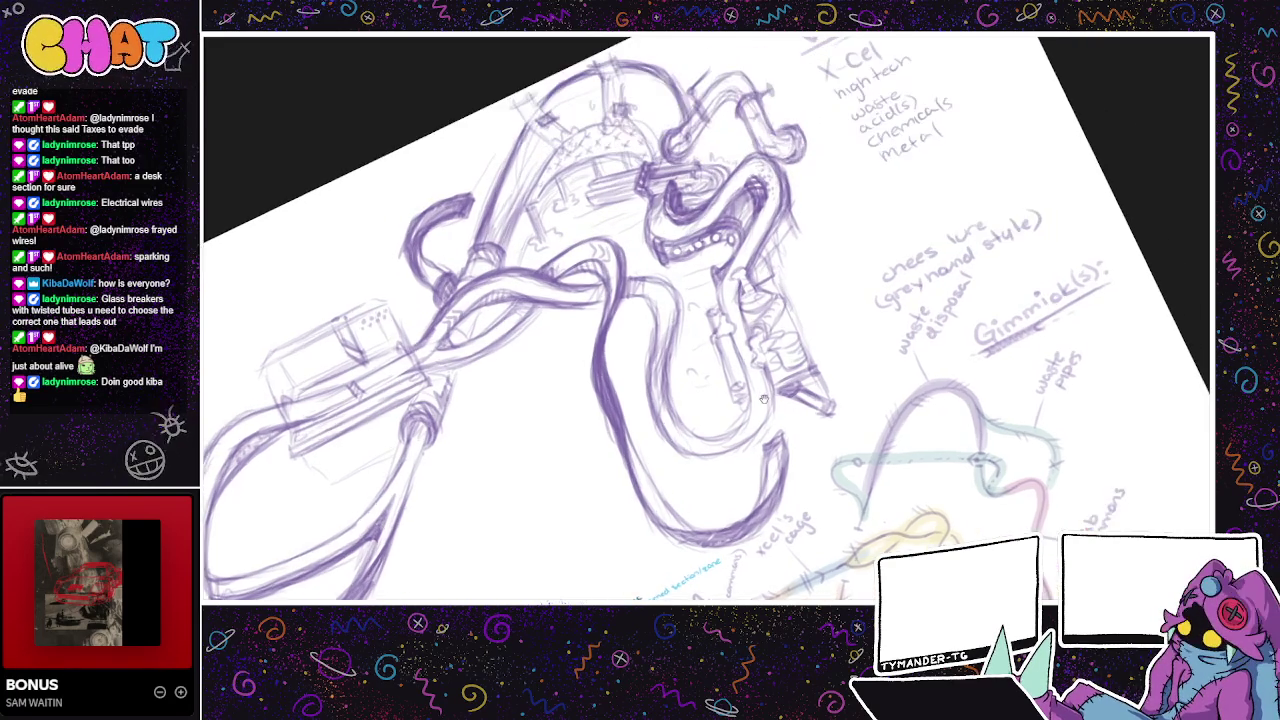
scroll(724, 464, "up", 3)
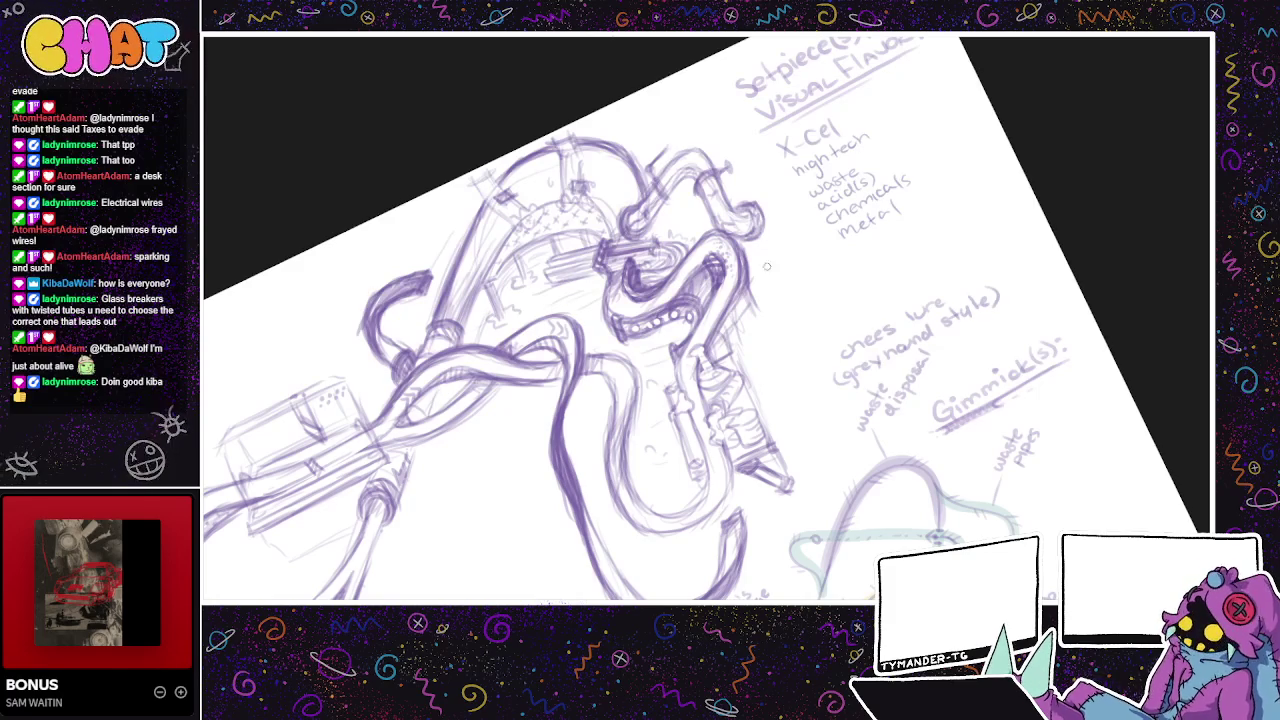
left_click_drag(764, 262, 782, 248)
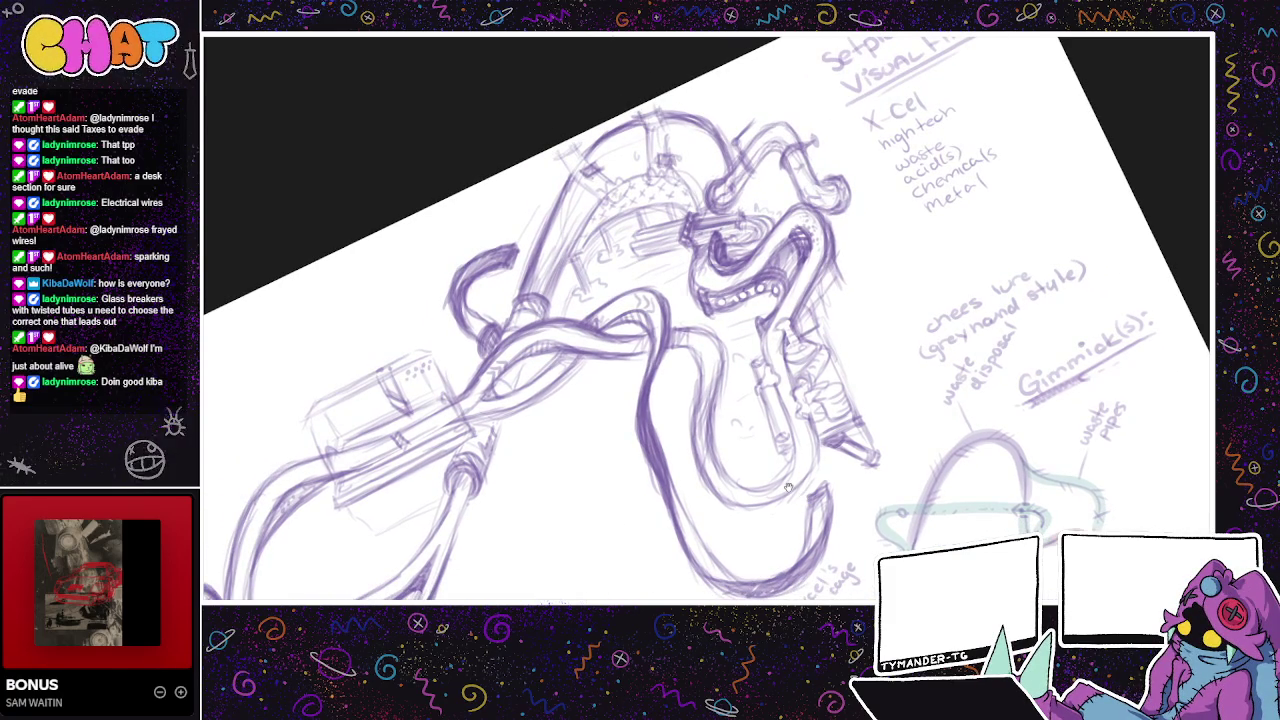
left_click_drag(788, 487, 762, 336)
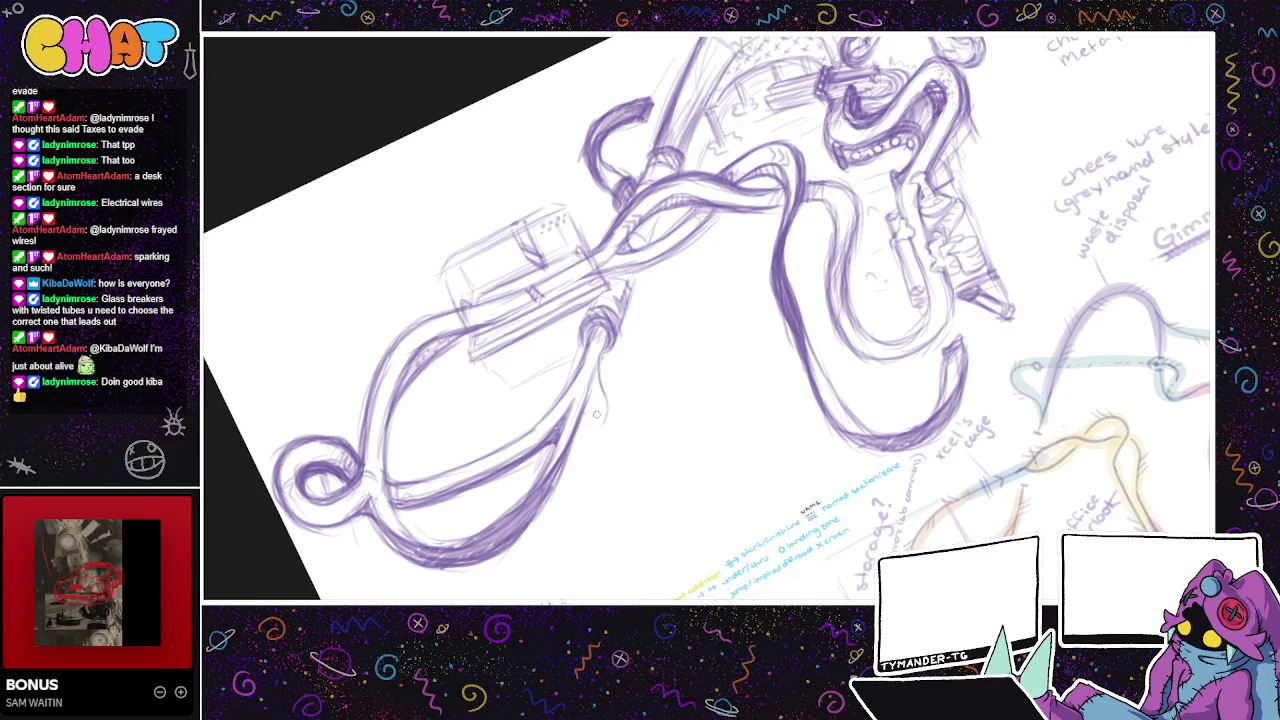
- Go over the U-shaped tube's contour several times to darken its outline
left_click_drag(604, 448, 587, 382)
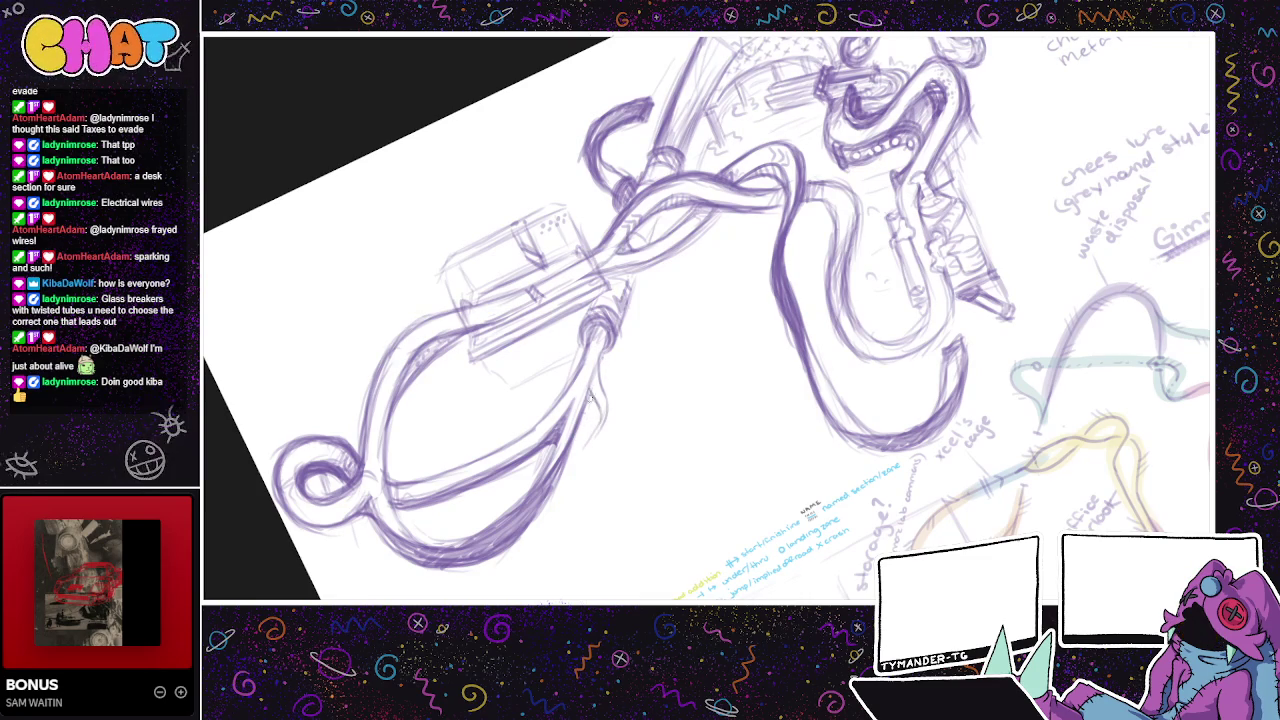
mouse_move(600, 370)
left_mouse_down()
mouse_move(606, 428)
mouse_move(579, 428)
mouse_move(602, 410)
left_mouse_up()
mouse_move(612, 389)
left_mouse_down()
mouse_move(622, 430)
mouse_move(601, 451)
left_mouse_up()
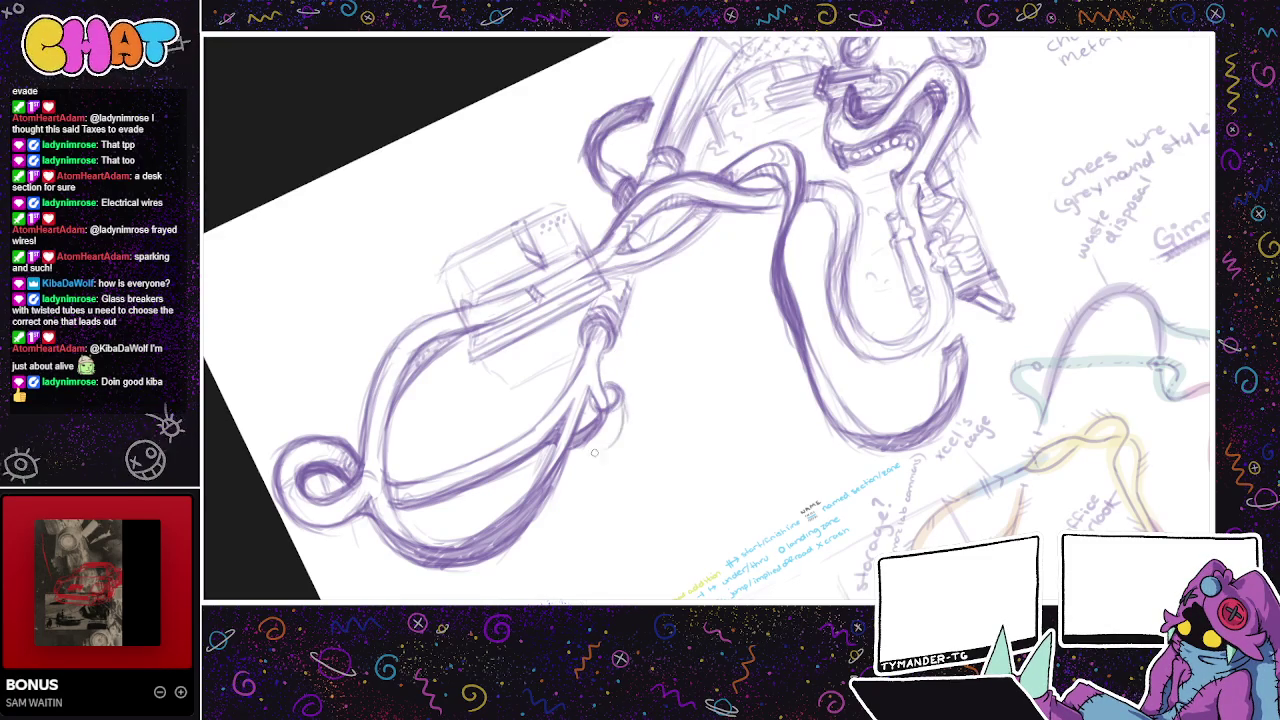
mouse_move(622, 404)
left_mouse_down()
mouse_move(612, 442)
mouse_move(582, 452)
left_mouse_up()
left_click_drag(622, 402, 590, 452)
- Add faint pencil lines to the left of the big loop
left_click_drag(642, 363, 676, 349)
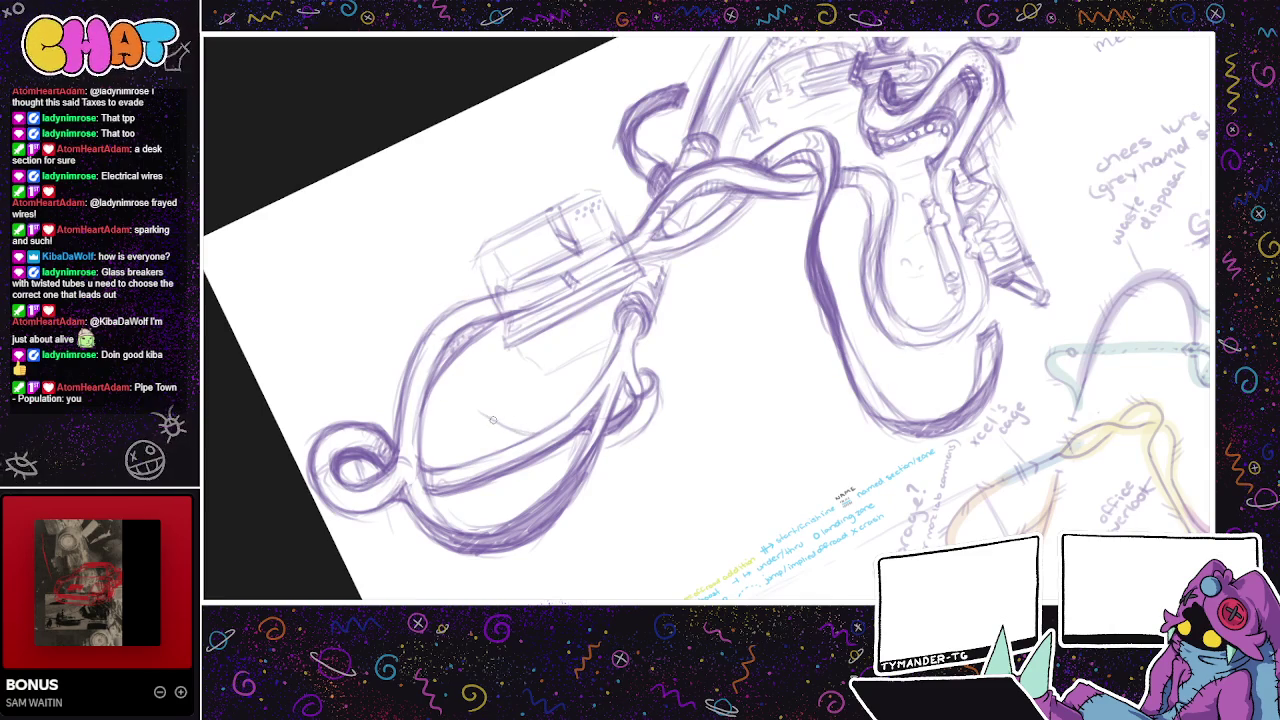
left_click_drag(510, 428, 446, 400)
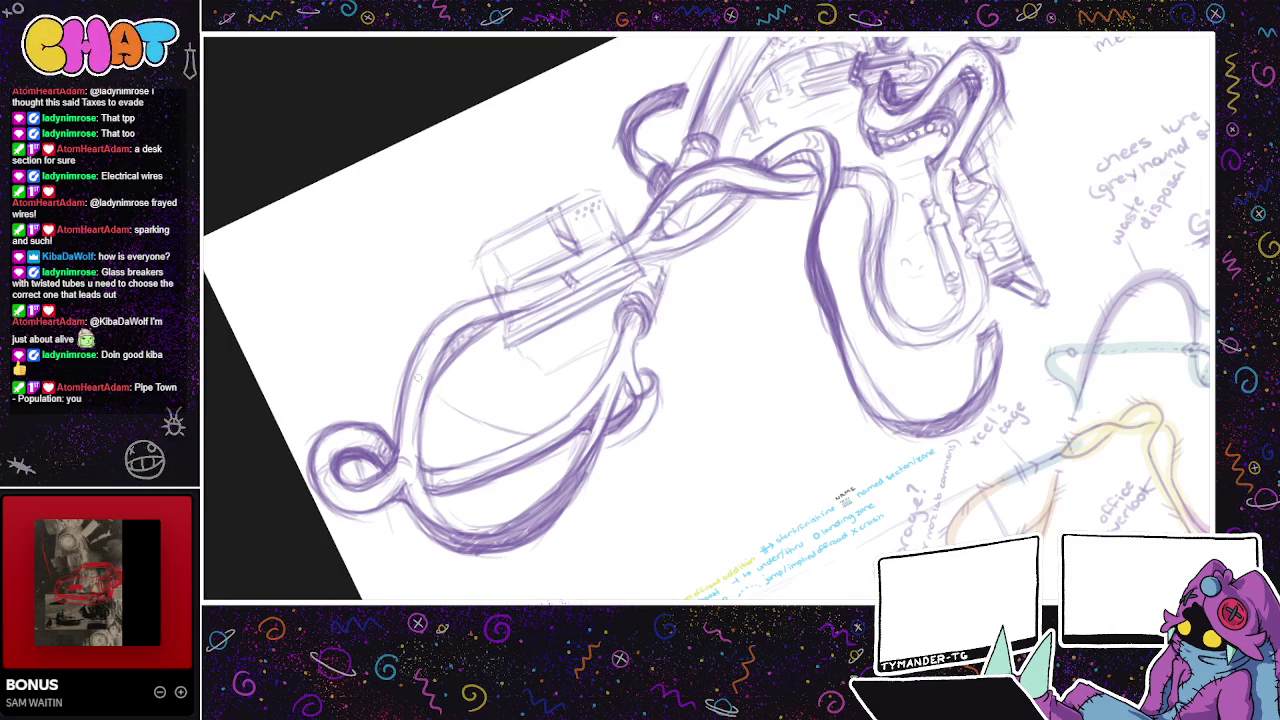
left_click_drag(384, 344, 415, 326)
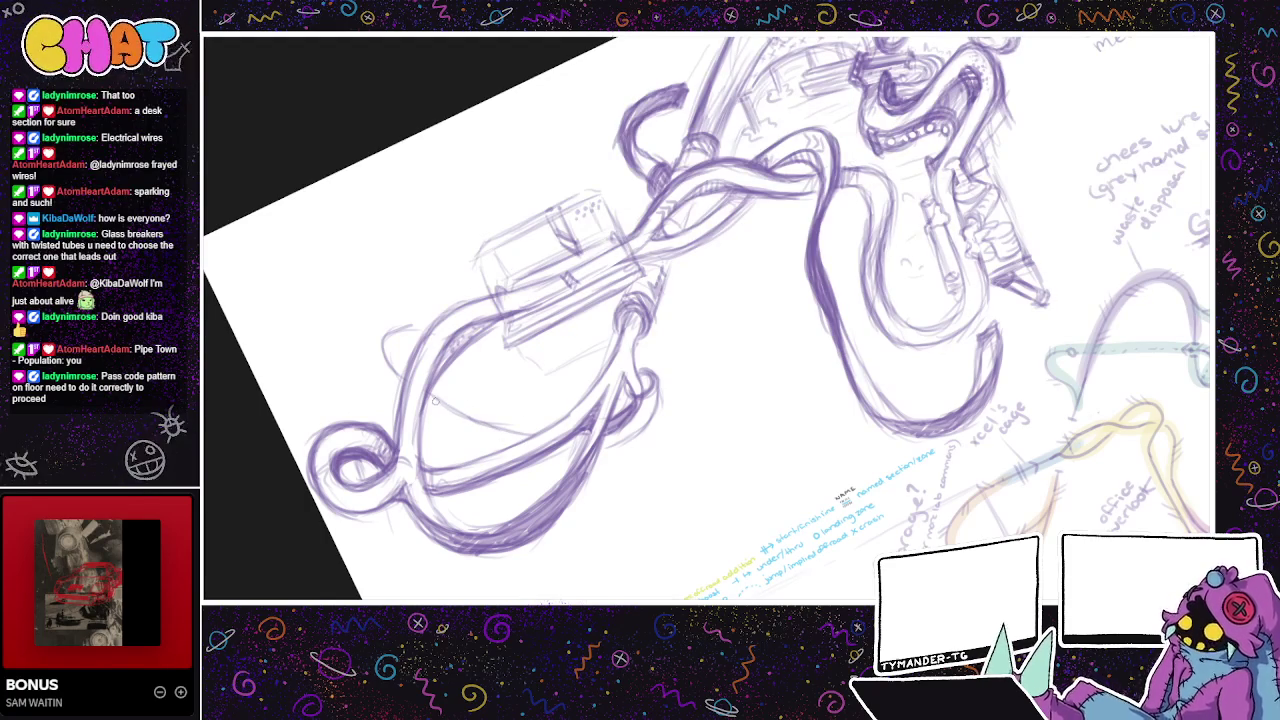
left_click_drag(437, 400, 349, 320)
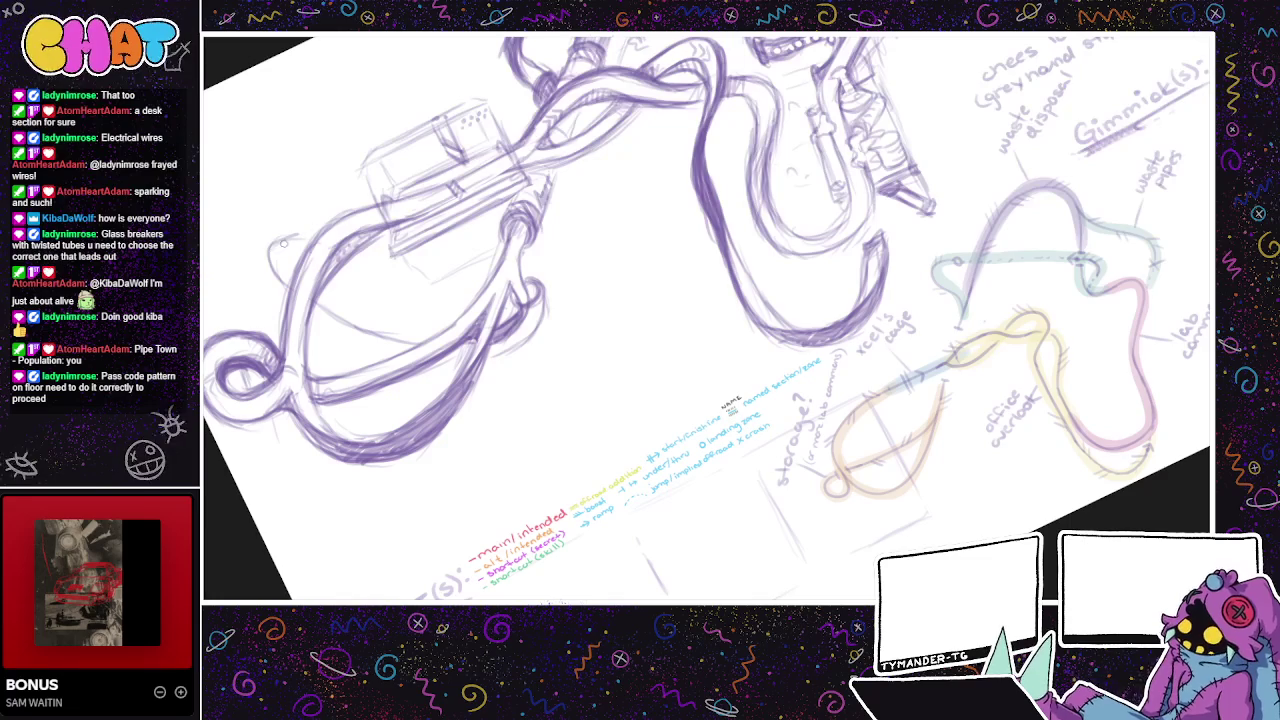
- Stroke over the lower coil tubes and trace the left tube curve more darkly
mouse_move(283, 242)
left_mouse_down()
mouse_move(254, 258)
mouse_move(262, 290)
mouse_move(260, 250)
mouse_move(275, 244)
mouse_move(262, 272)
mouse_move(276, 294)
mouse_move(400, 356)
left_mouse_up()
mouse_move(313, 300)
left_mouse_down()
mouse_move(356, 340)
mouse_move(411, 343)
left_mouse_up()
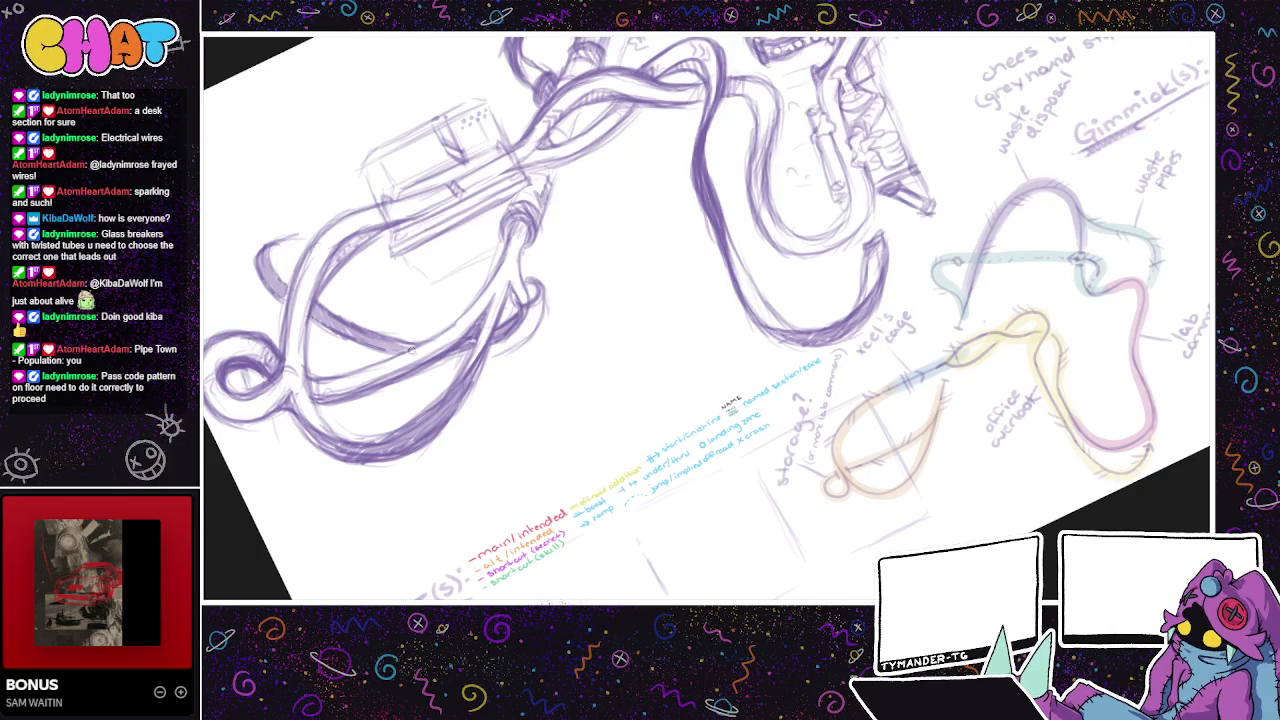
mouse_move(312, 318)
left_mouse_down()
mouse_move(392, 354)
mouse_move(418, 346)
left_mouse_up()
mouse_move(266, 254)
left_mouse_down()
mouse_move(280, 274)
mouse_move(270, 240)
left_mouse_up()
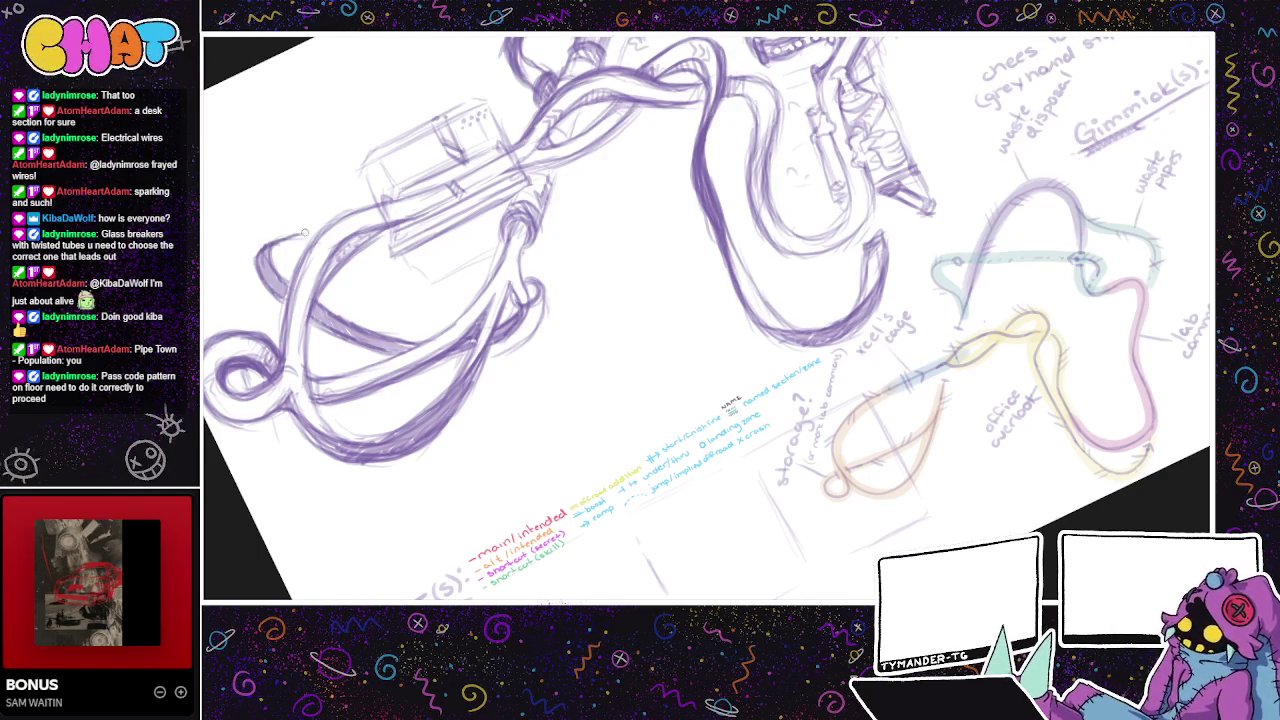
mouse_move(251, 260)
left_mouse_down()
mouse_move(318, 208)
mouse_move(290, 232)
left_mouse_up()
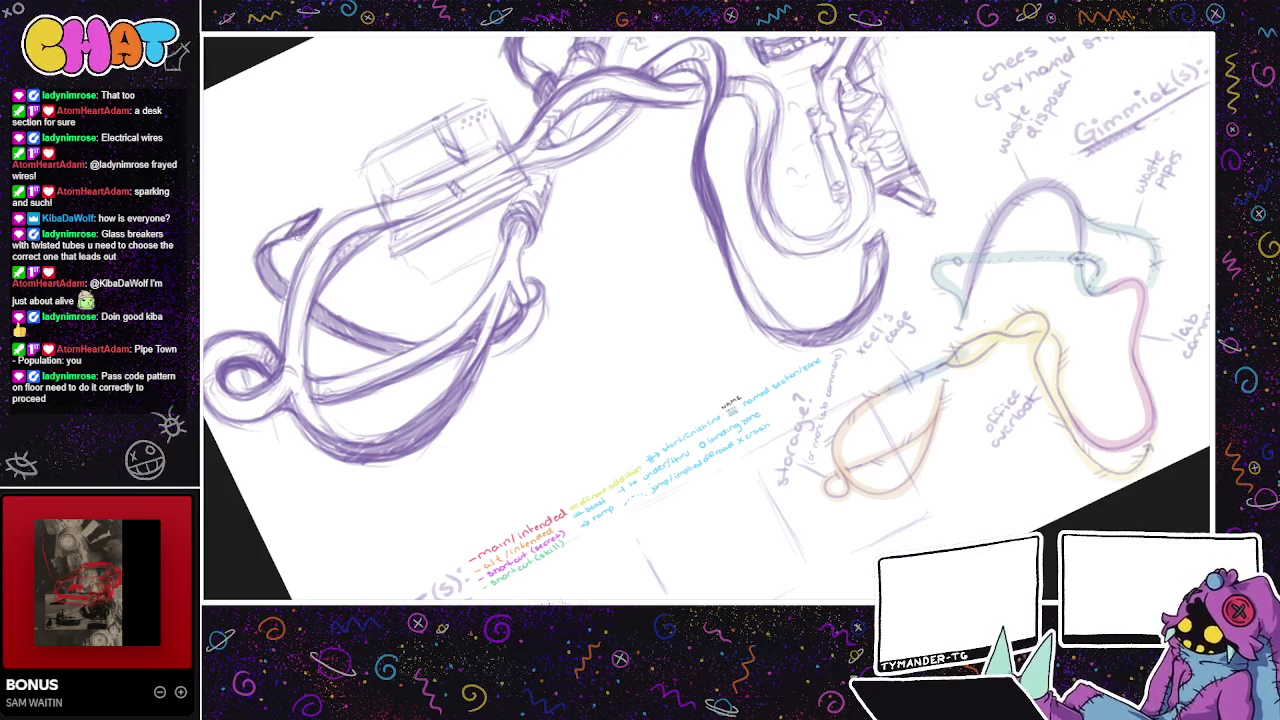
left_click_drag(405, 181, 377, 216)
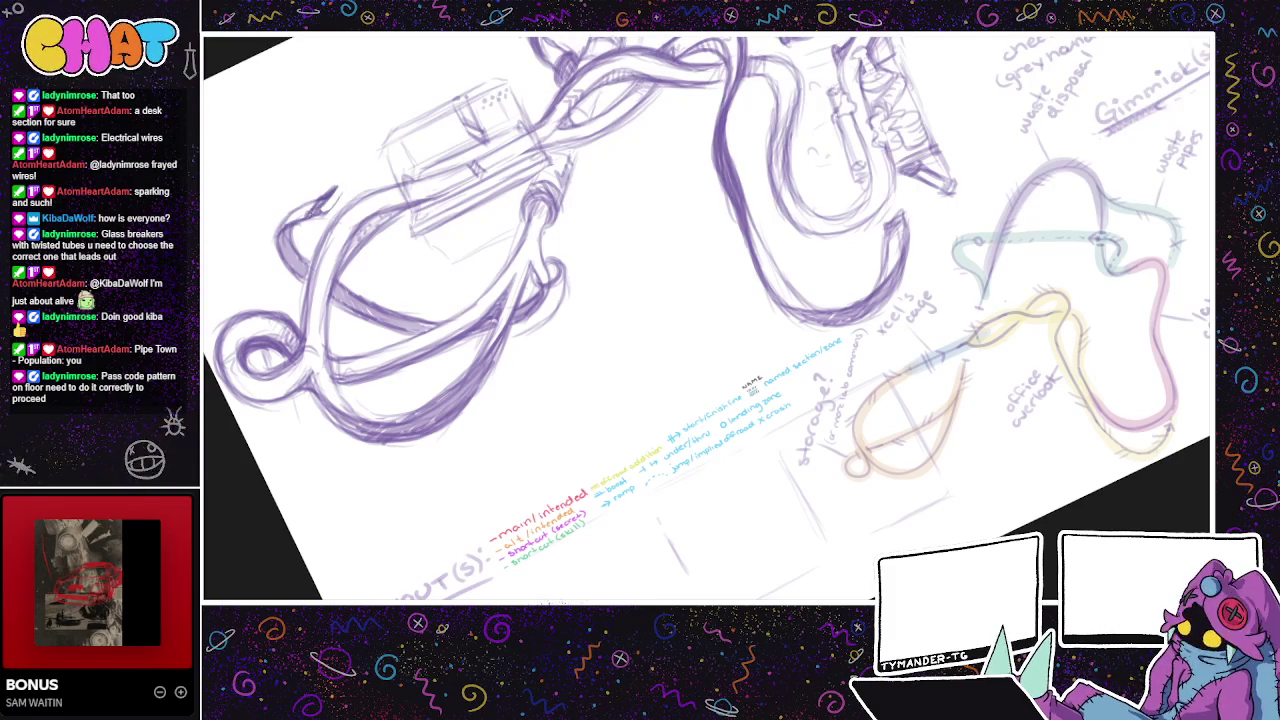
- Extend the purple line and darken the left coil's edges with repeated strokes
mouse_move(326, 204)
left_mouse_down()
mouse_move(338, 186)
mouse_move(326, 182)
left_mouse_up()
left_click_drag(324, 228, 328, 212)
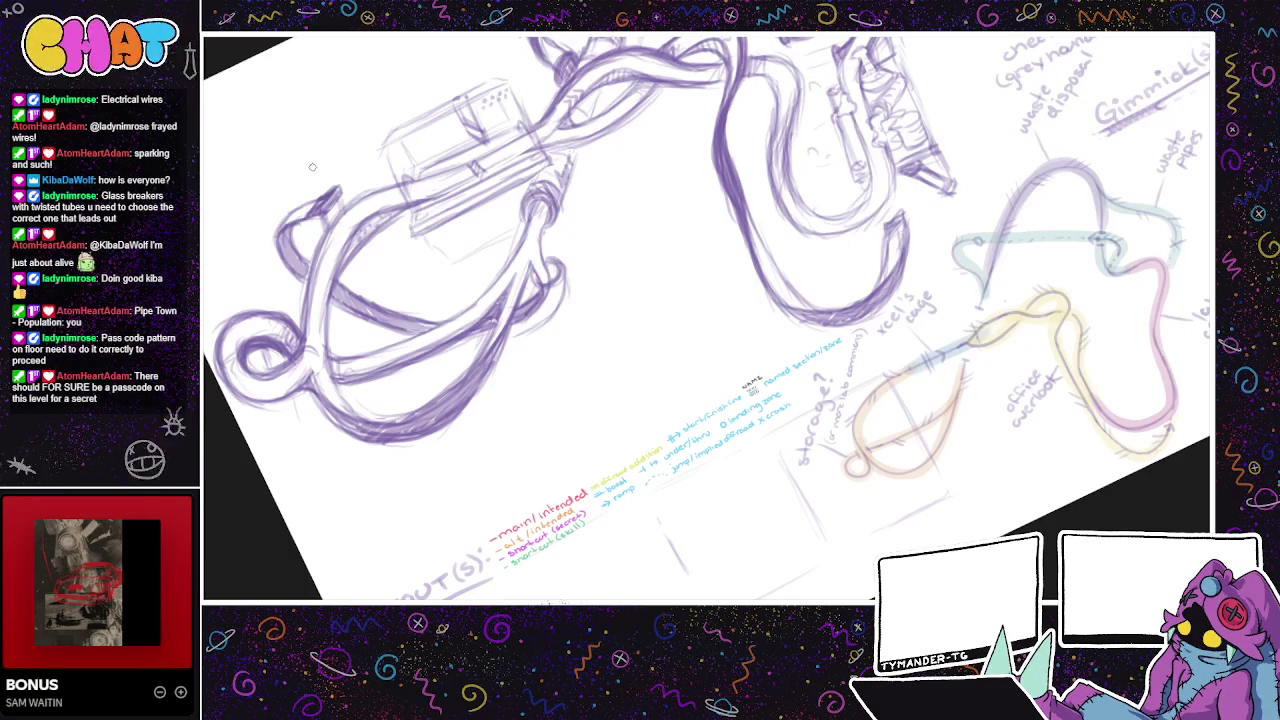
mouse_move(306, 196)
left_mouse_down()
mouse_move(280, 224)
mouse_move(280, 206)
mouse_move(262, 250)
mouse_move(271, 268)
left_mouse_up()
left_click_drag(266, 203, 274, 282)
mouse_move(262, 205)
left_mouse_down()
mouse_move(272, 280)
mouse_move(300, 300)
mouse_move(292, 290)
left_mouse_up()
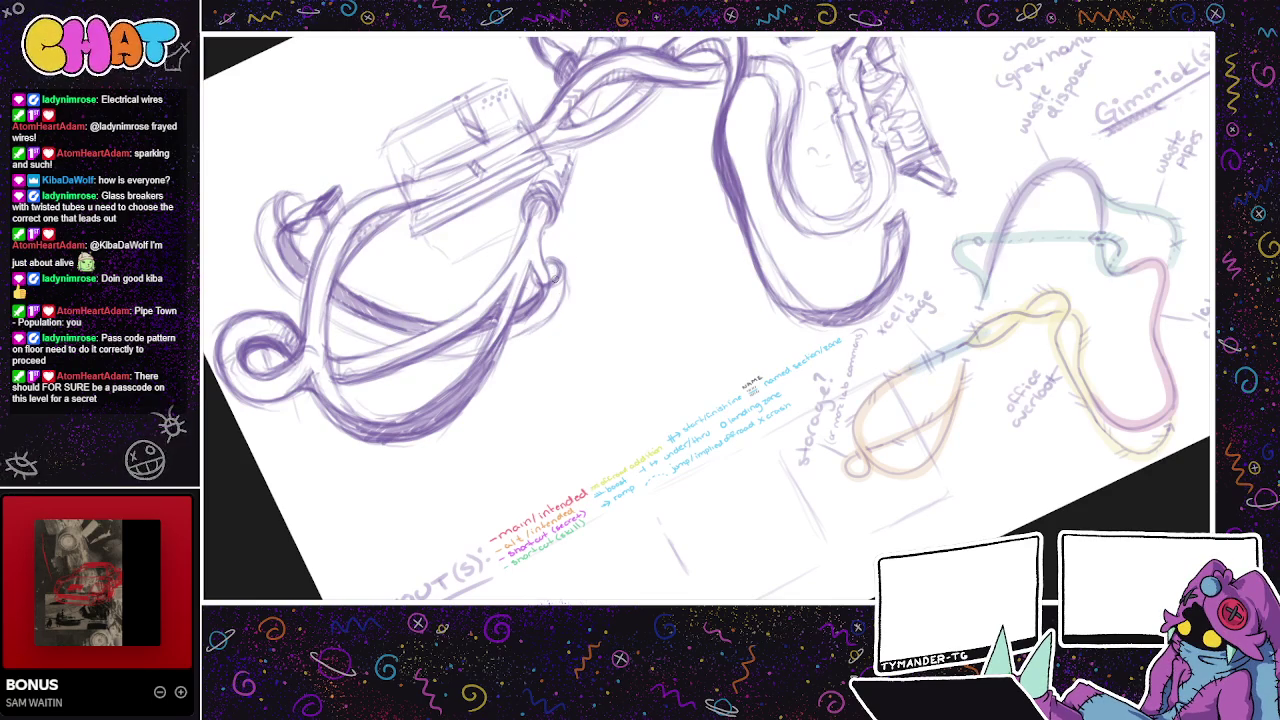
mouse_move(291, 201)
left_mouse_down()
mouse_move(300, 234)
mouse_move(266, 200)
mouse_move(276, 276)
mouse_move(303, 262)
mouse_move(297, 285)
left_mouse_up()
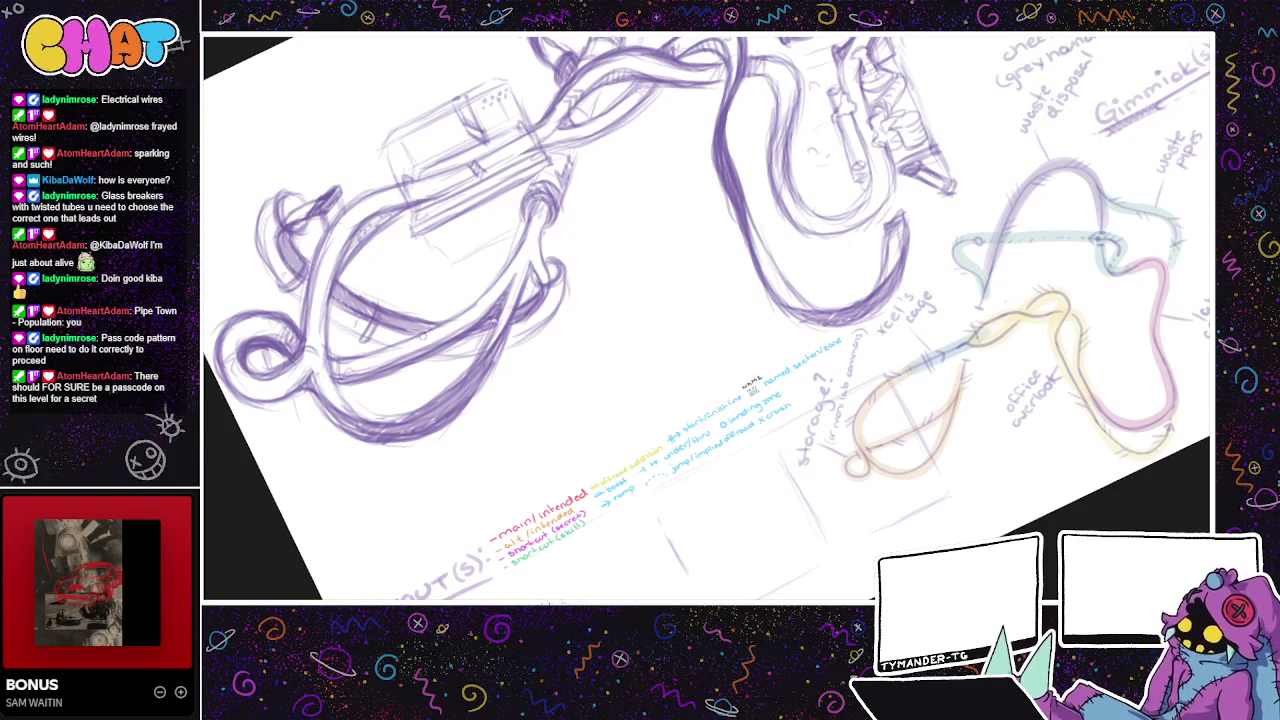
scroll(442, 347, "left", 5)
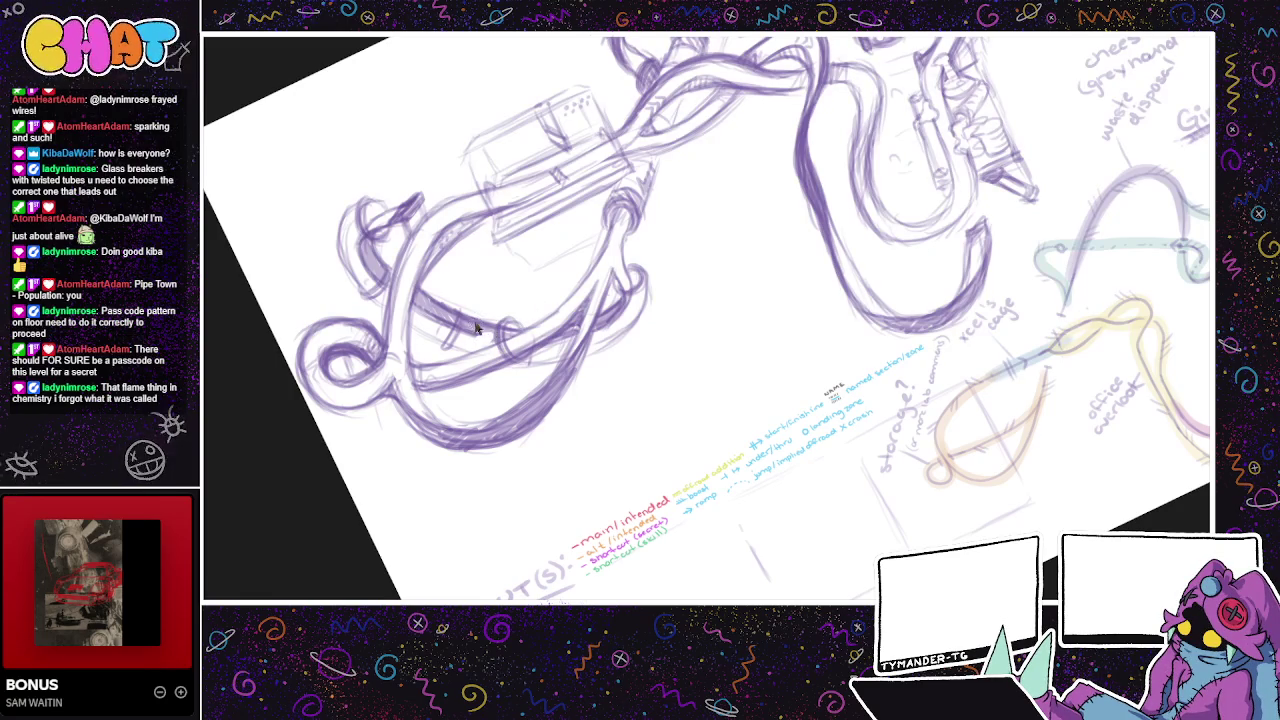
- Shade the lower tube, add light pipe lines, and darken the small and lower-left loops
mouse_move(493, 327)
left_mouse_down()
mouse_move(452, 350)
mouse_move(420, 348)
mouse_move(430, 356)
left_mouse_up()
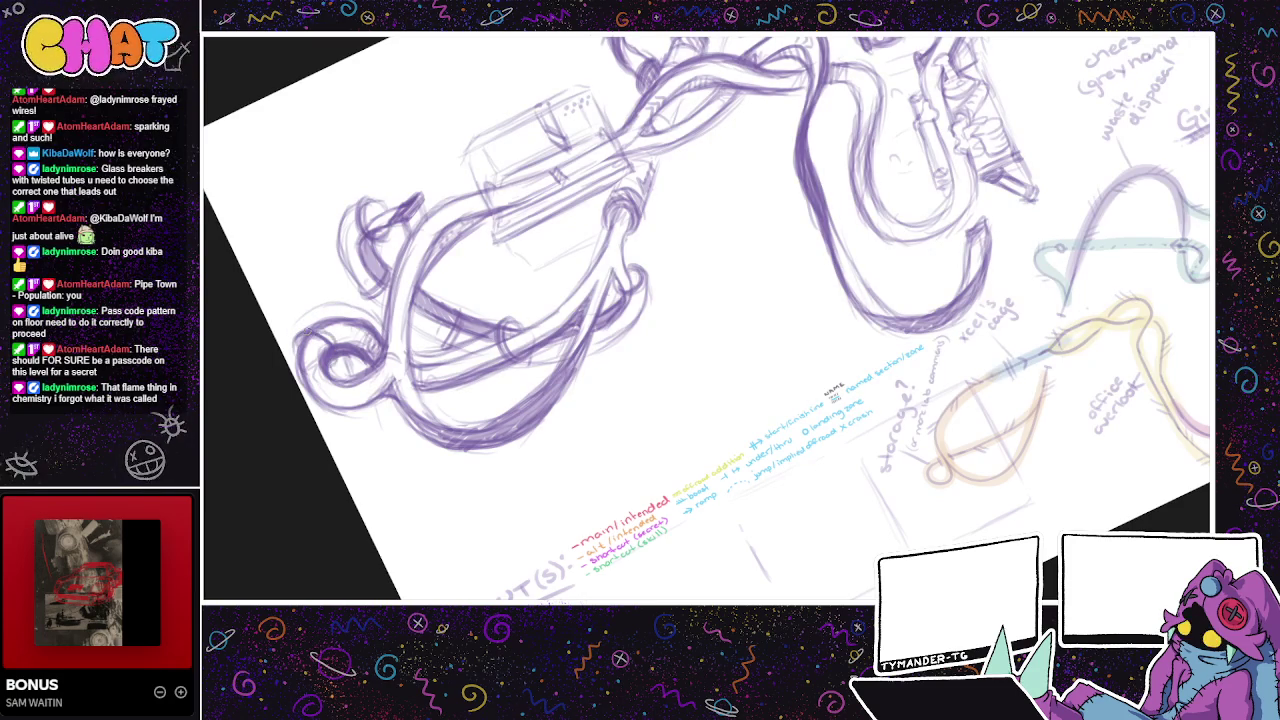
mouse_move(300, 322)
left_mouse_down()
mouse_move(360, 312)
mouse_move(300, 324)
left_mouse_up()
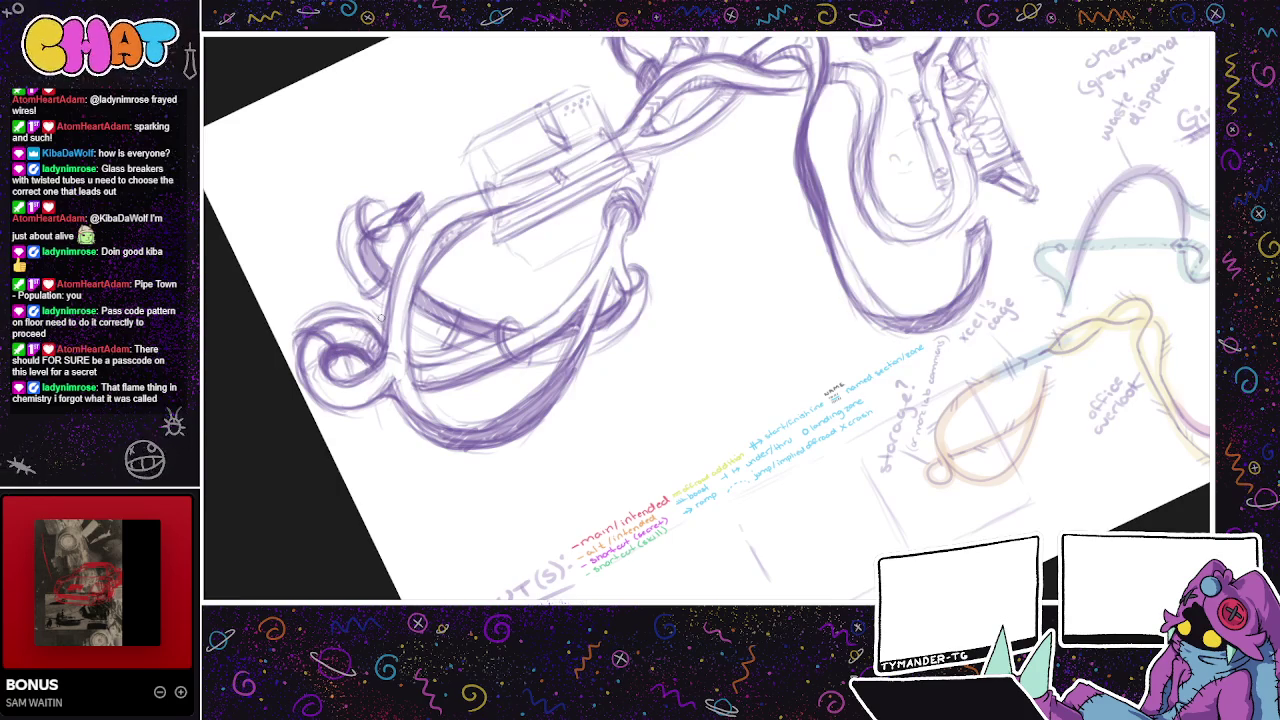
left_click_drag(460, 370, 414, 357)
mouse_move(372, 318)
left_mouse_down()
mouse_move(358, 352)
mouse_move(366, 345)
left_mouse_up()
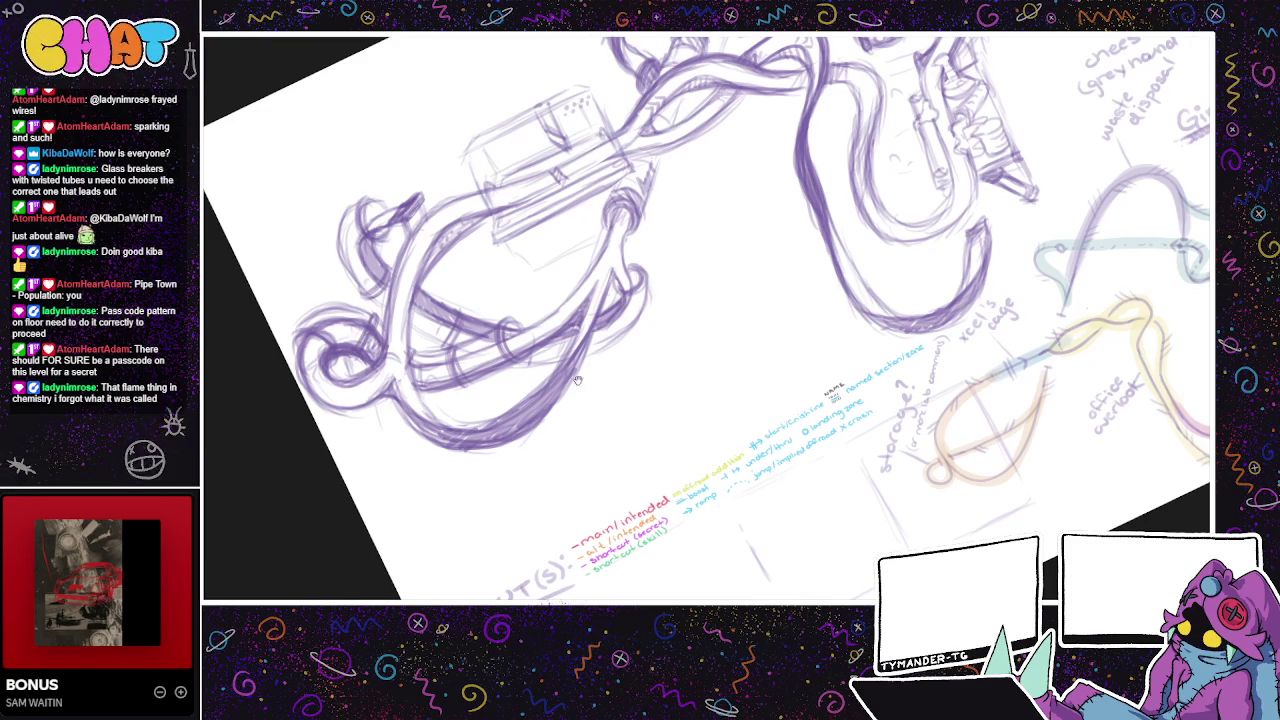
left_click_drag(565, 402, 484, 476)
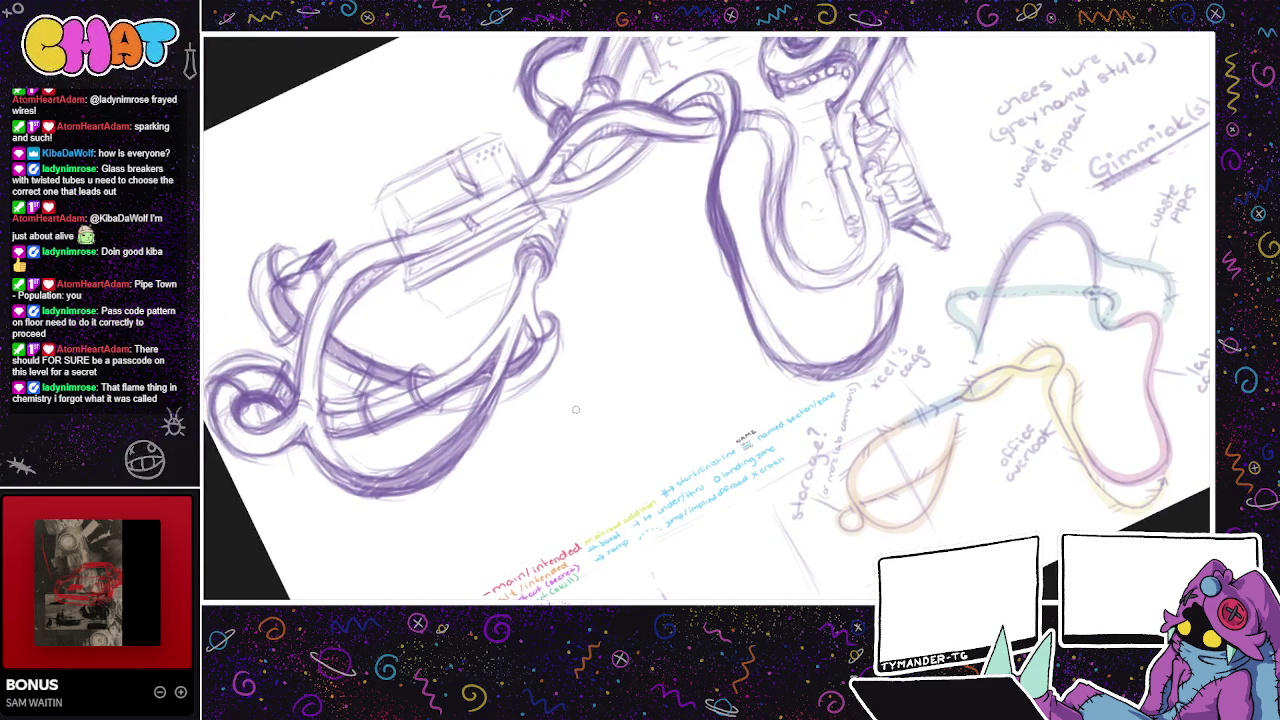
mouse_move(246, 356)
left_mouse_down()
mouse_move(208, 378)
mouse_move(238, 388)
left_mouse_up()
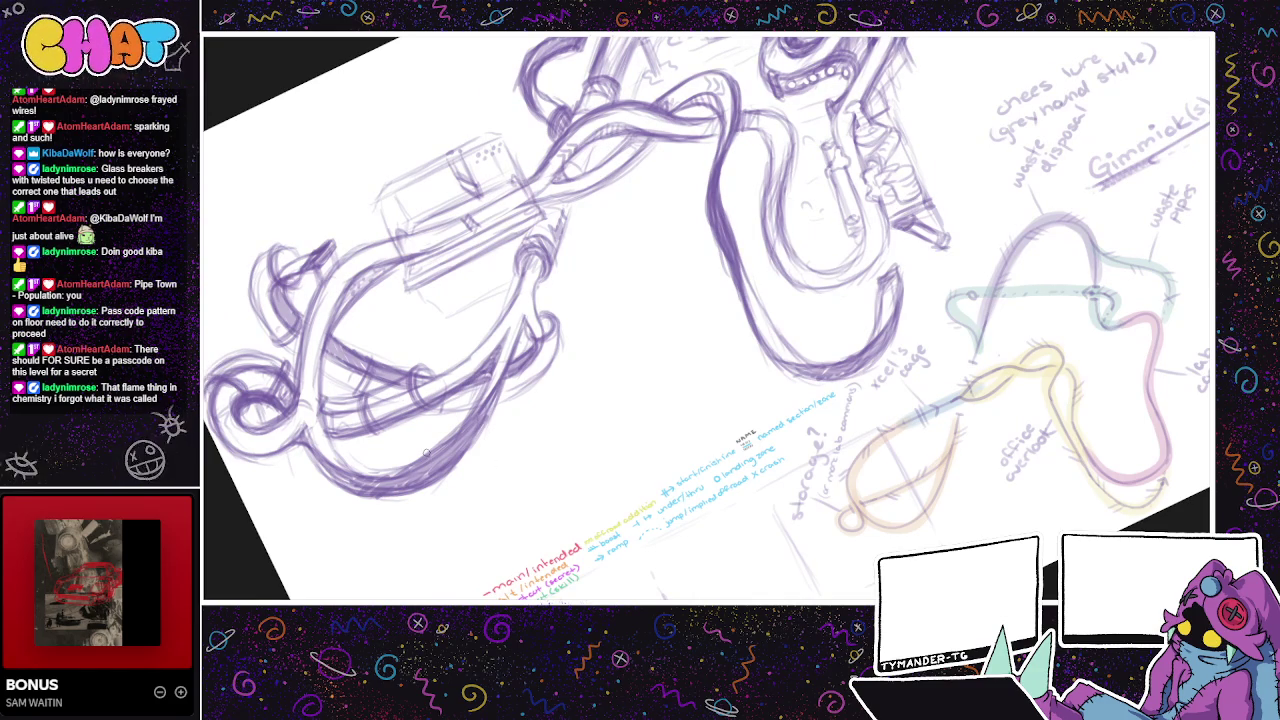
mouse_move(427, 453)
left_mouse_down()
mouse_move(560, 480)
mouse_move(688, 470)
left_mouse_up()
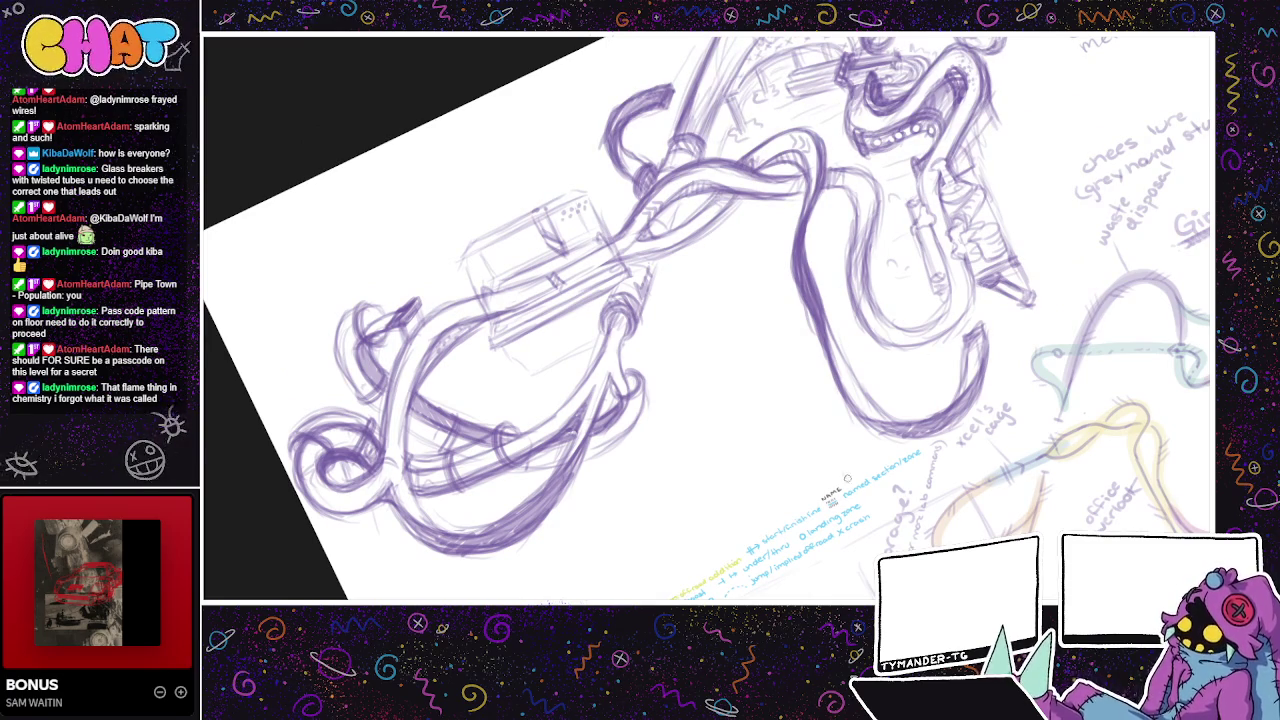
left_click_drag(694, 463, 614, 483)
mouse_move(760, 398)
left_mouse_down()
mouse_move(652, 446)
mouse_move(500, 465)
mouse_move(540, 528)
mouse_move(455, 553)
left_mouse_up()
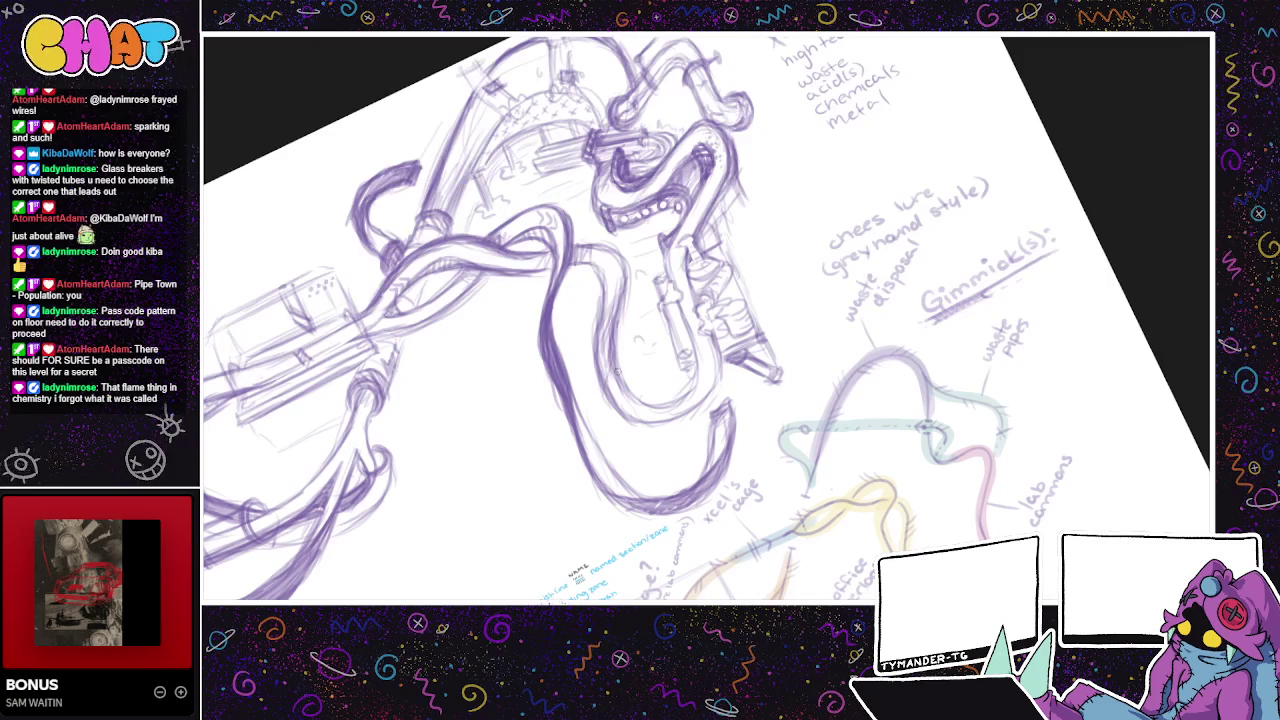
- Lighten the faint marks inside the U-shaped tube, add small dark strokes there, and pan to the route map
left_click_drag(648, 344, 640, 383)
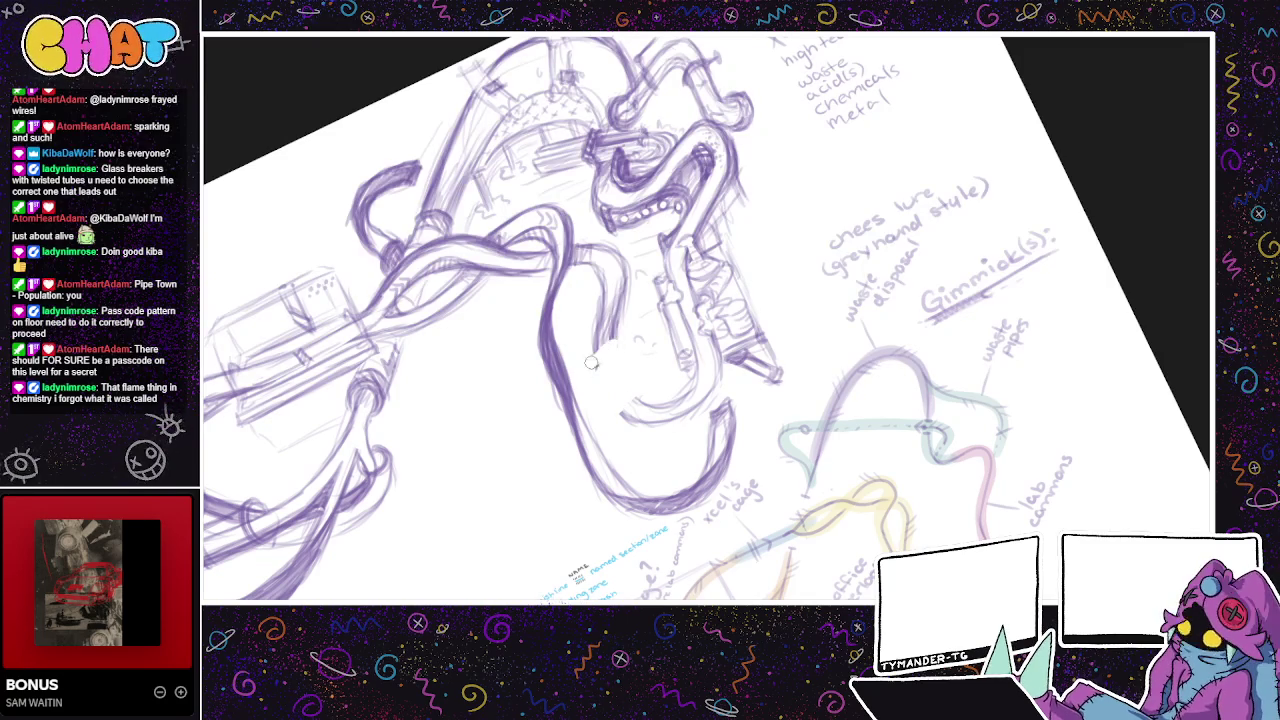
mouse_move(596, 366)
left_mouse_down()
mouse_move(606, 313)
mouse_move(618, 400)
mouse_move(598, 378)
mouse_move(620, 342)
mouse_move(627, 360)
left_mouse_up()
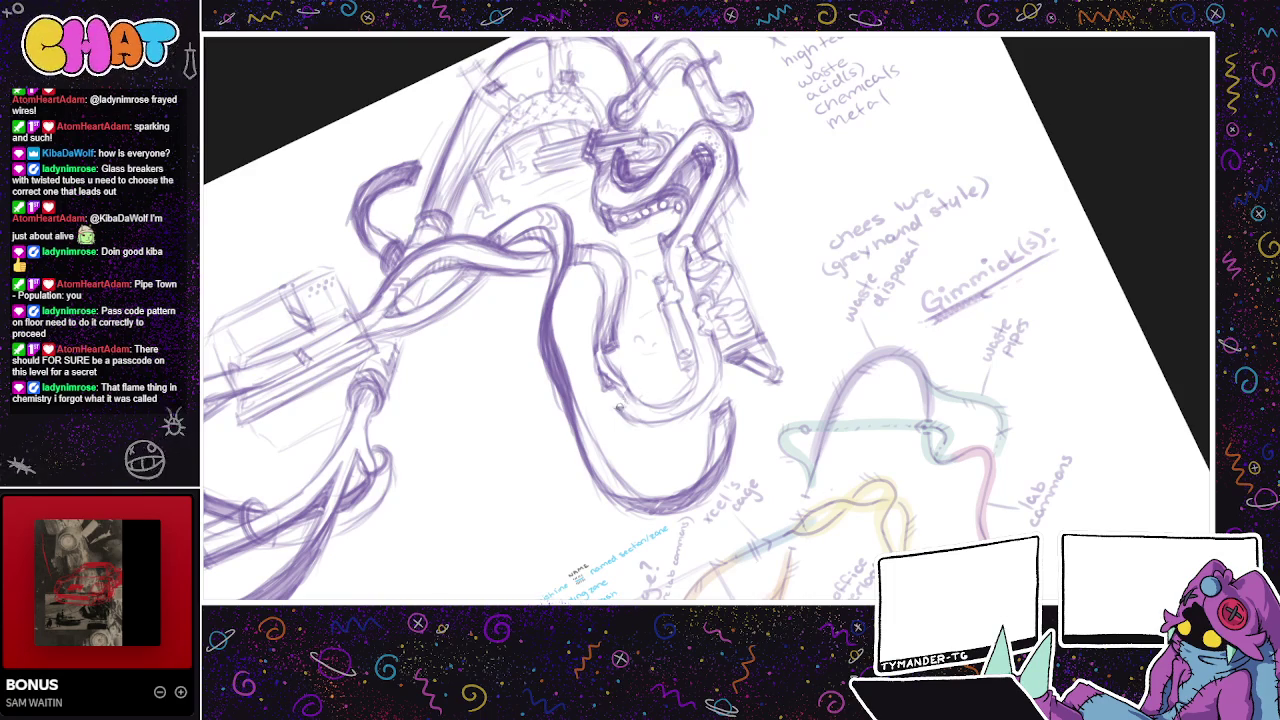
mouse_move(622, 384)
left_mouse_down()
mouse_move(624, 366)
mouse_move(608, 374)
left_mouse_up()
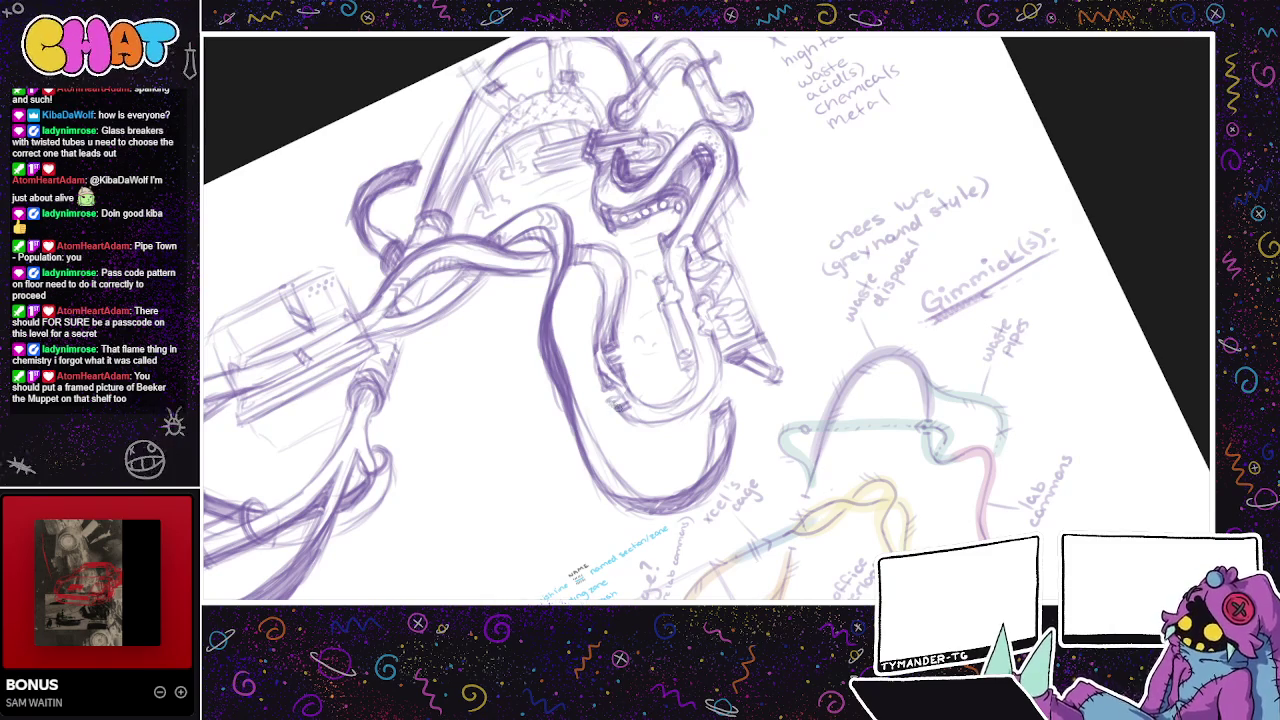
left_click_drag(615, 363, 565, 283)
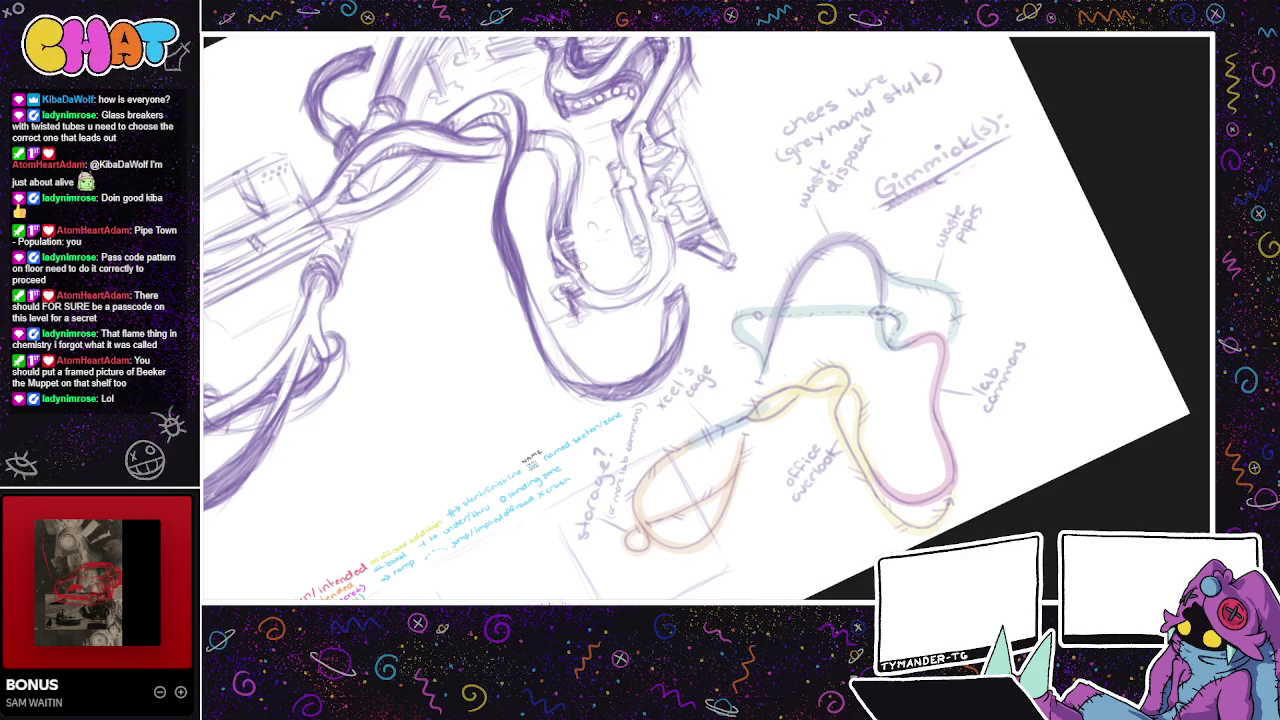
- Add a small mark on the U-shaped pipe and darker strokes along its bottom curve
left_click_drag(587, 220, 564, 302)
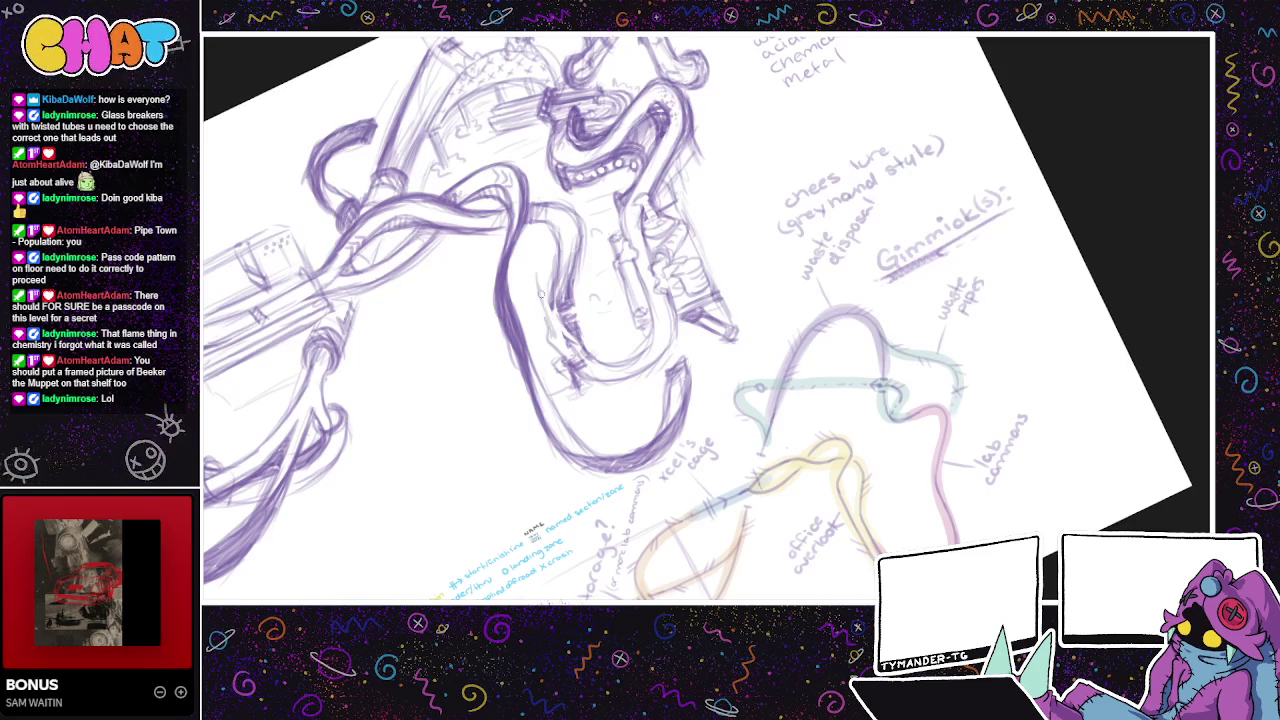
left_click_drag(563, 349, 632, 311)
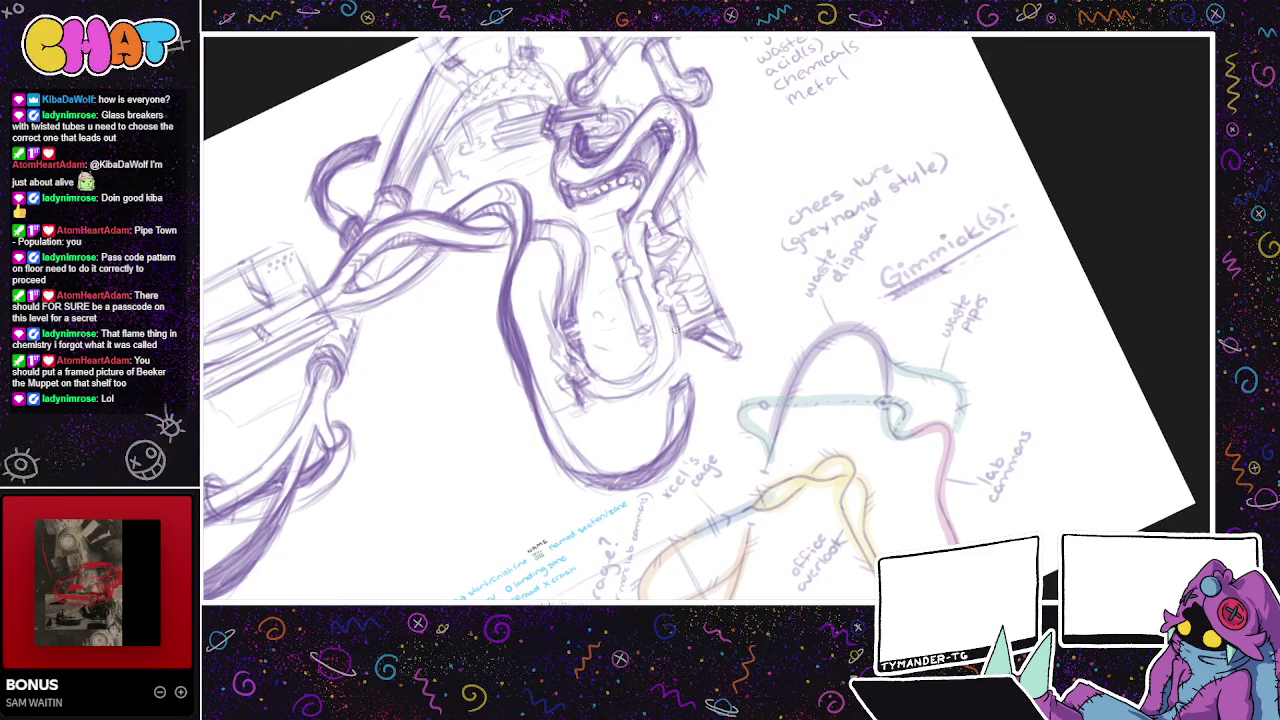
scroll(600, 345, "down", 5)
scroll(600, 345, "right", 5)
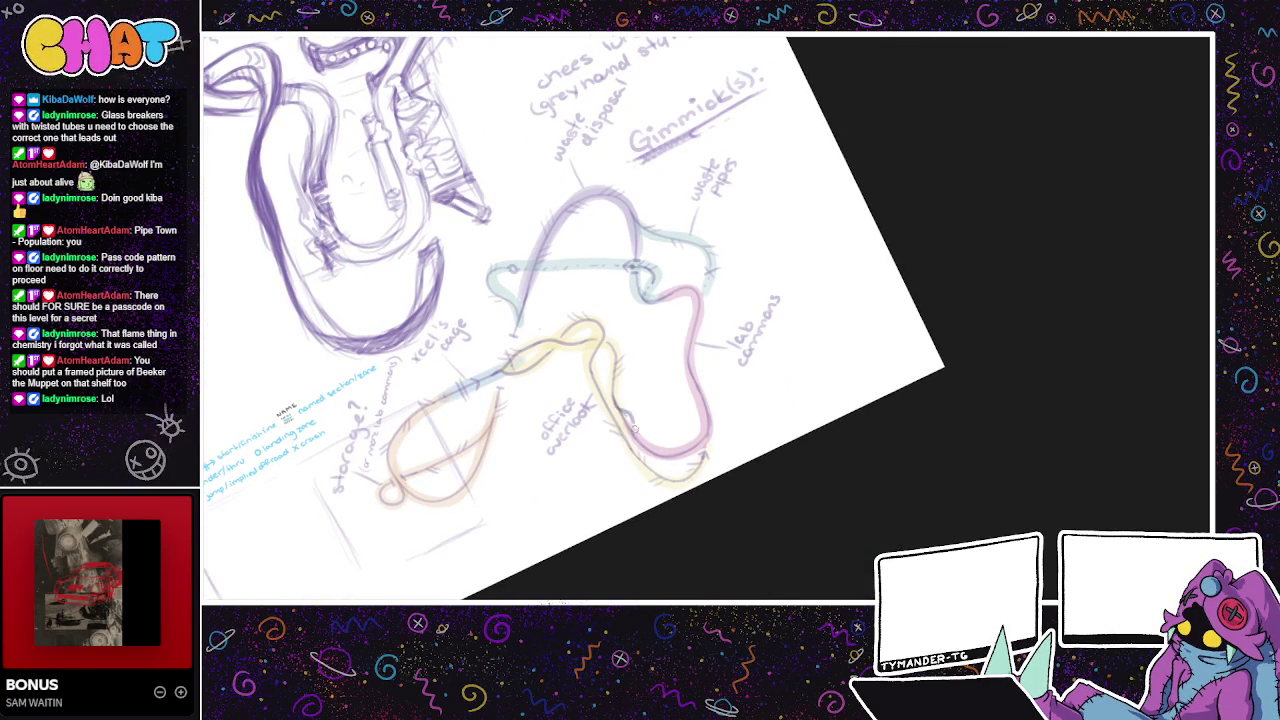
left_click_drag(629, 424, 644, 450)
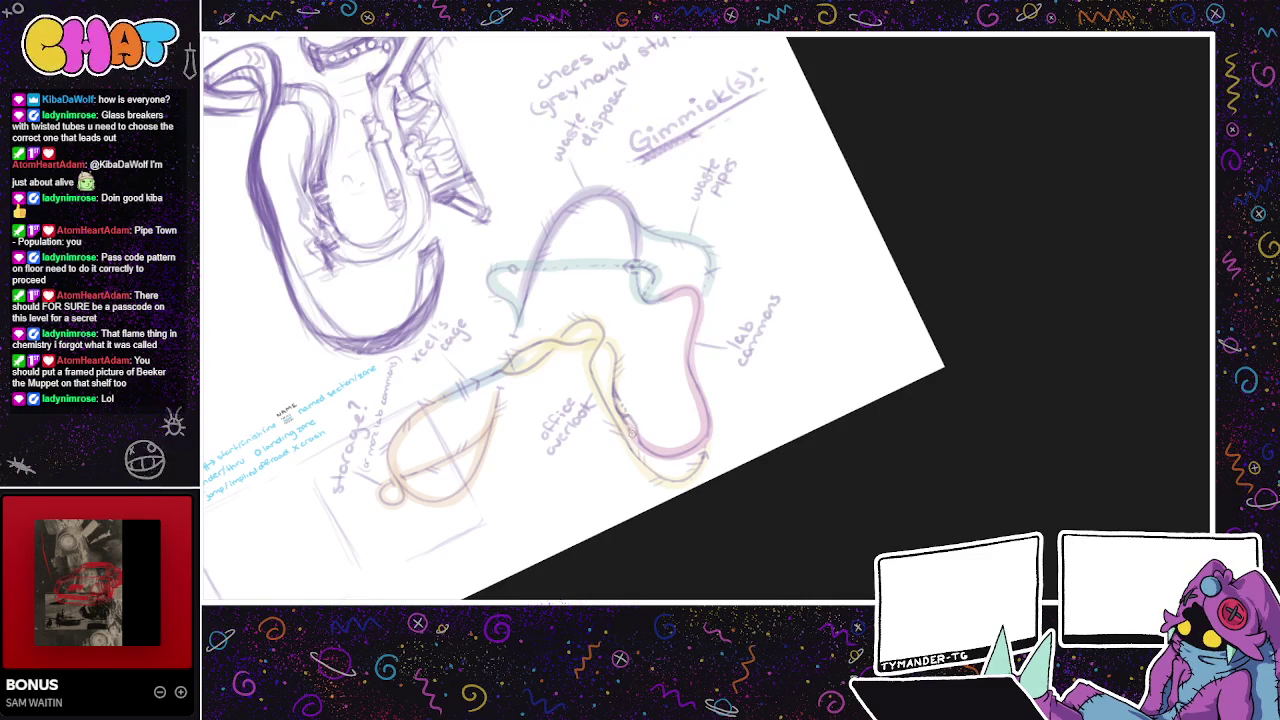
left_click_drag(644, 452, 648, 484)
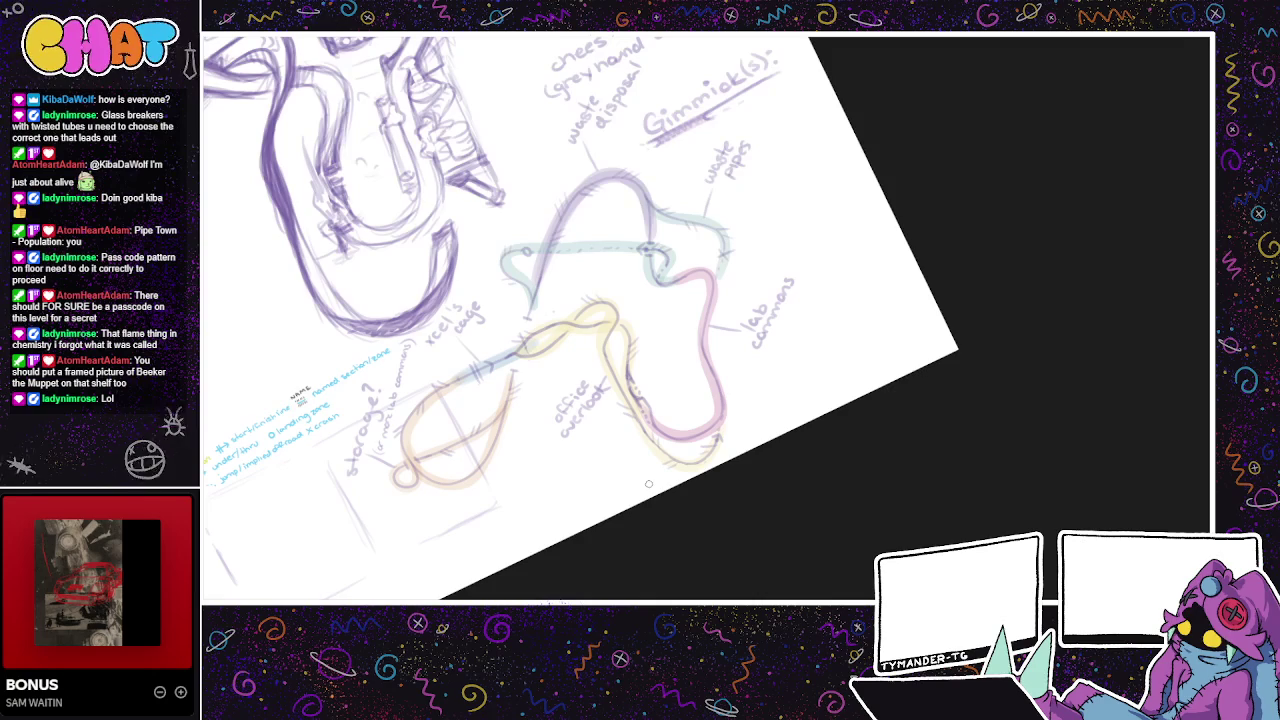
mouse_move(853, 461)
left_mouse_down()
mouse_move(783, 540)
mouse_move(846, 537)
mouse_move(806, 539)
mouse_move(803, 649)
left_mouse_up()
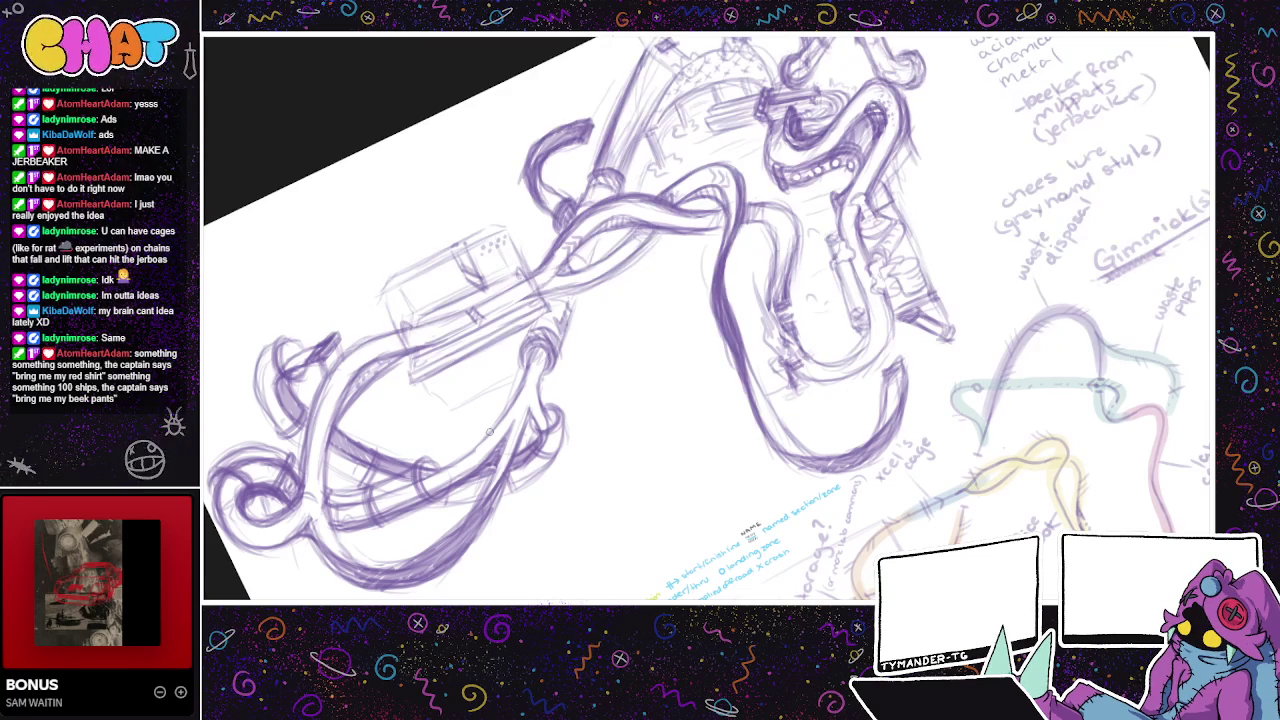
mouse_move(914, 486)
left_mouse_down()
mouse_move(880, 520)
mouse_move(868, 561)
mouse_move(840, 580)
left_mouse_up()
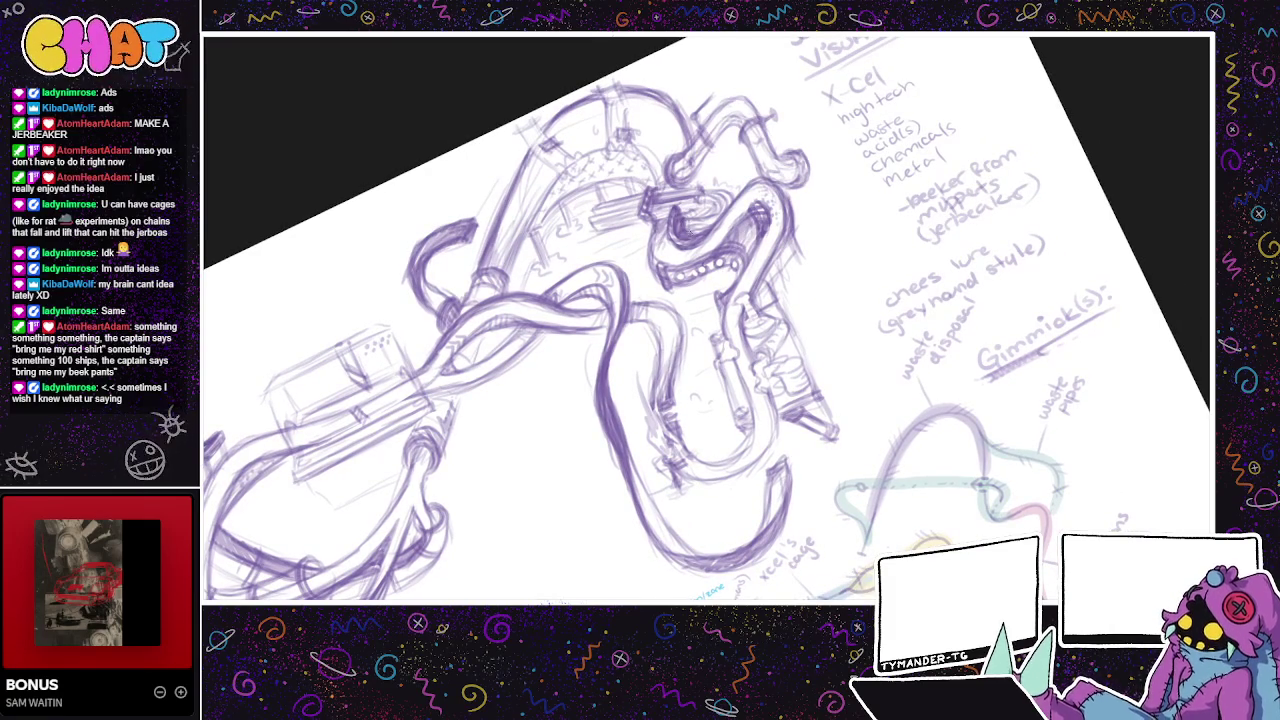
left_click_drag(808, 218, 790, 254)
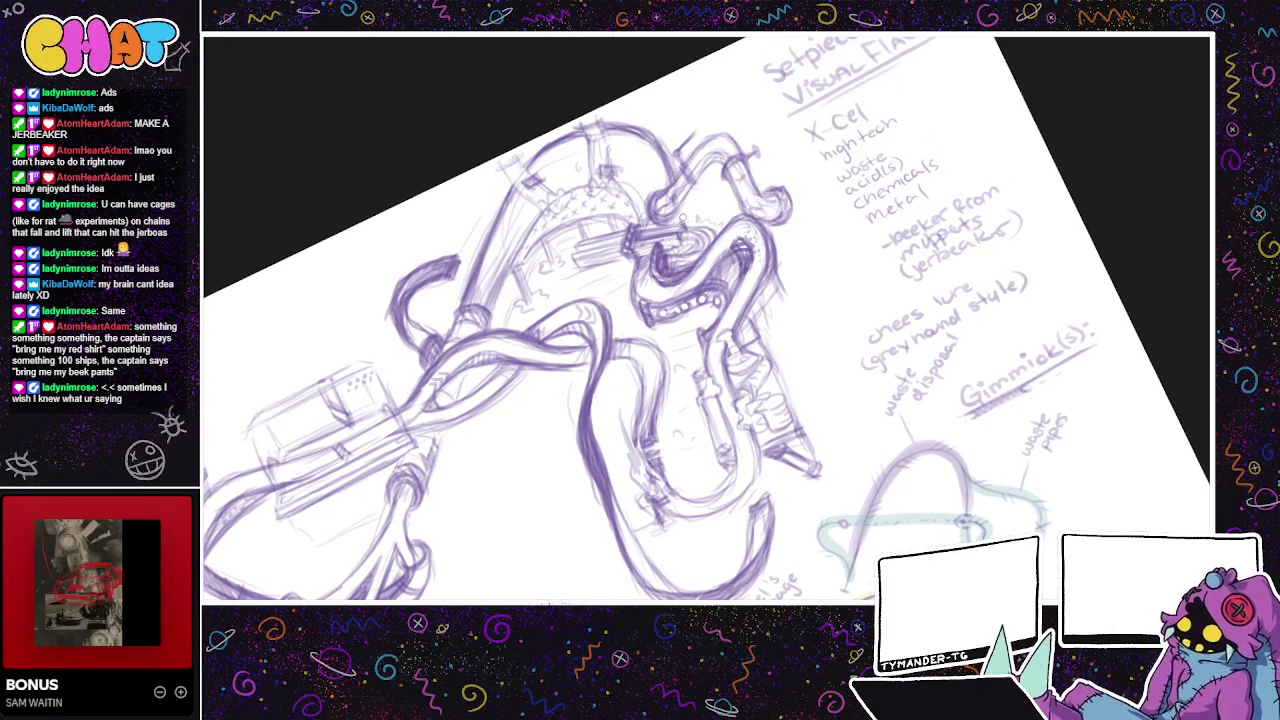
left_click_drag(709, 225, 750, 183)
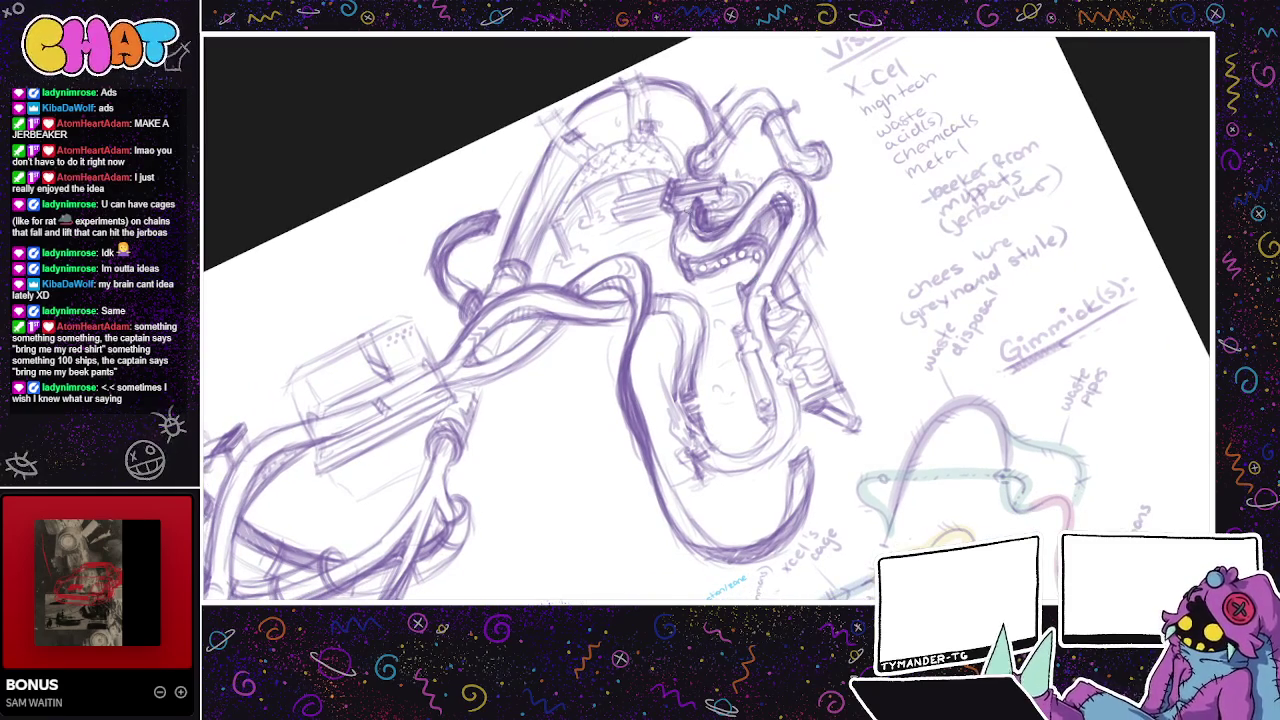
mouse_move(853, 198)
left_mouse_down()
mouse_move(805, 250)
mouse_move(810, 212)
left_mouse_up()
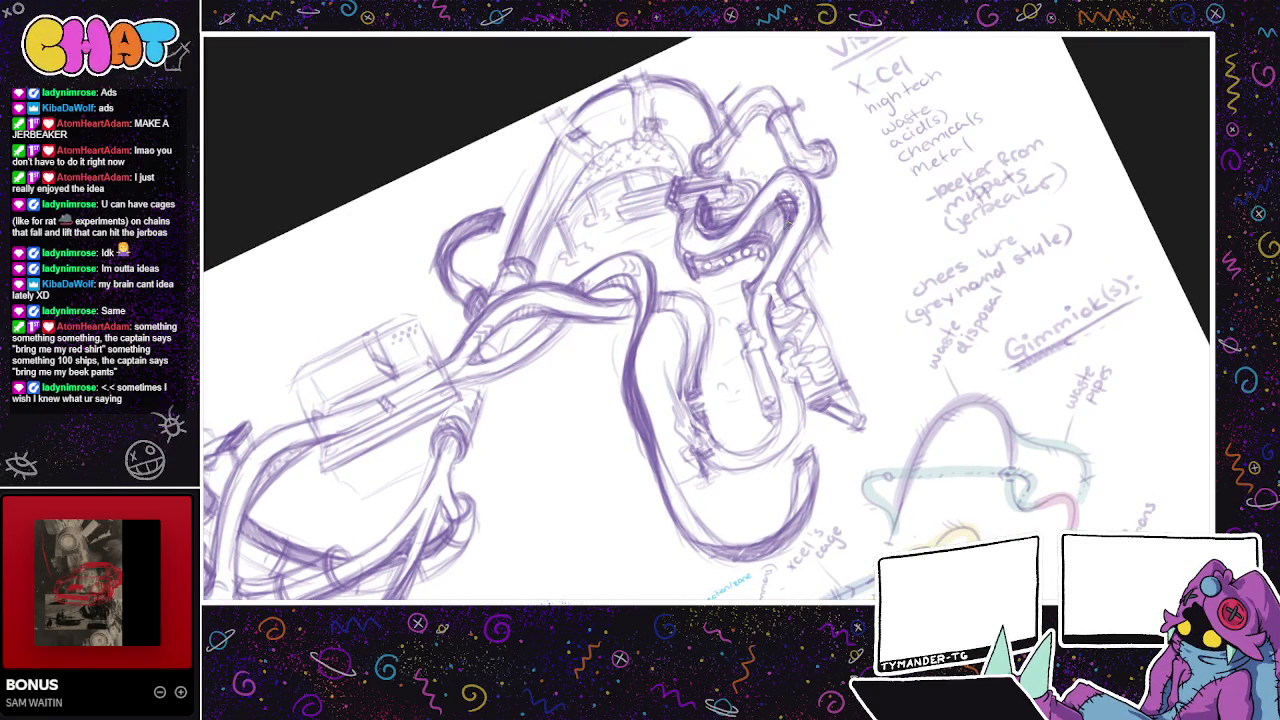
left_click_drag(596, 243, 638, 209)
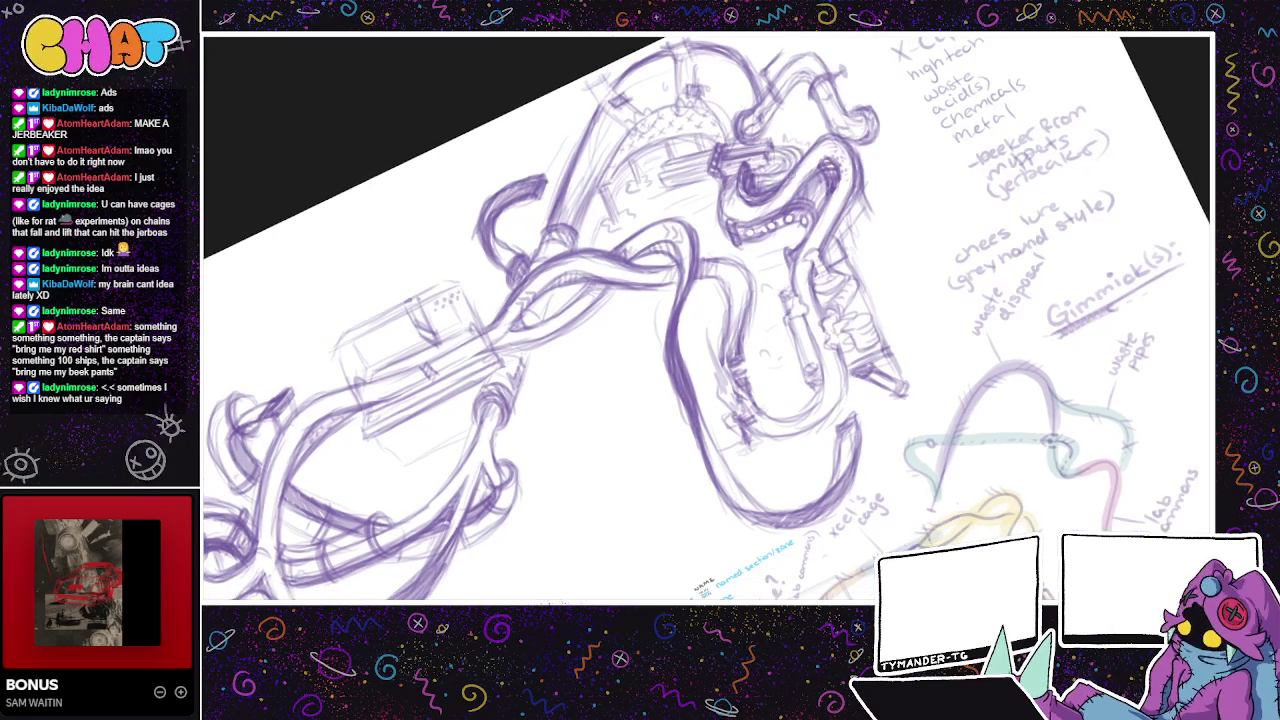
left_click_drag(738, 247, 780, 201)
left_click_drag(678, 322, 617, 361)
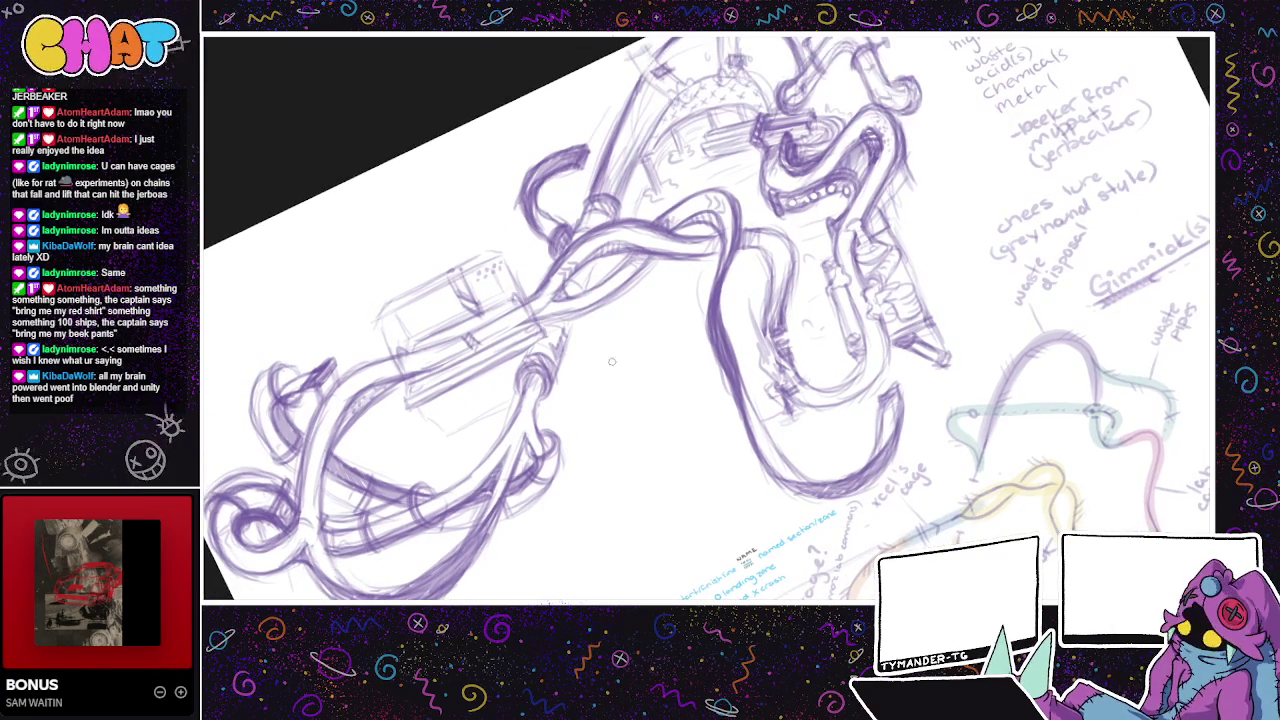
left_click_drag(584, 406, 639, 321)
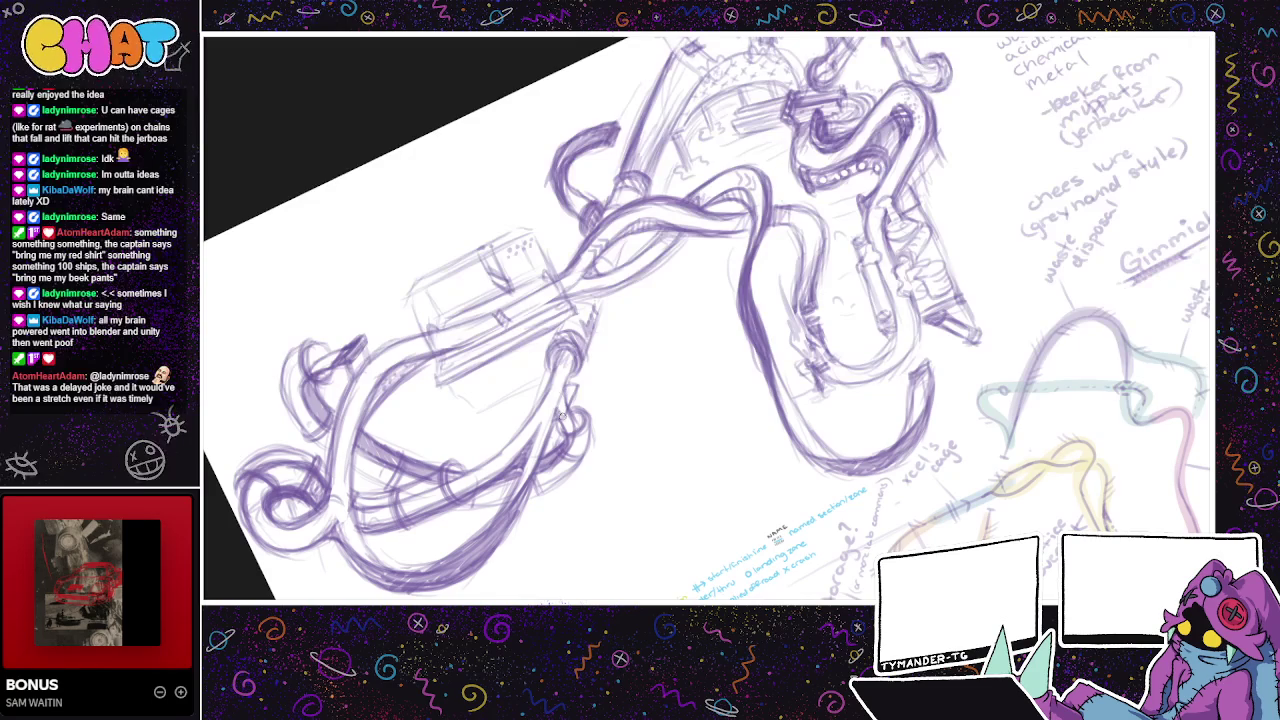
- Ink heavy dark purple pen strokes down the U-tube's left outline, adding a short mark on the pipe
left_click_drag(578, 380, 582, 382)
left_click_drag(634, 371, 672, 381)
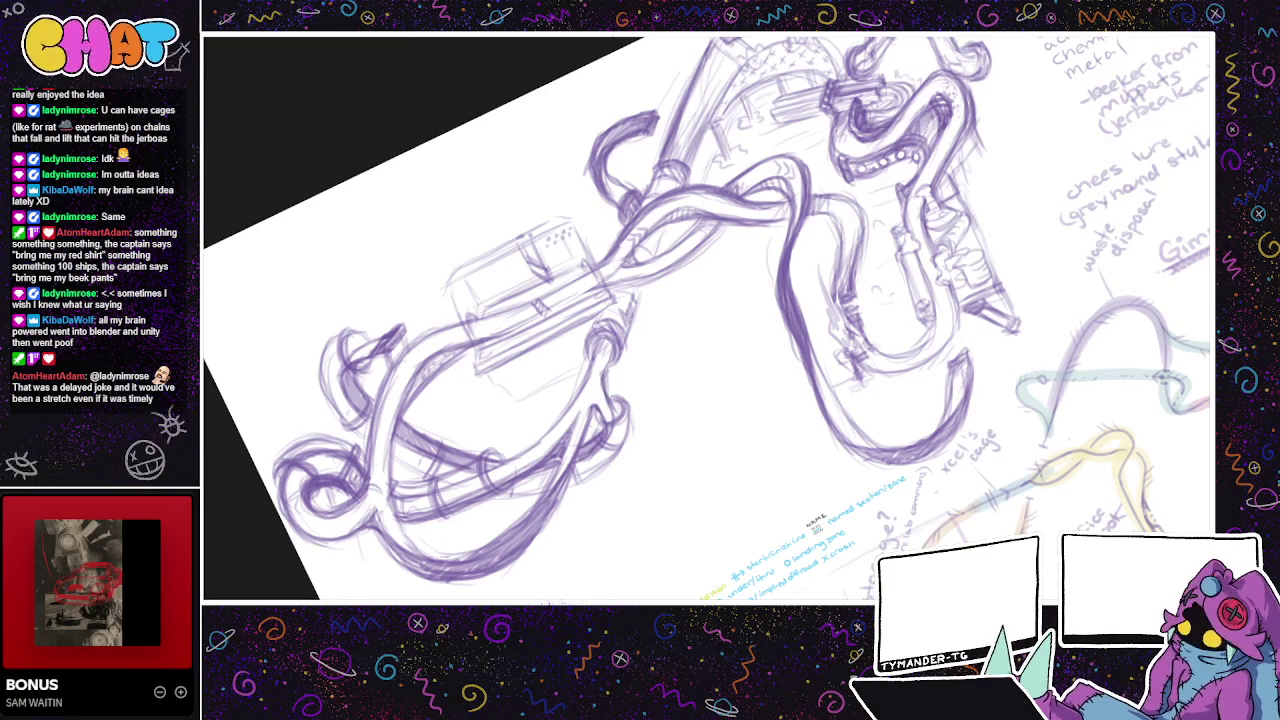
left_click_drag(613, 344, 606, 402)
left_click_drag(594, 344, 562, 418)
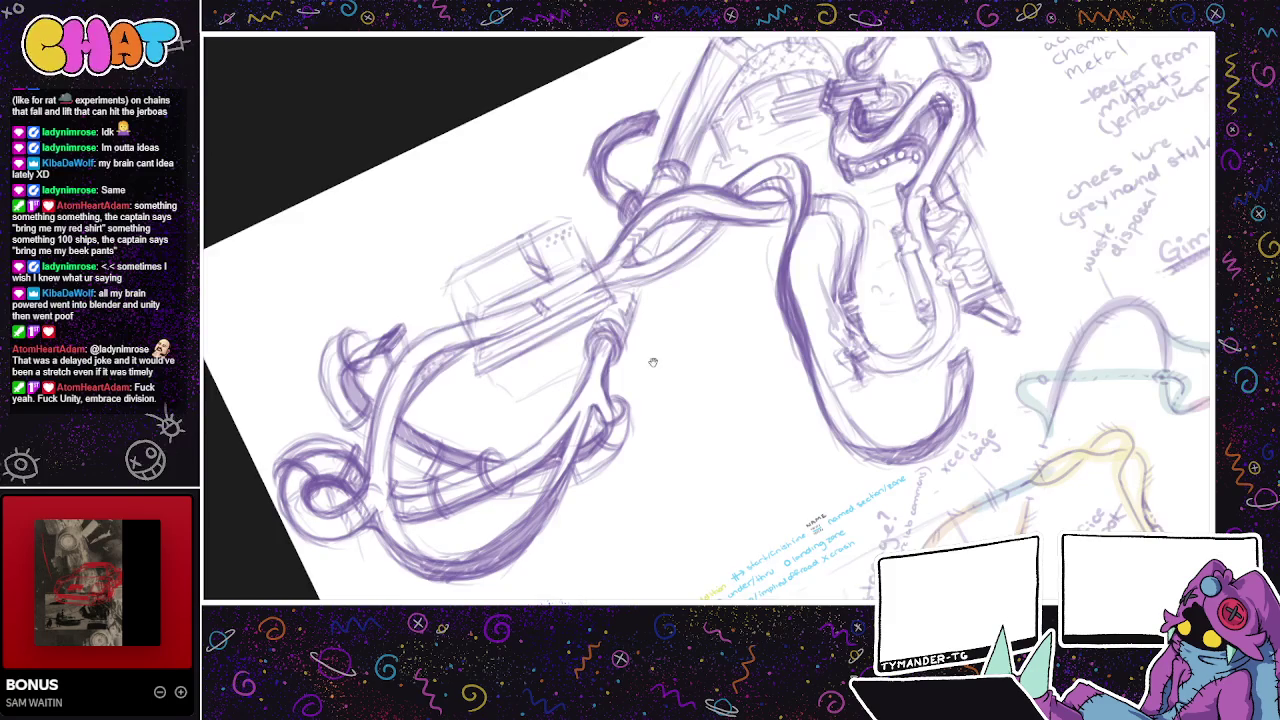
left_click_drag(574, 381, 526, 401)
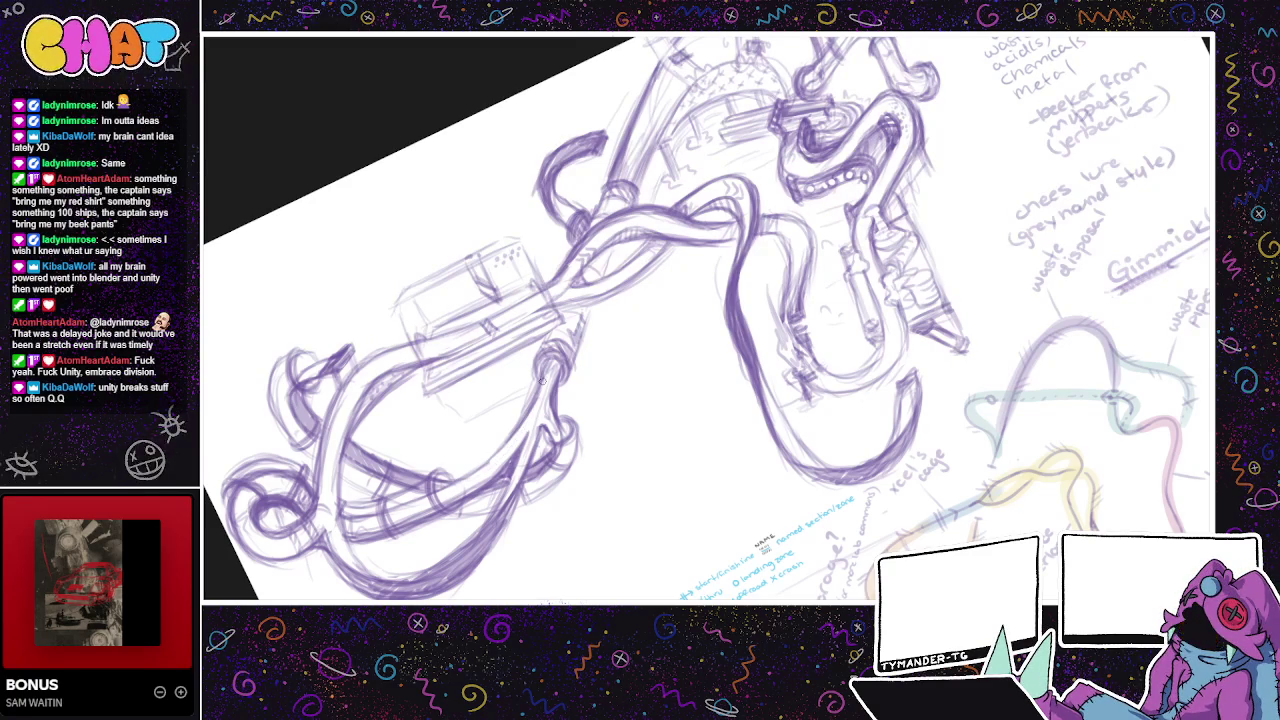
mouse_move(592, 389)
left_mouse_down()
mouse_move(615, 418)
mouse_move(668, 392)
mouse_move(882, 432)
mouse_move(765, 464)
left_mouse_up()
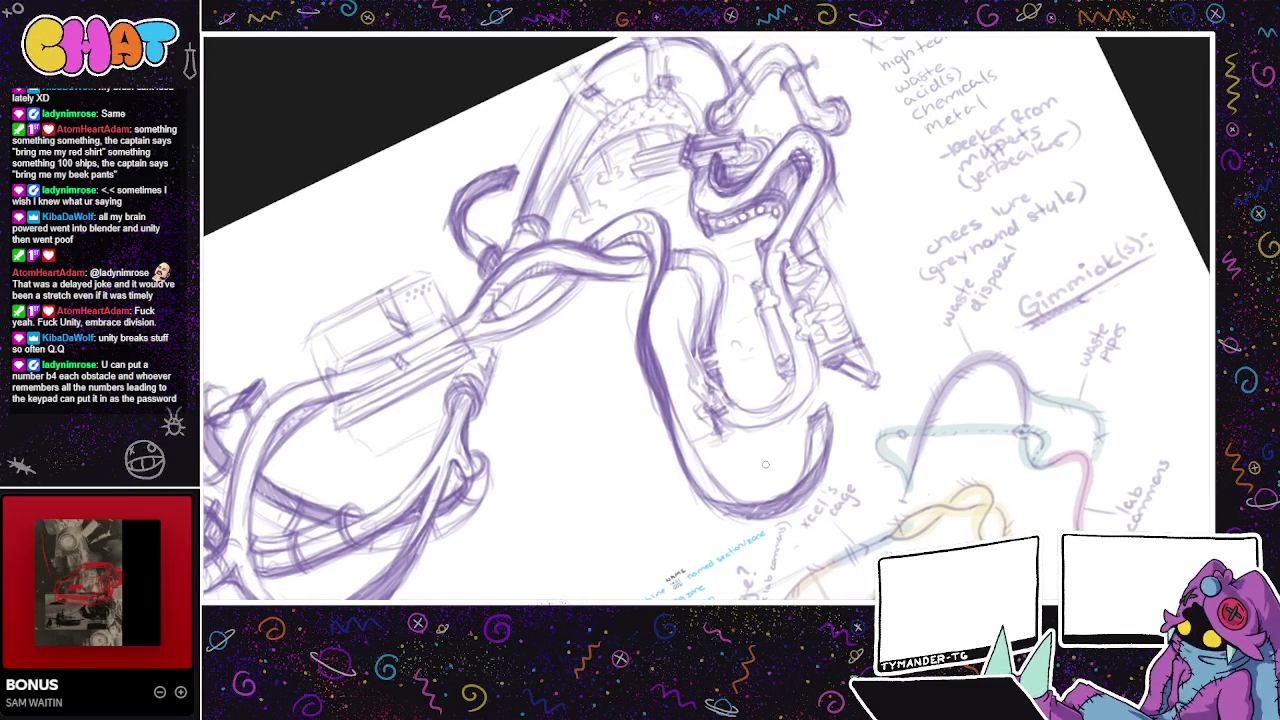
left_click_drag(871, 332, 806, 302)
left_click_drag(892, 428, 950, 430)
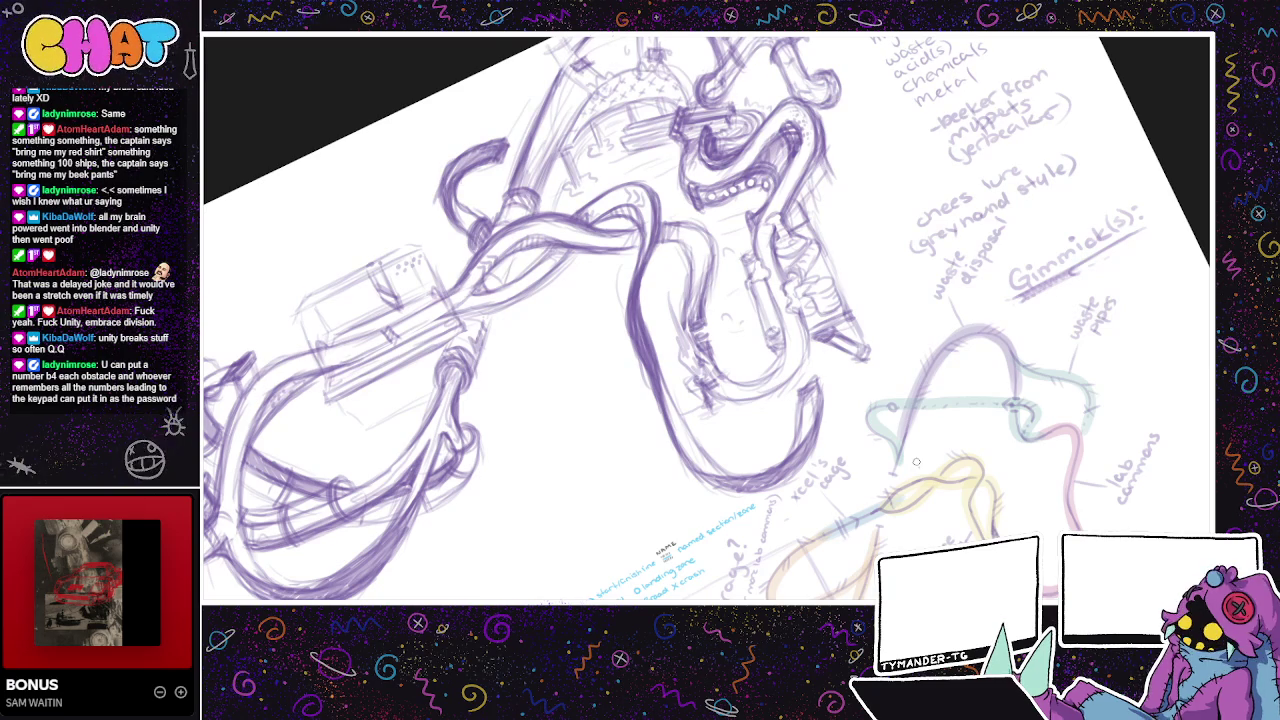
left_click_drag(916, 461, 587, 479)
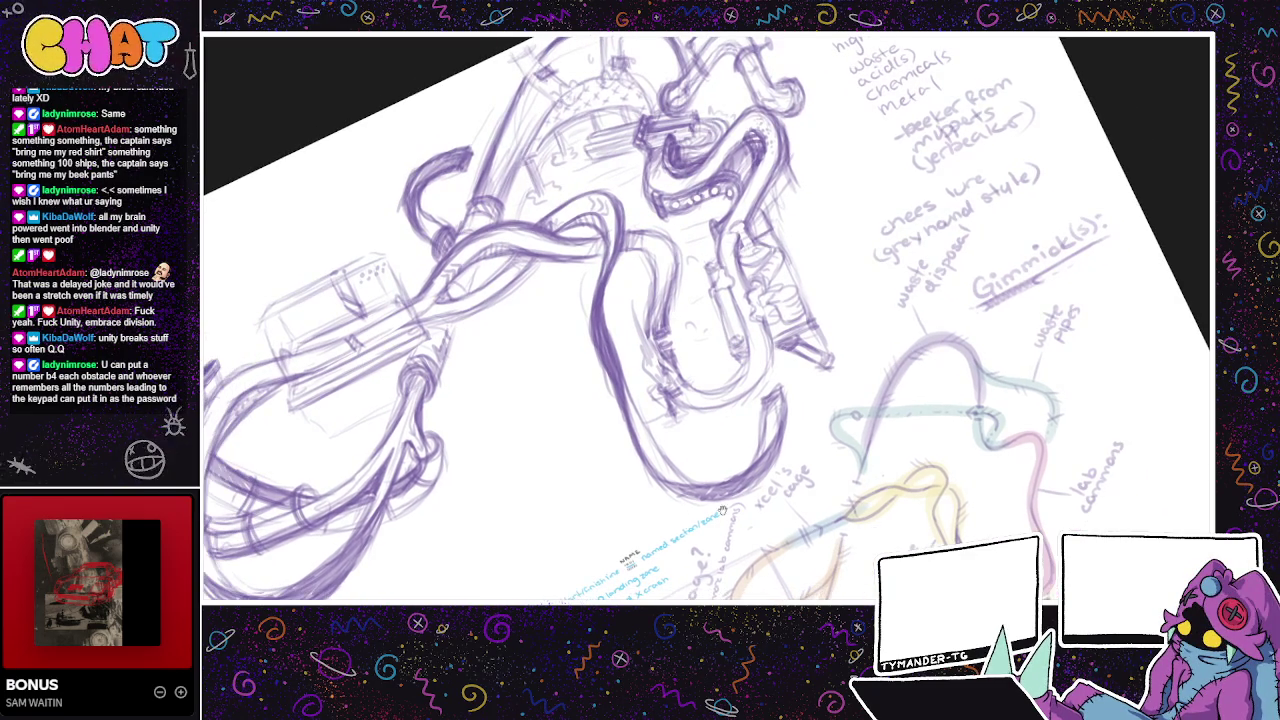
left_click_drag(705, 517, 692, 440)
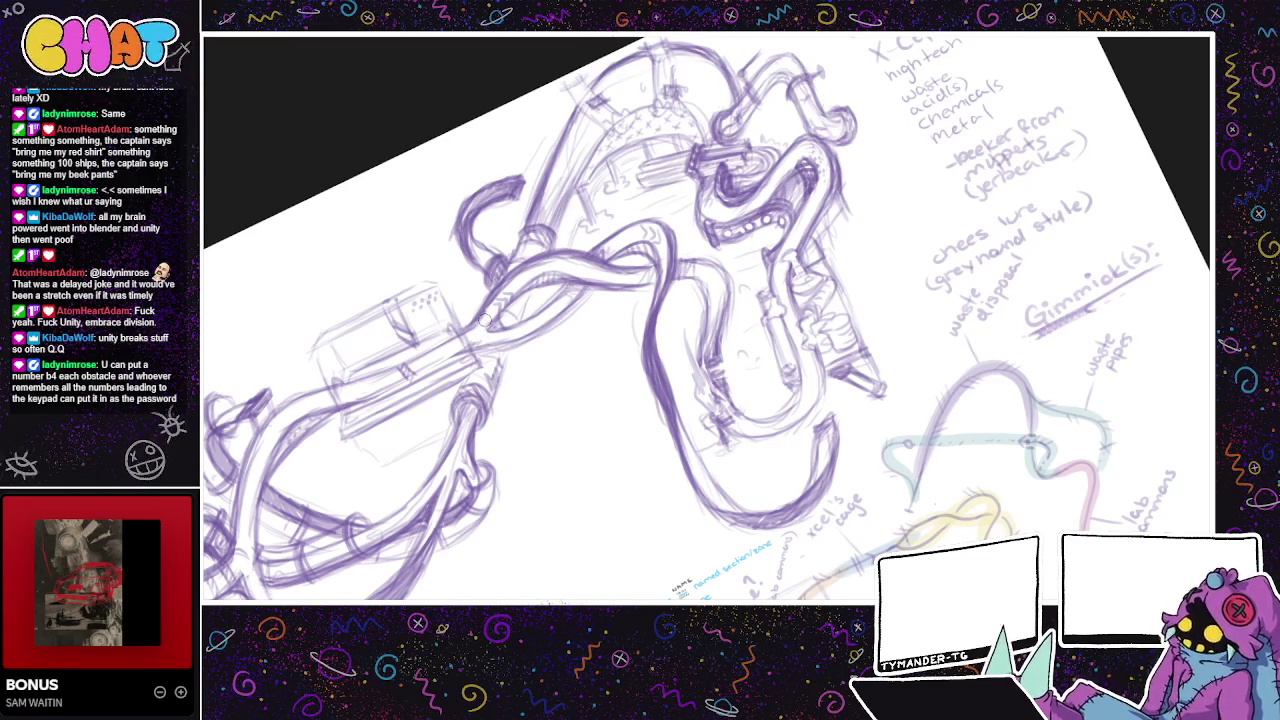
scroll(485, 320, "up", 1)
scroll(608, 420, "up", 1)
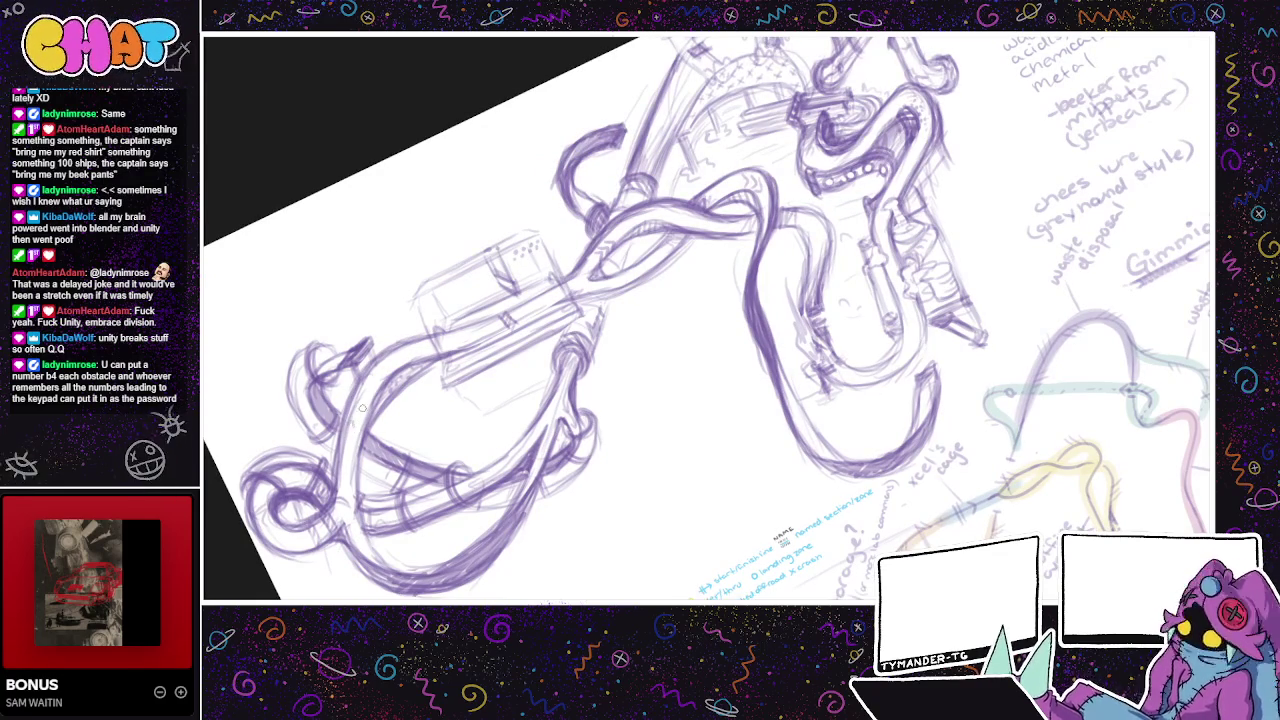
left_click_drag(362, 412, 340, 382)
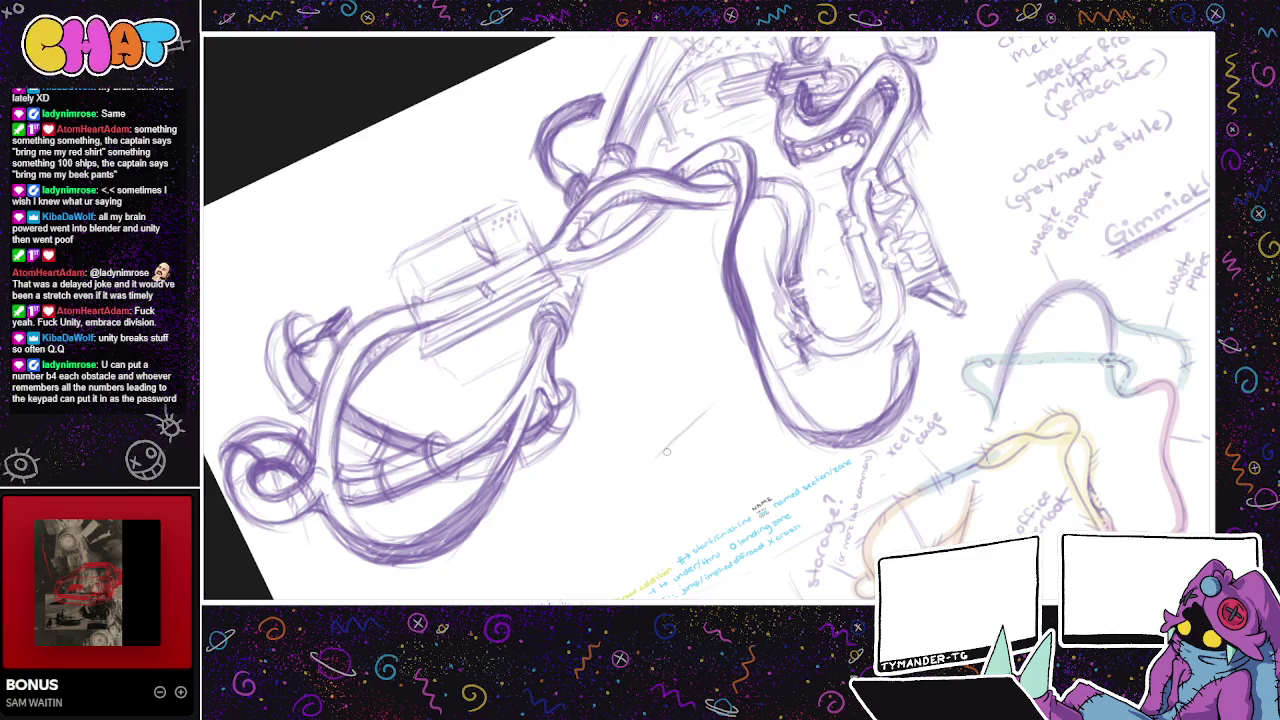
mouse_move(725, 413)
left_mouse_down()
mouse_move(652, 482)
mouse_move(670, 454)
left_mouse_up()
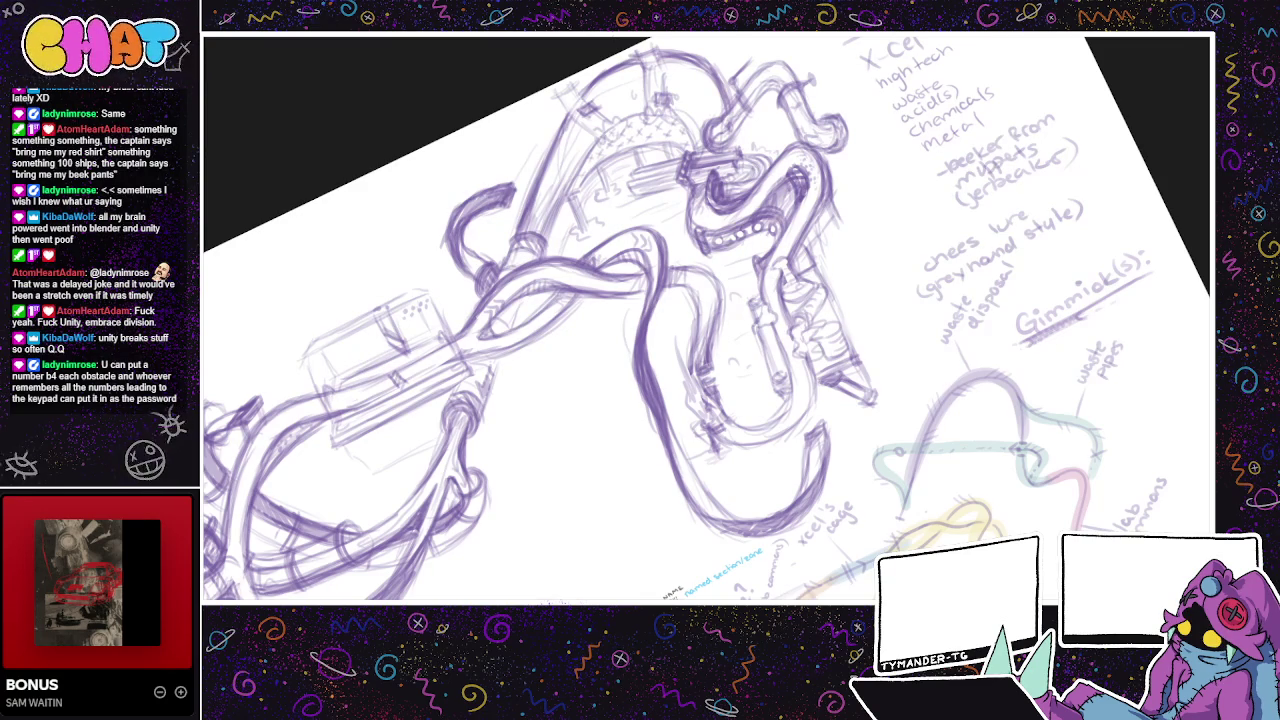
left_click_drag(760, 180, 645, 290)
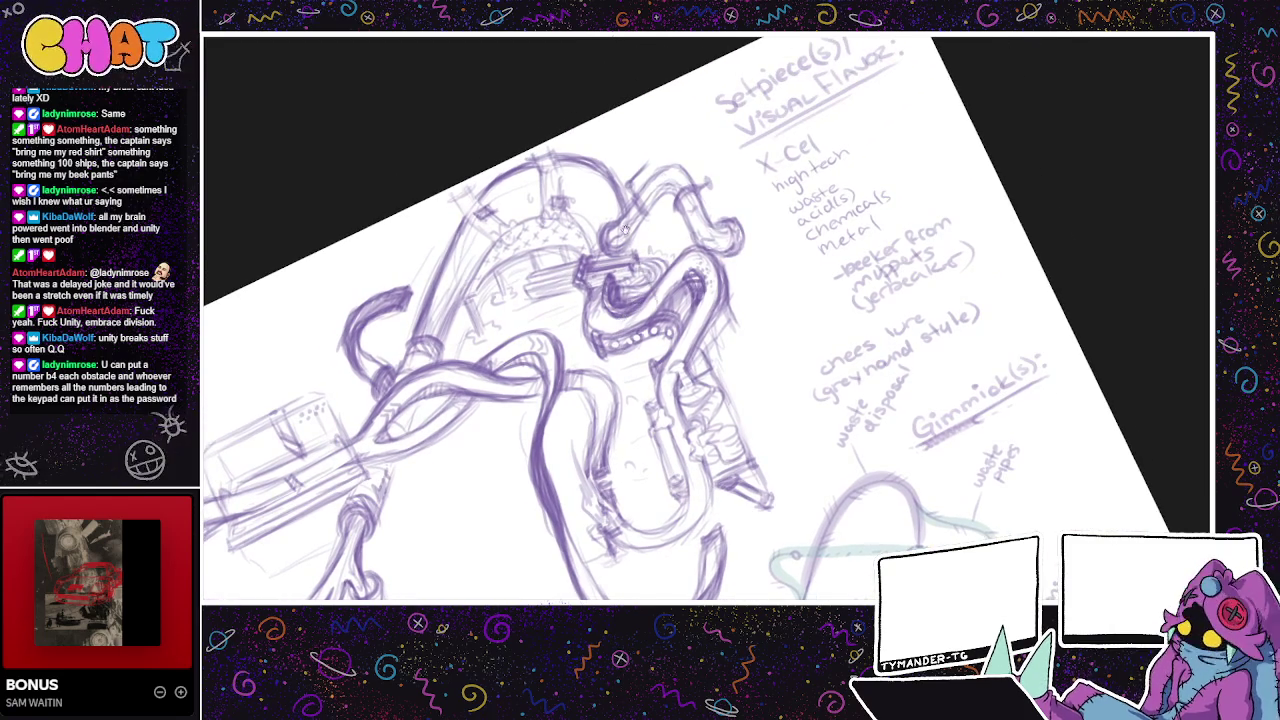
left_click_drag(741, 232, 700, 330)
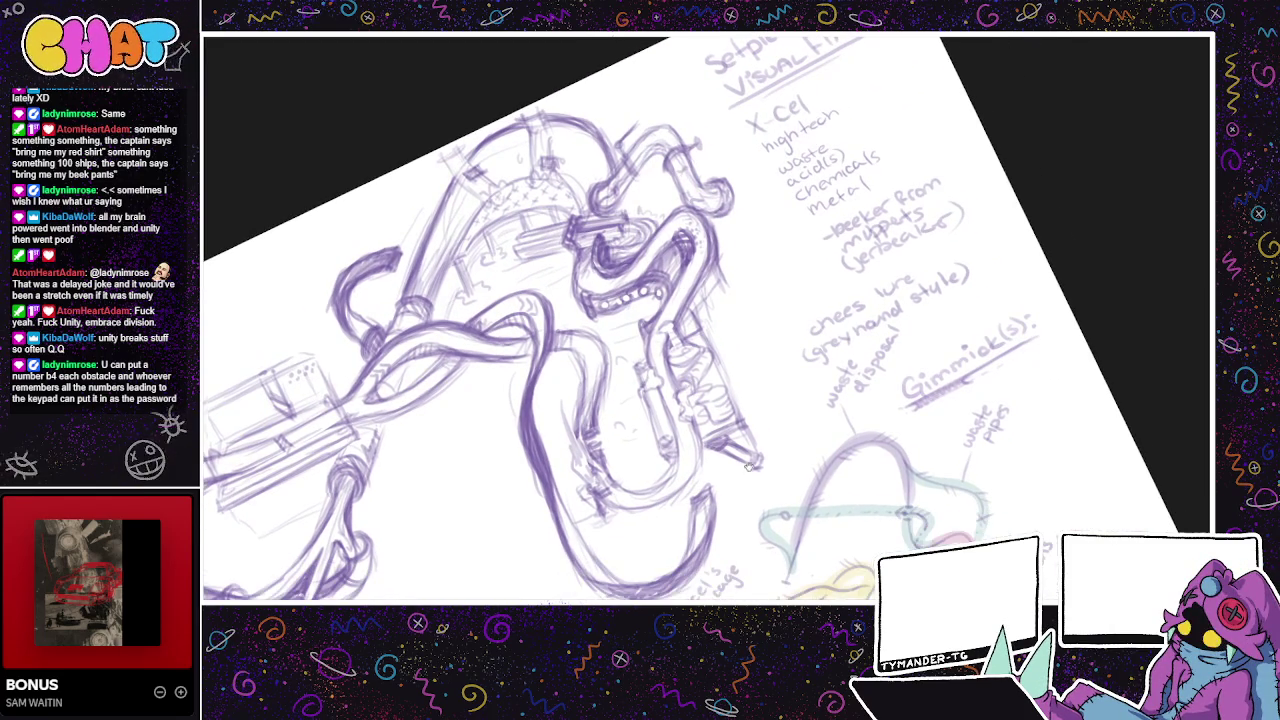
left_click_drag(700, 380, 662, 489)
left_click_drag(786, 380, 821, 314)
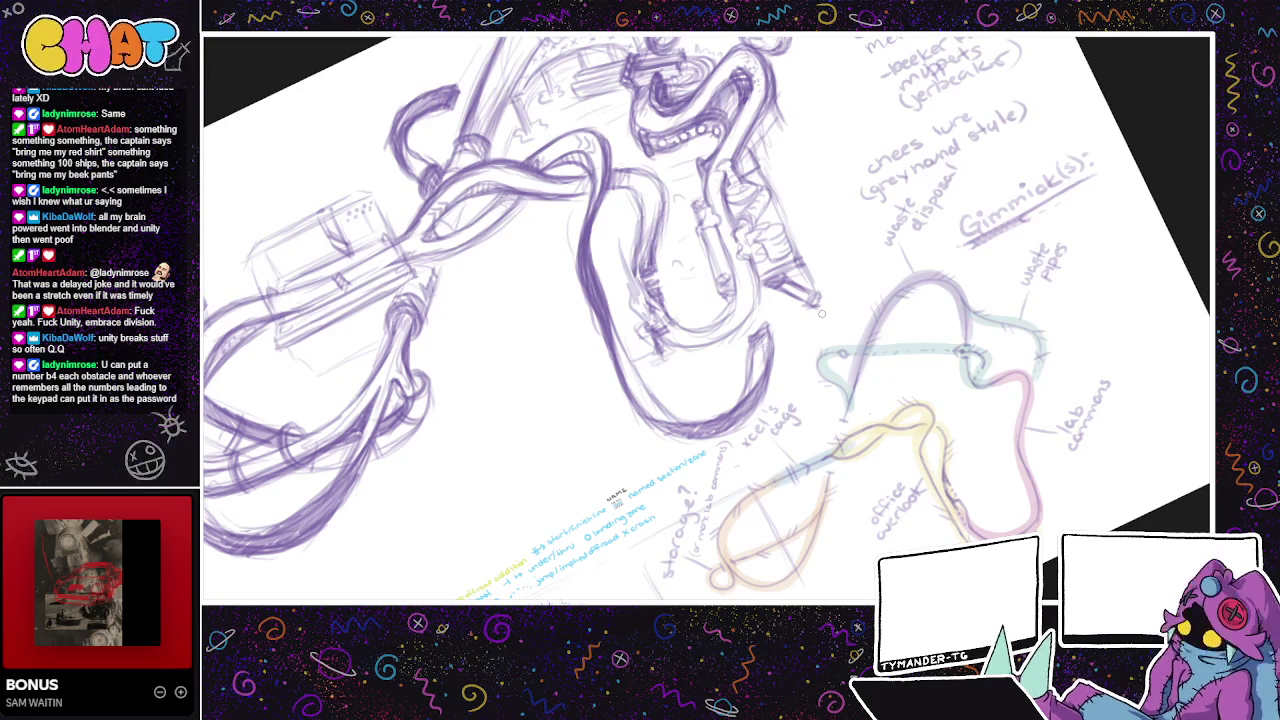
mouse_move(821, 314)
left_mouse_down()
mouse_move(928, 543)
mouse_move(903, 514)
left_mouse_up()
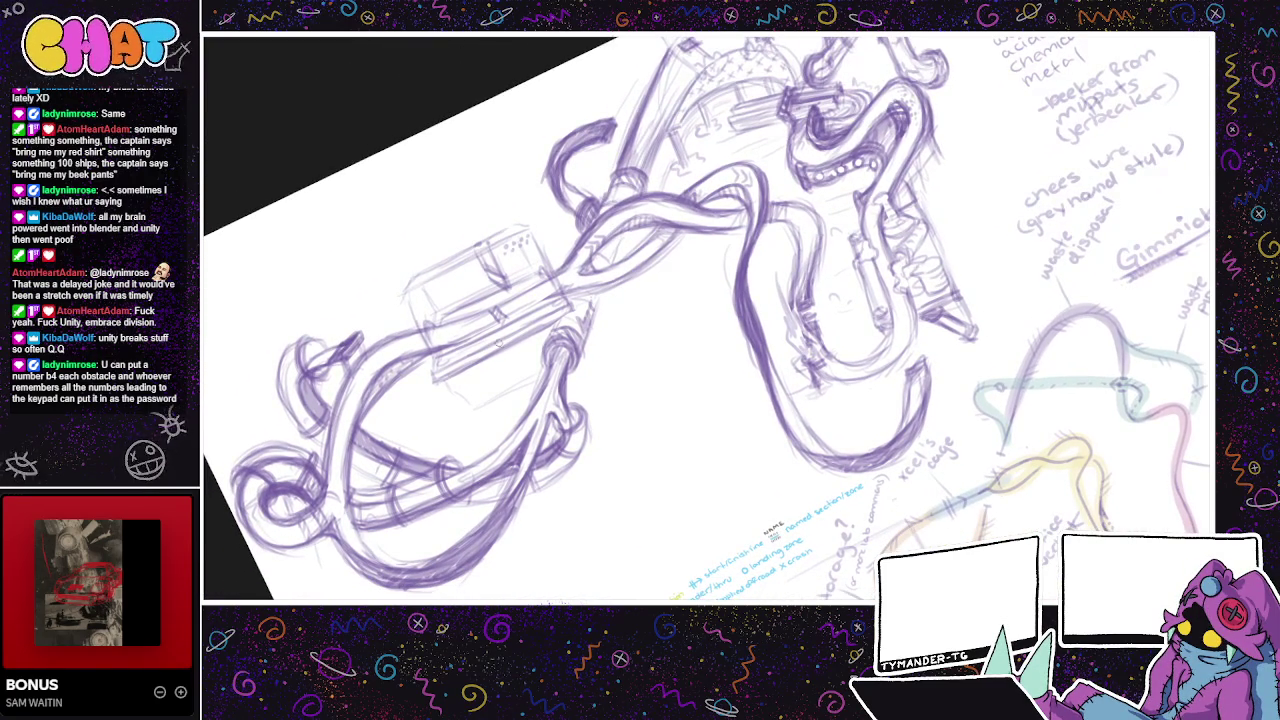
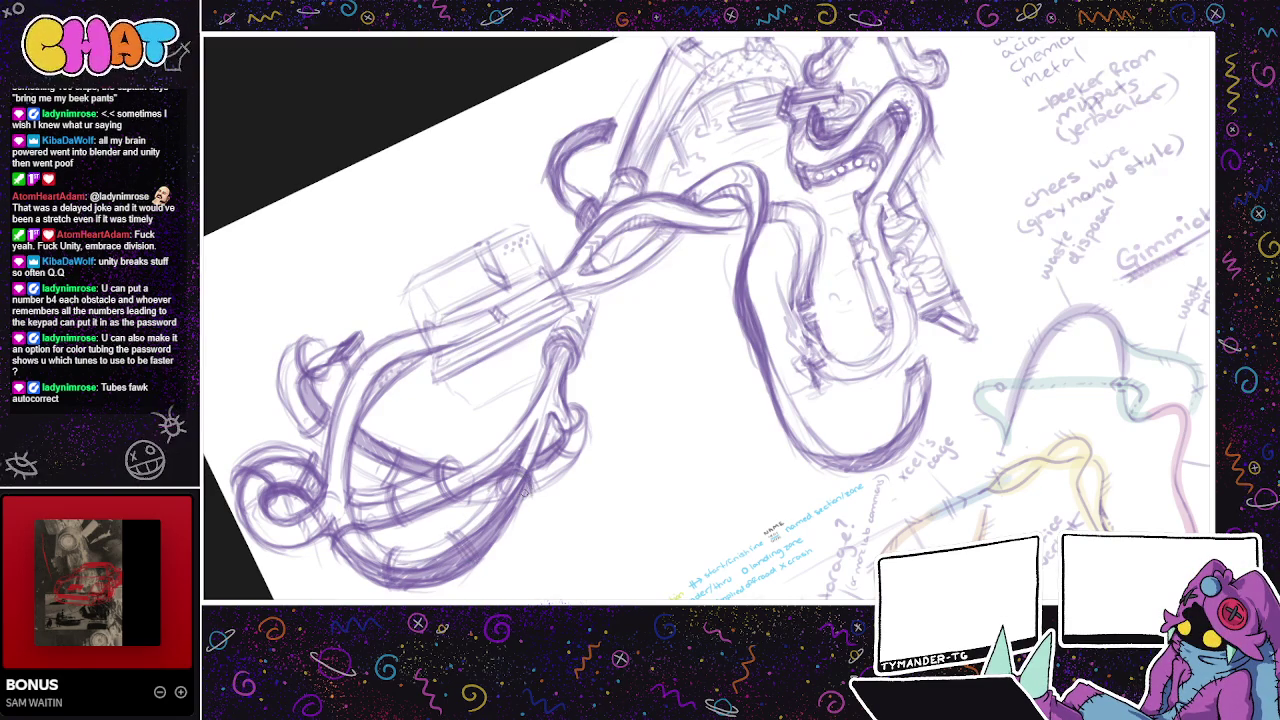
- Zoom in and pencil the colour labels red, blue and green beside the tangled tubes
scroll(538, 497, "up", 1)
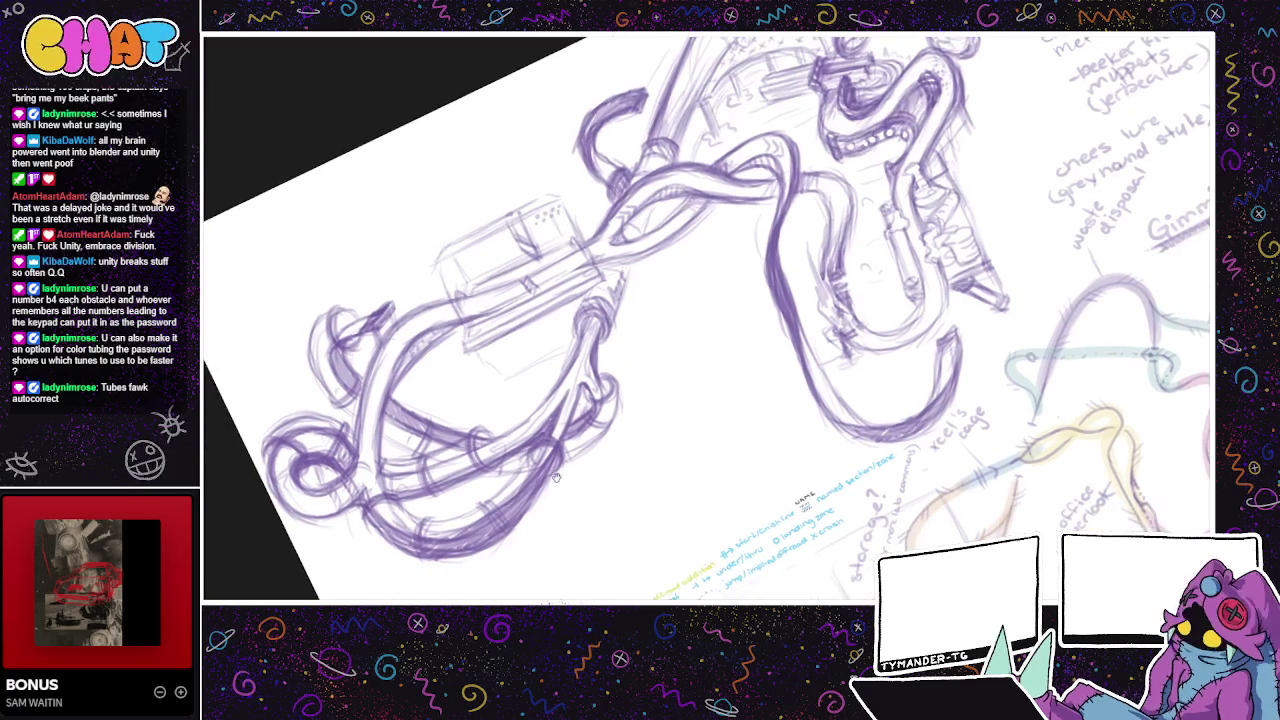
scroll(588, 481, "up", 1)
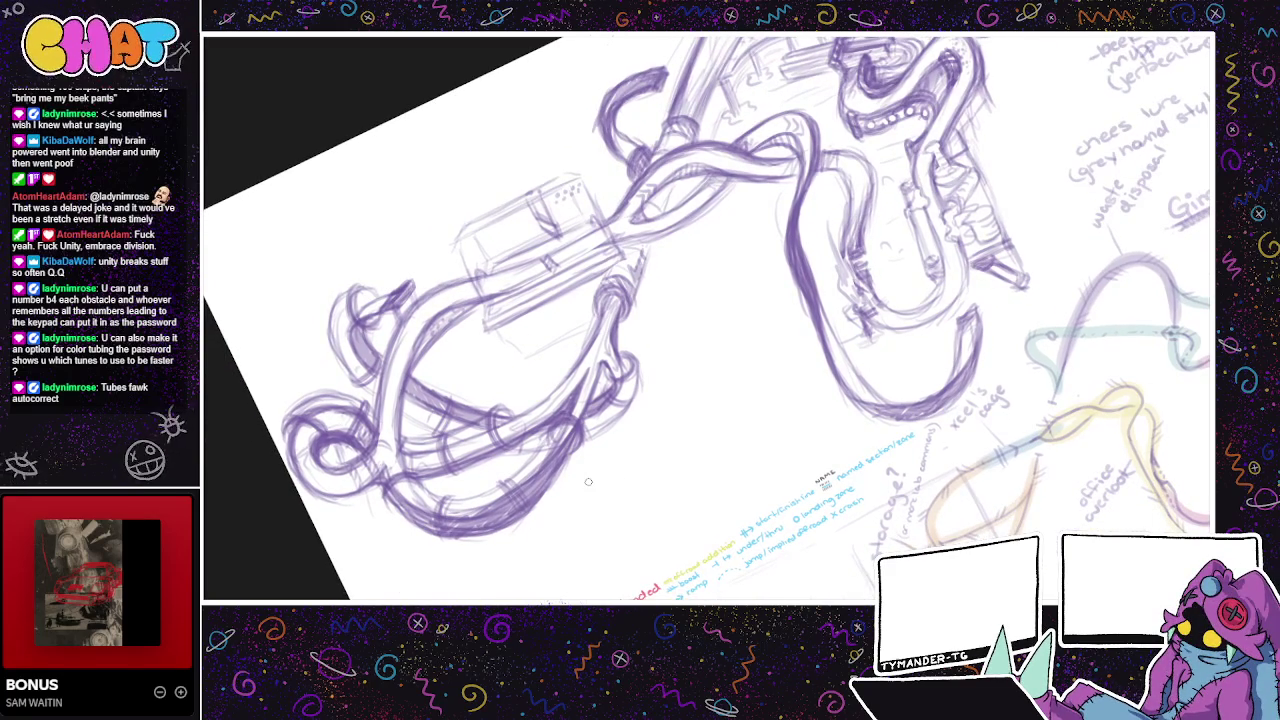
scroll(594, 494, "up", 1)
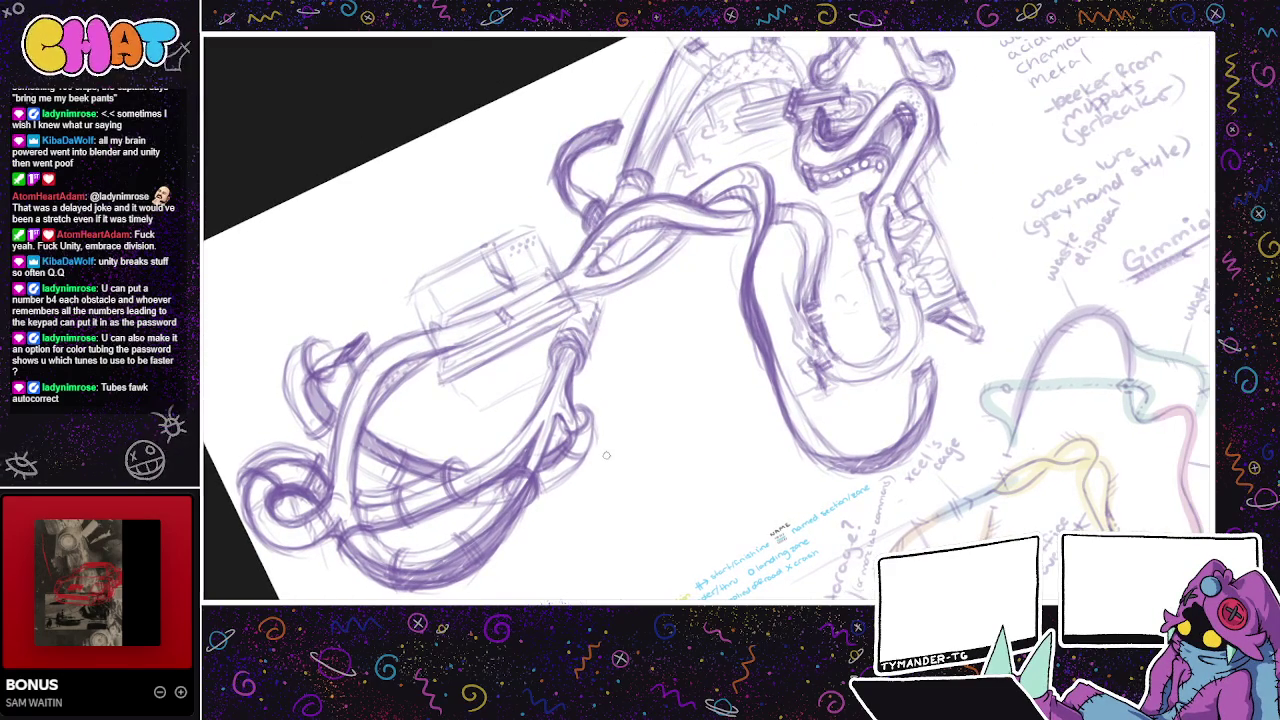
left_click_drag(476, 423, 489, 421)
mouse_move(560, 518)
left_mouse_down()
mouse_move(577, 537)
mouse_move(610, 509)
left_mouse_up()
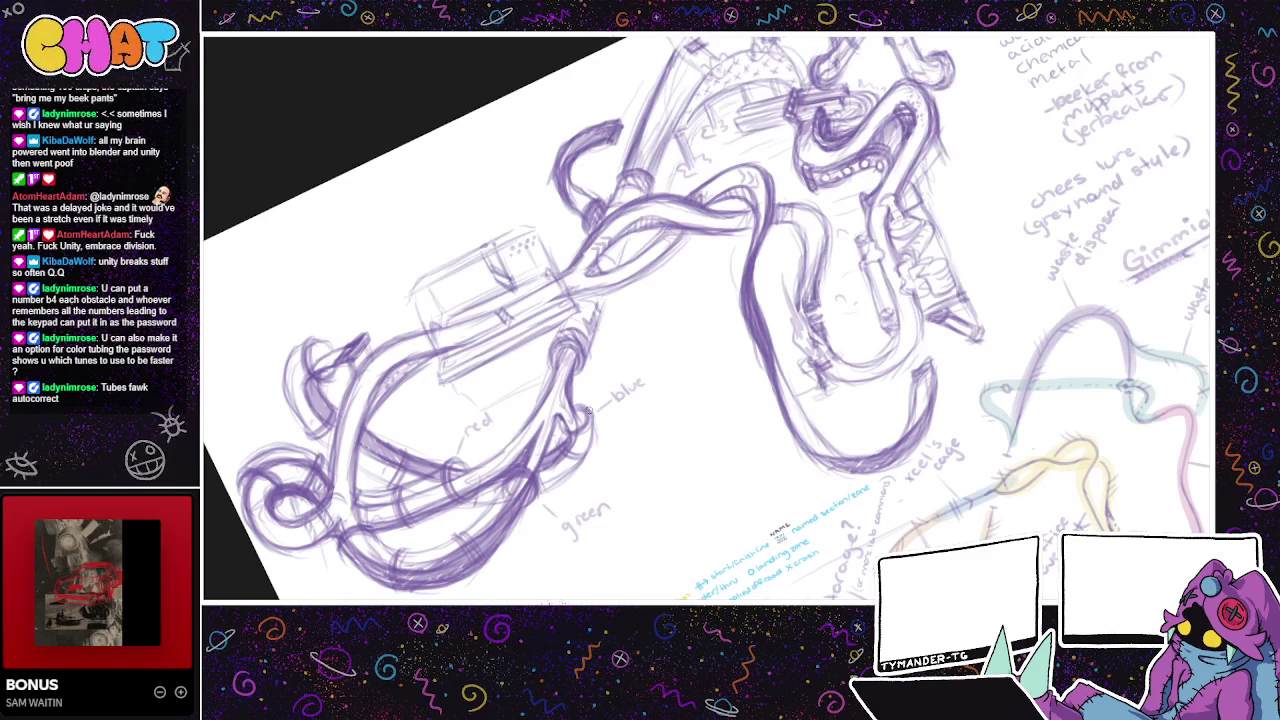
left_click_drag(697, 326, 629, 406)
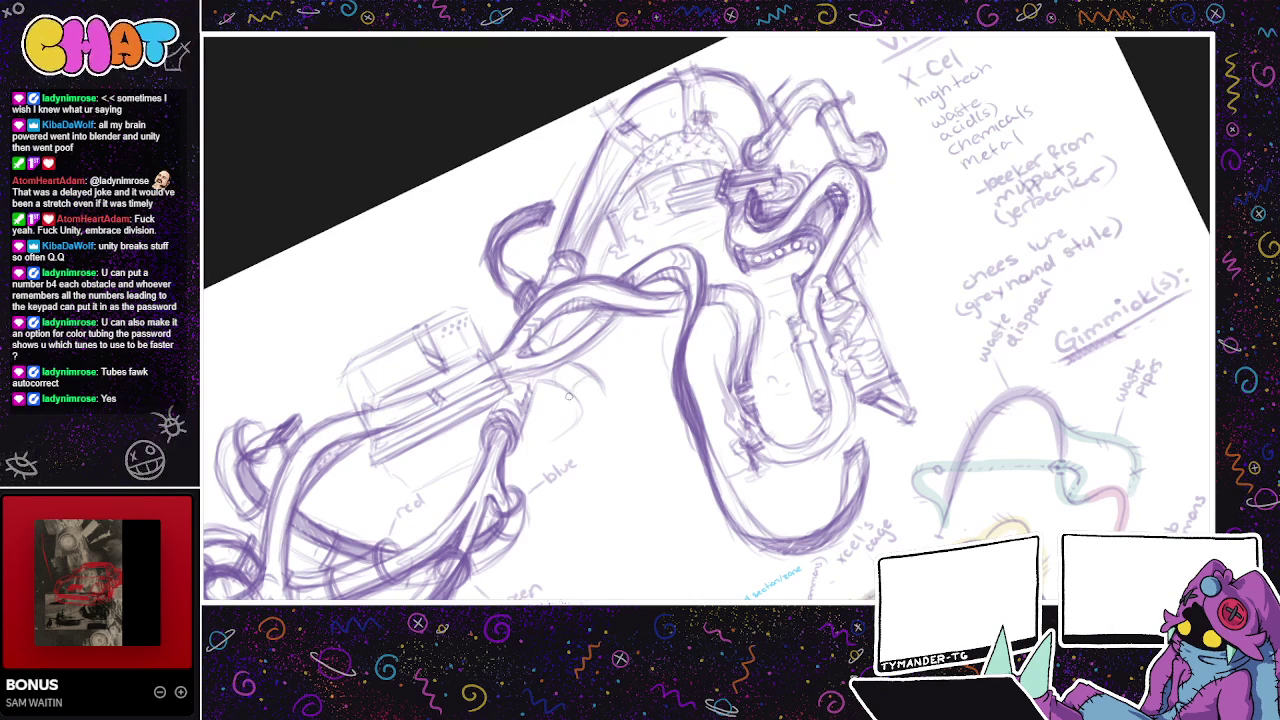
- Pencil a small curved tube end near the blue label, then rotate the view slightly
left_click_drag(603, 385, 600, 432)
left_click_drag(578, 410, 607, 403)
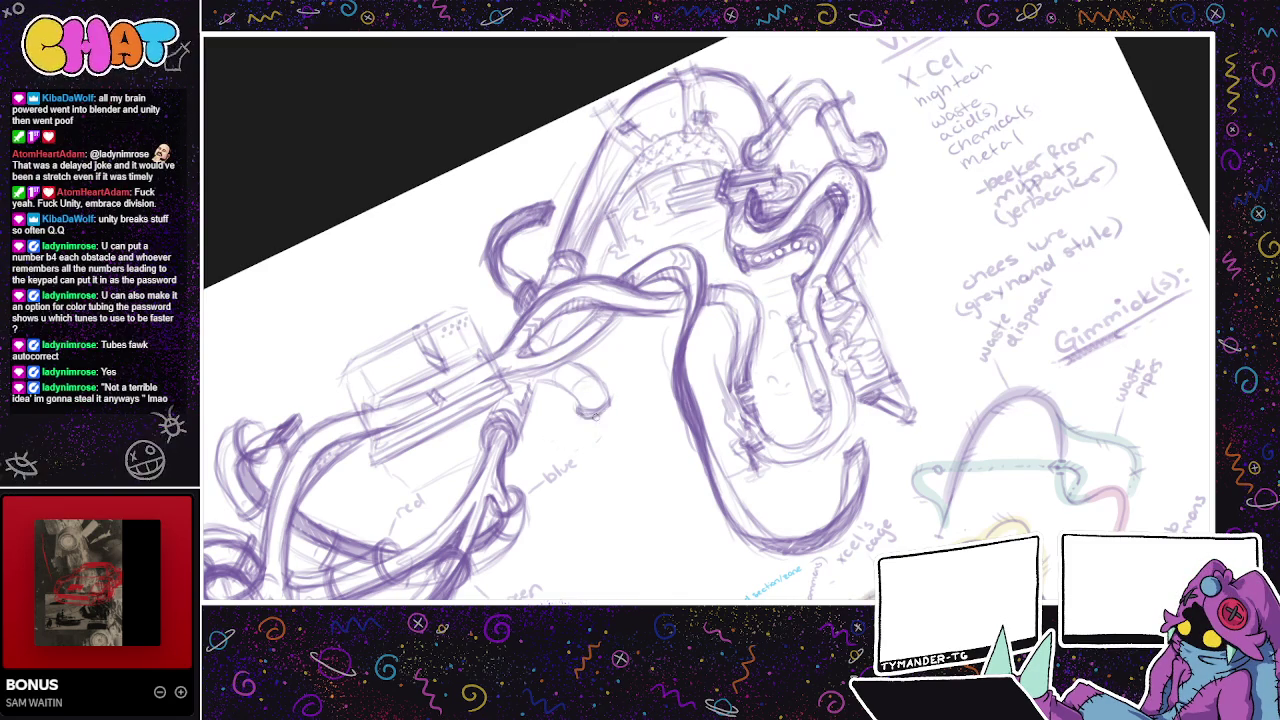
left_click_drag(642, 460, 628, 516)
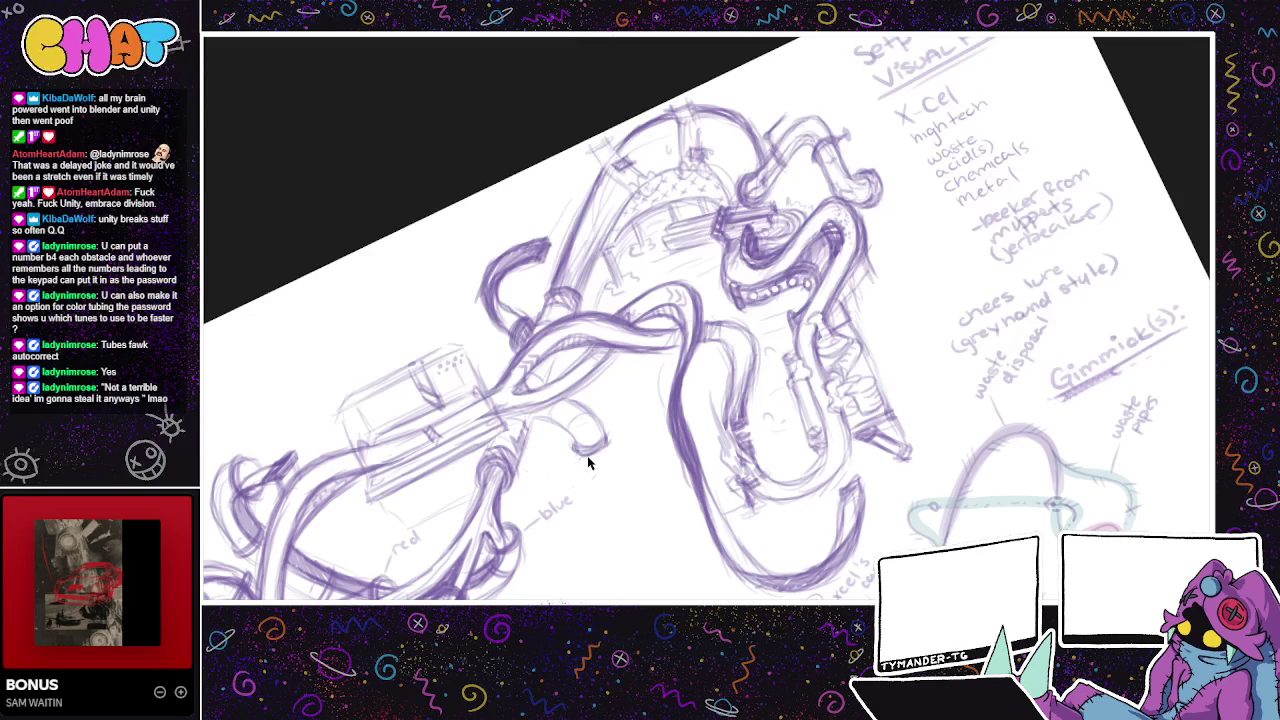
- Pencil a circular tube loop beside the blue tube, undoing stray arcs until it looks right
left_click_drag(578, 452, 535, 468)
left_click_drag(530, 470, 578, 443)
key("ctrl+z")
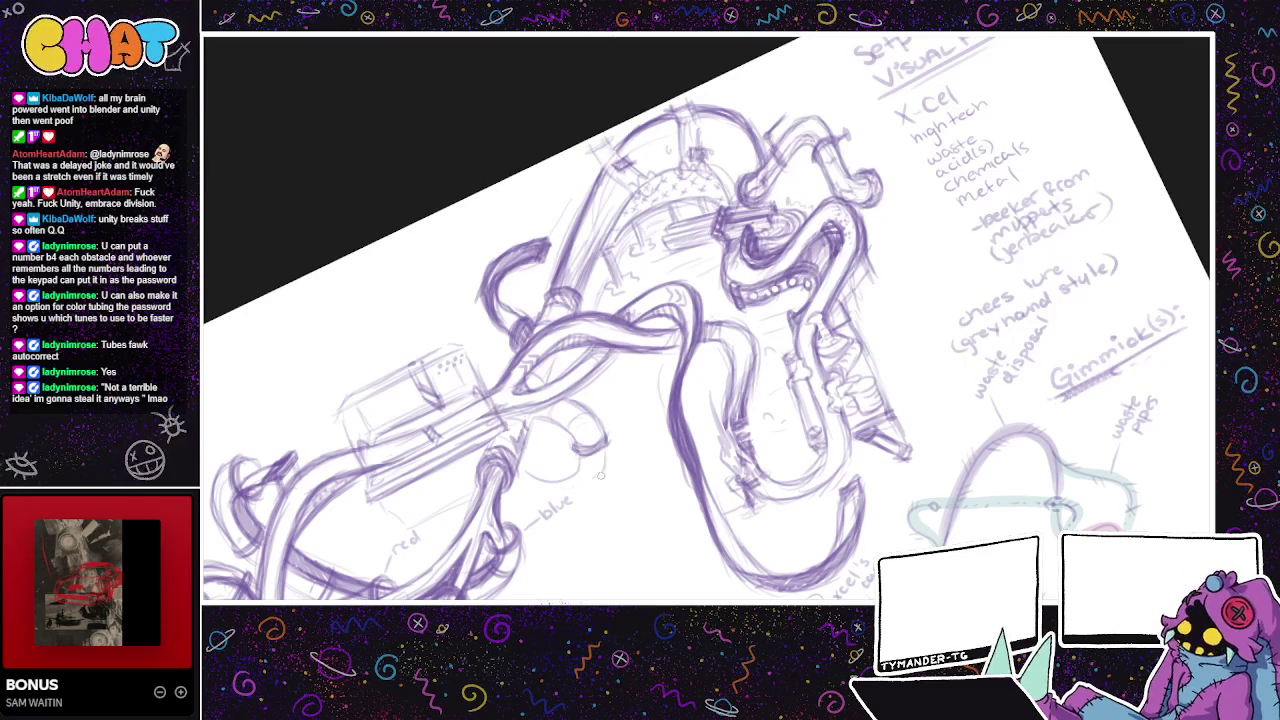
left_click_drag(592, 488, 539, 468)
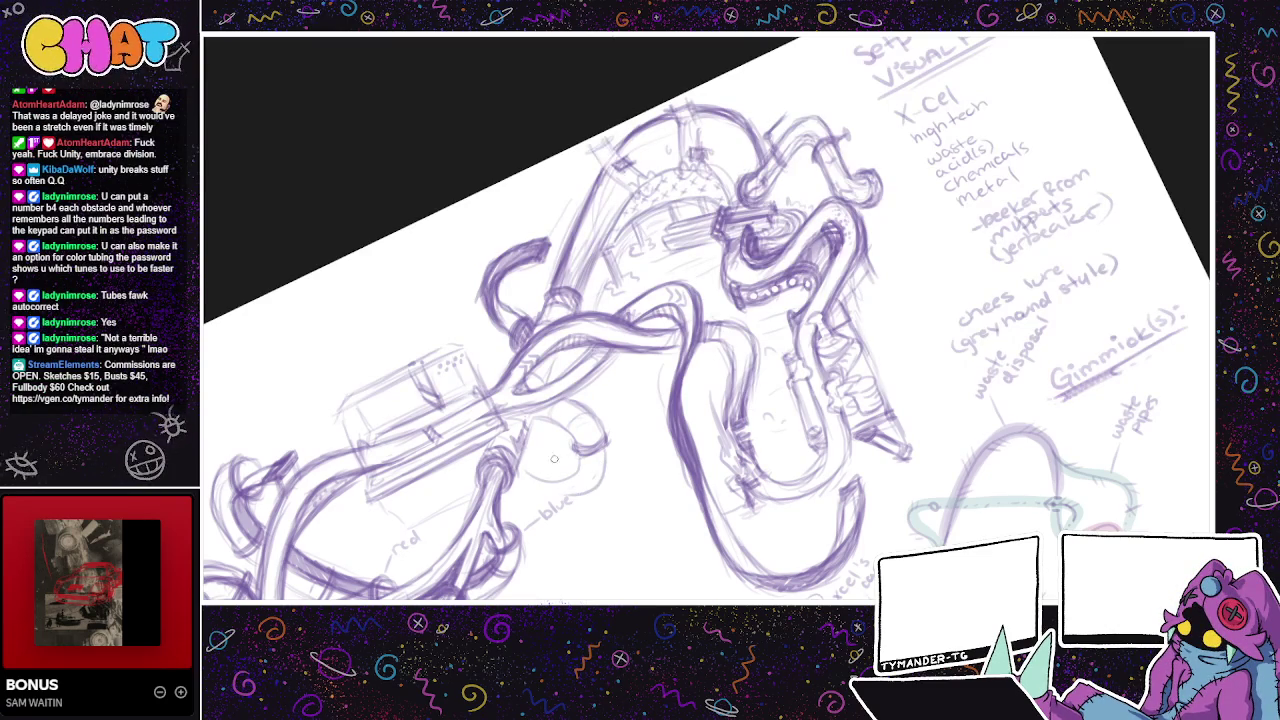
key("ctrl+z")
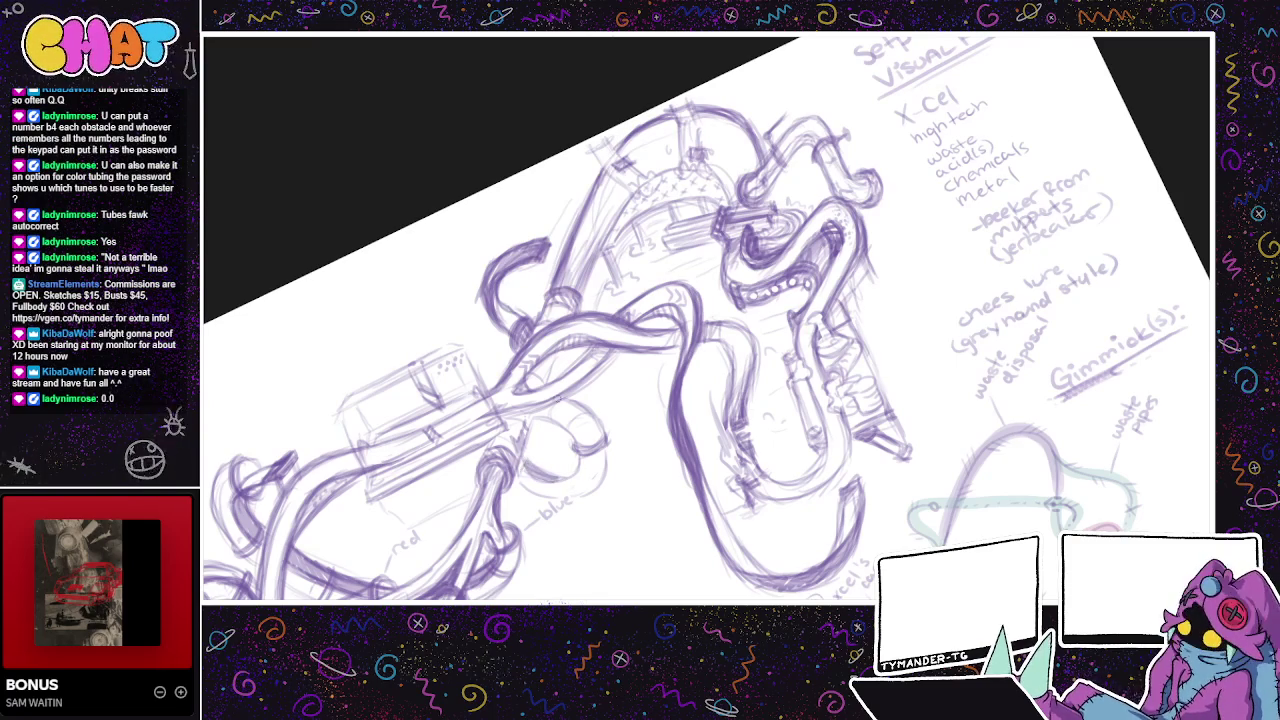
mouse_move(530, 462)
left_mouse_down()
mouse_move(570, 476)
mouse_move(582, 466)
mouse_move(580, 478)
left_mouse_up()
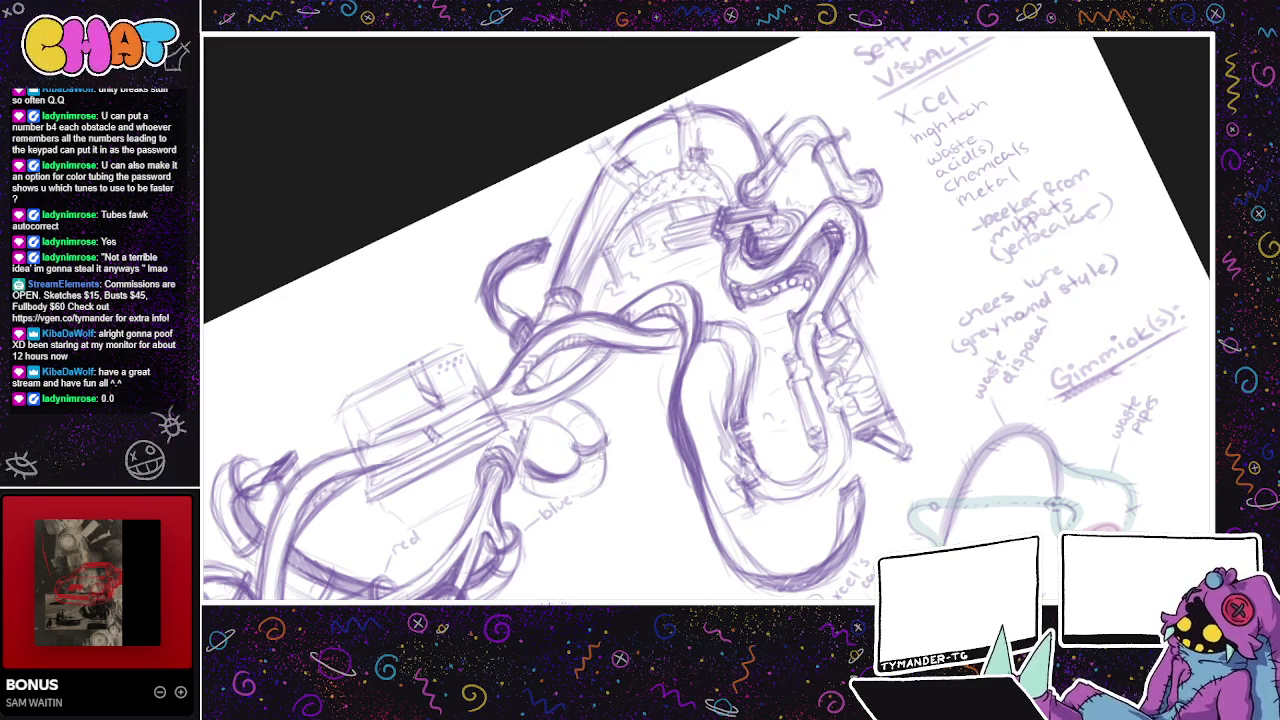
left_click_drag(615, 500, 630, 482)
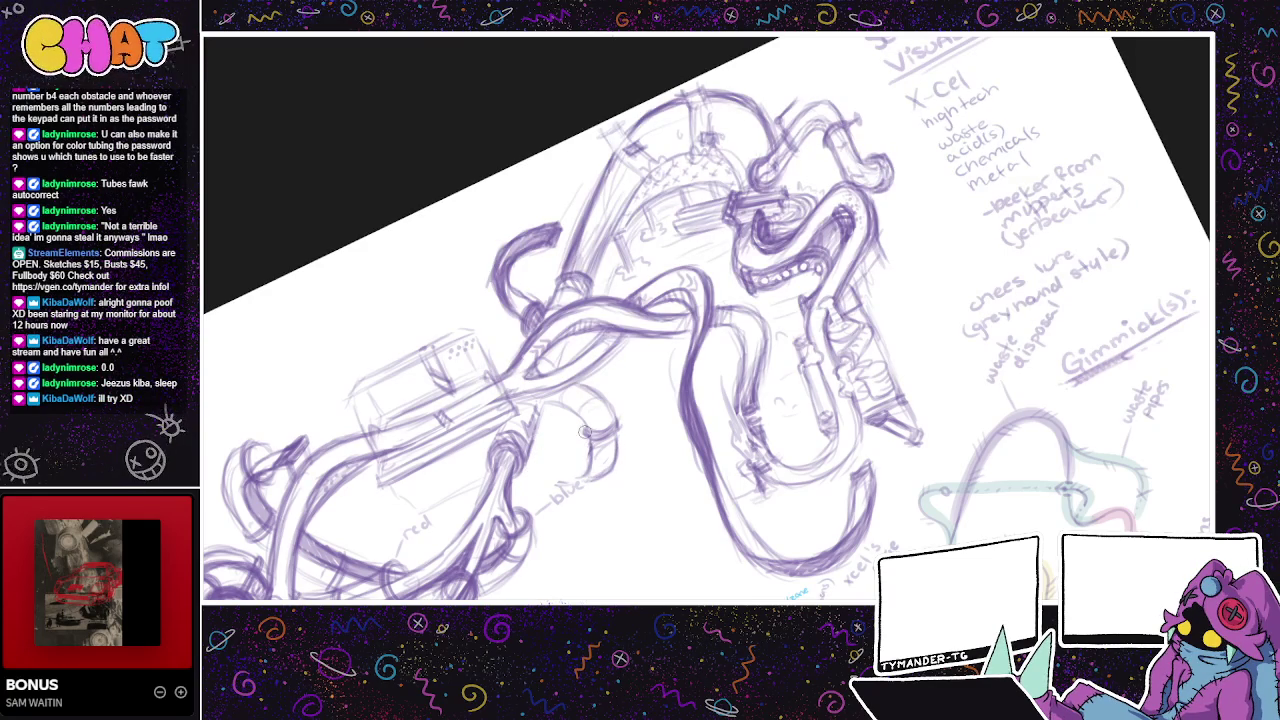
mouse_move(585, 463)
left_mouse_down()
mouse_move(540, 468)
mouse_move(583, 466)
mouse_move(545, 472)
mouse_move(550, 490)
mouse_move(548, 470)
mouse_move(530, 464)
mouse_move(550, 490)
mouse_move(530, 466)
mouse_move(544, 486)
mouse_move(566, 480)
left_mouse_up()
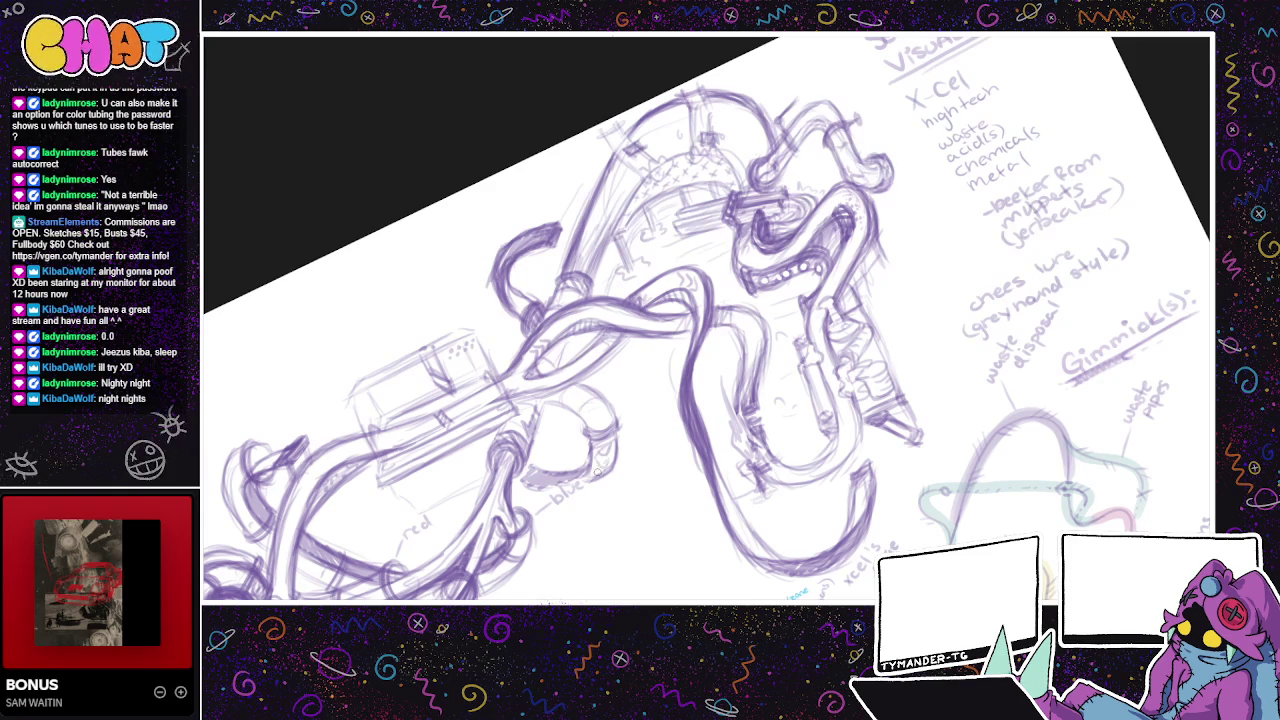
- Redraw the loop curve between the red and blue tubes, undoing attempts until it sits right
left_click_drag(617, 527, 817, 557)
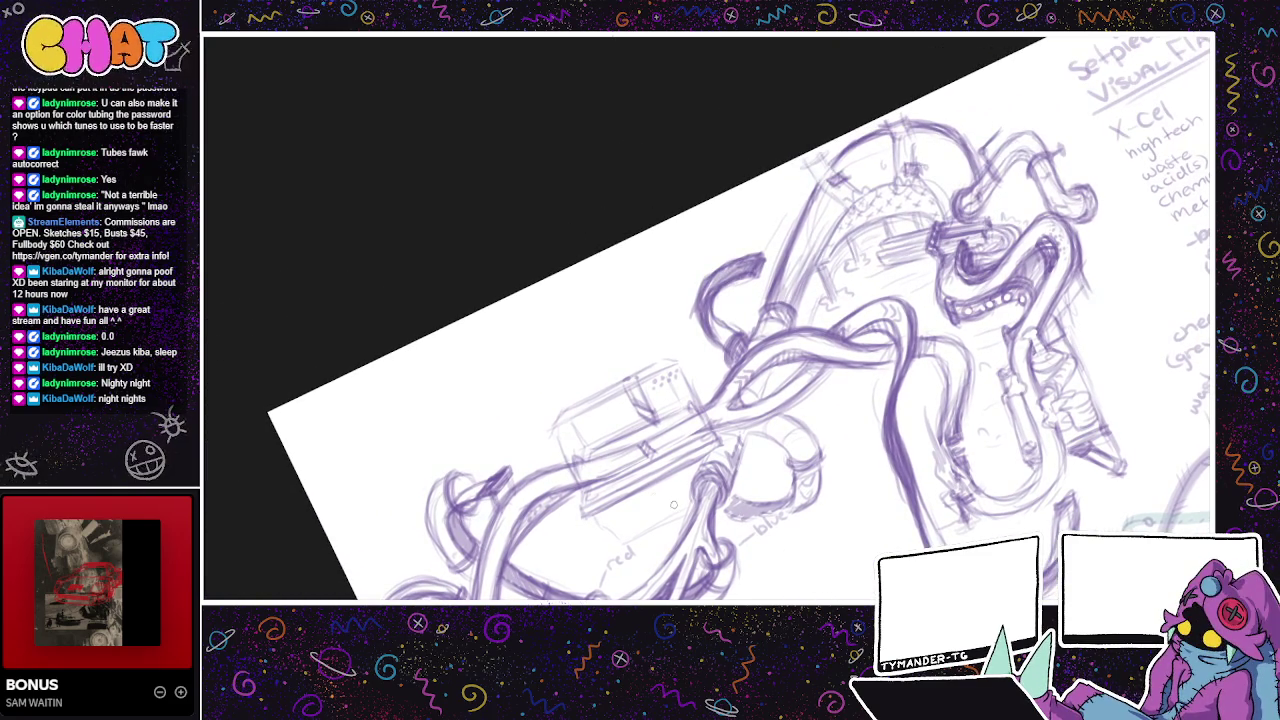
left_click_drag(770, 500, 831, 511)
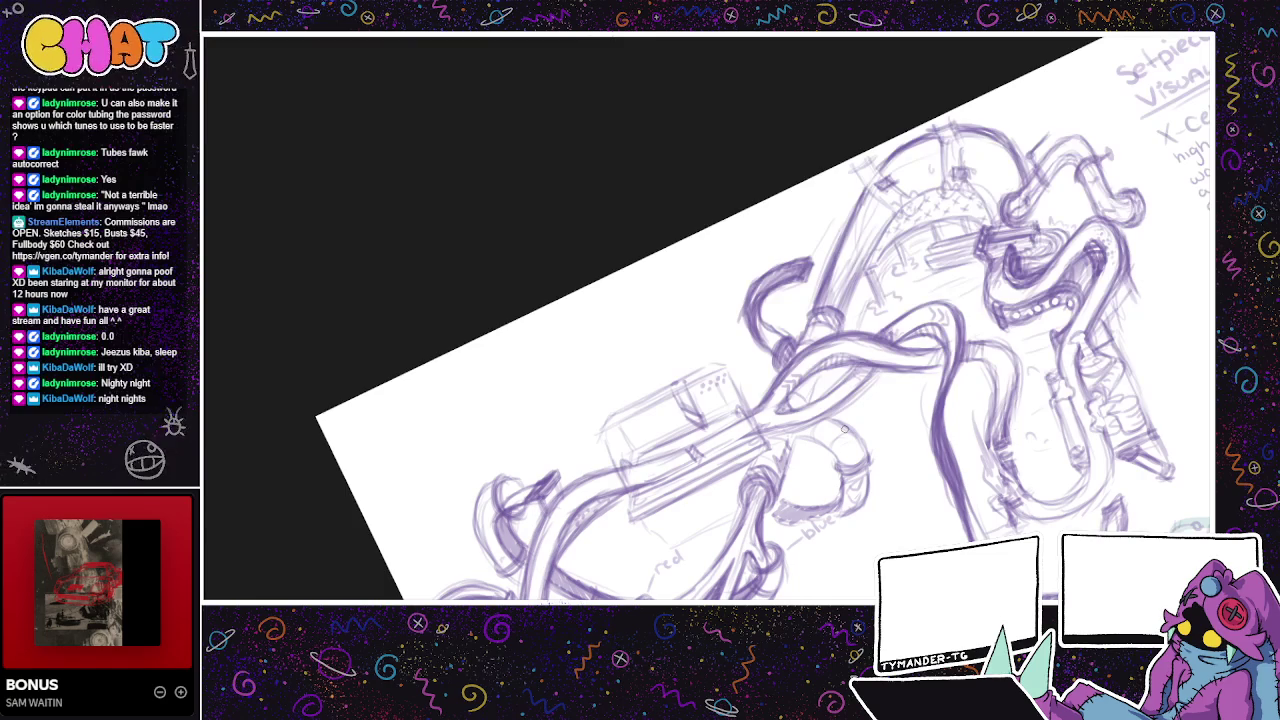
left_click_drag(590, 456, 600, 445)
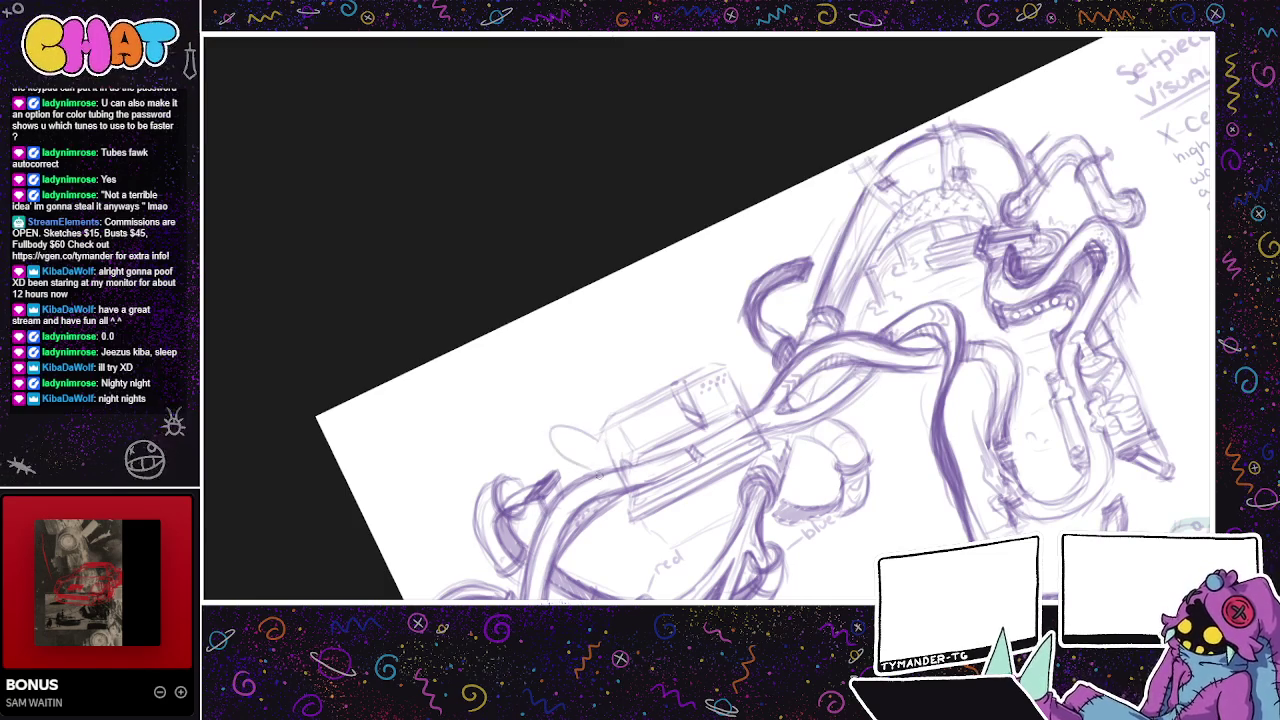
key("ctrl+z")
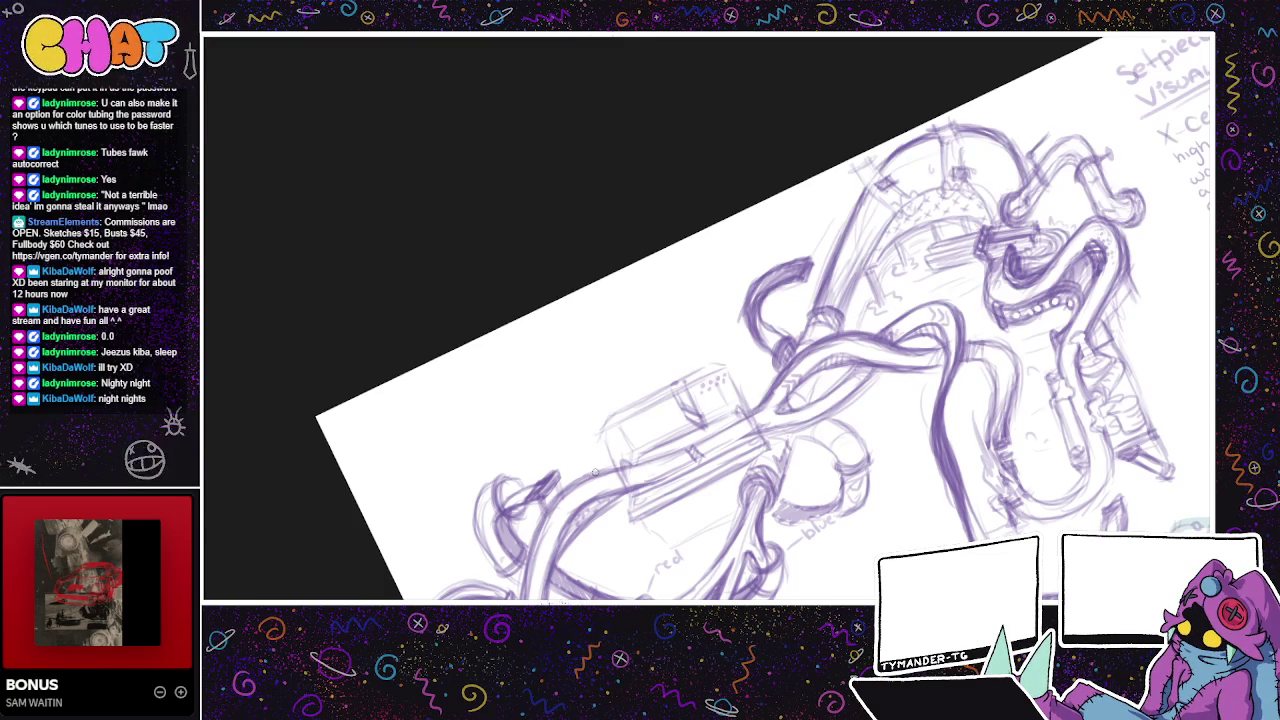
mouse_move(590, 470)
left_mouse_down()
mouse_move(605, 450)
mouse_move(600, 464)
left_mouse_up()
key("ctrl+z")
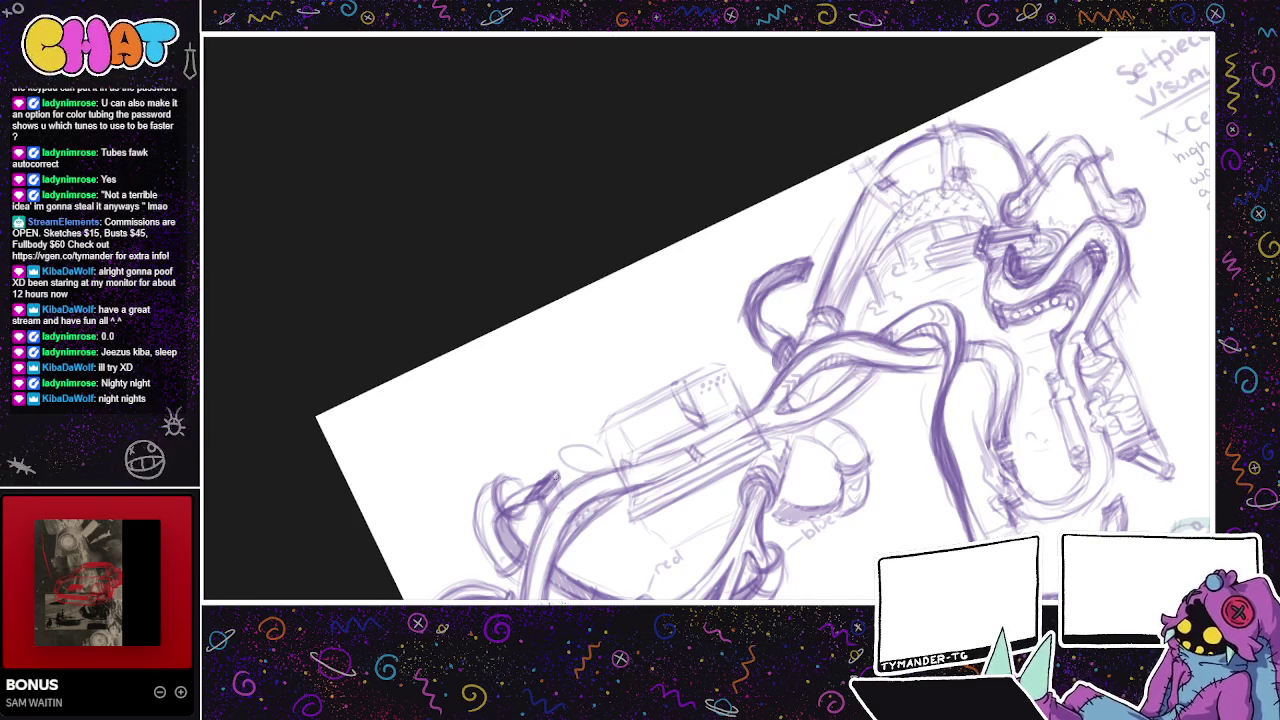
key("ctrl+z")
mouse_move(540, 472)
left_mouse_down()
mouse_move(558, 436)
mouse_move(598, 438)
mouse_move(546, 442)
mouse_move(594, 440)
left_mouse_up()
key("ctrl+z")
key("ctrl+z")
left_click_drag(540, 476, 612, 464)
key("ctrl+z")
mouse_move(536, 476)
left_mouse_down()
mouse_move(565, 437)
mouse_move(598, 440)
left_mouse_up()
key("ctrl+z")
left_click_drag(540, 472, 596, 438)
key("ctrl+z")
left_click_drag(540, 476, 598, 440)
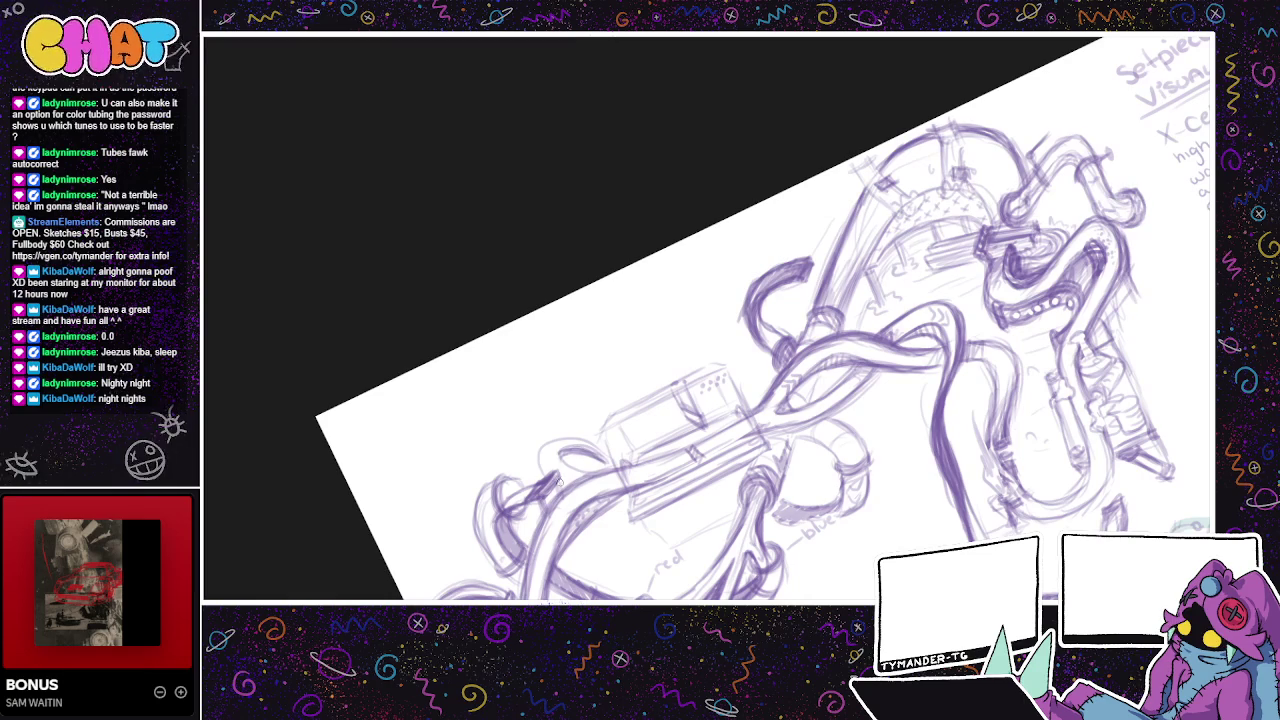
- Add small detail marks to the new loop and extend its shape to the left
left_click_drag(558, 482, 588, 481)
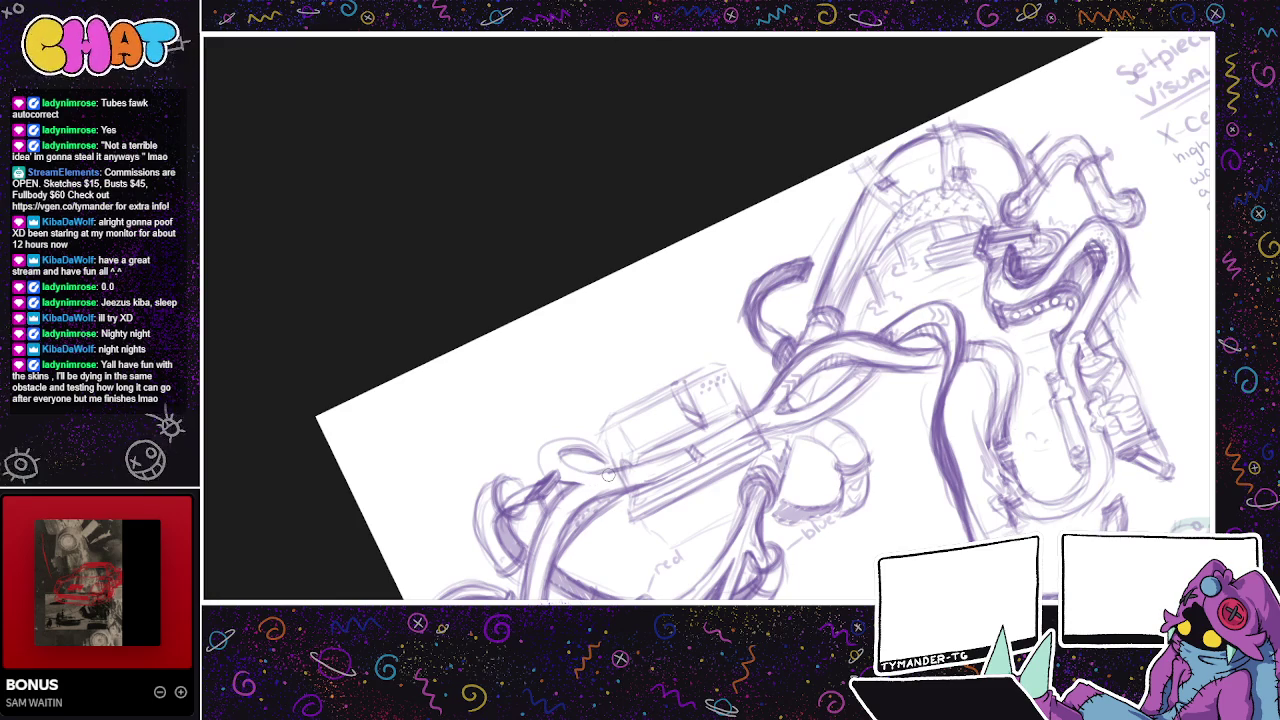
left_click_drag(558, 452, 604, 469)
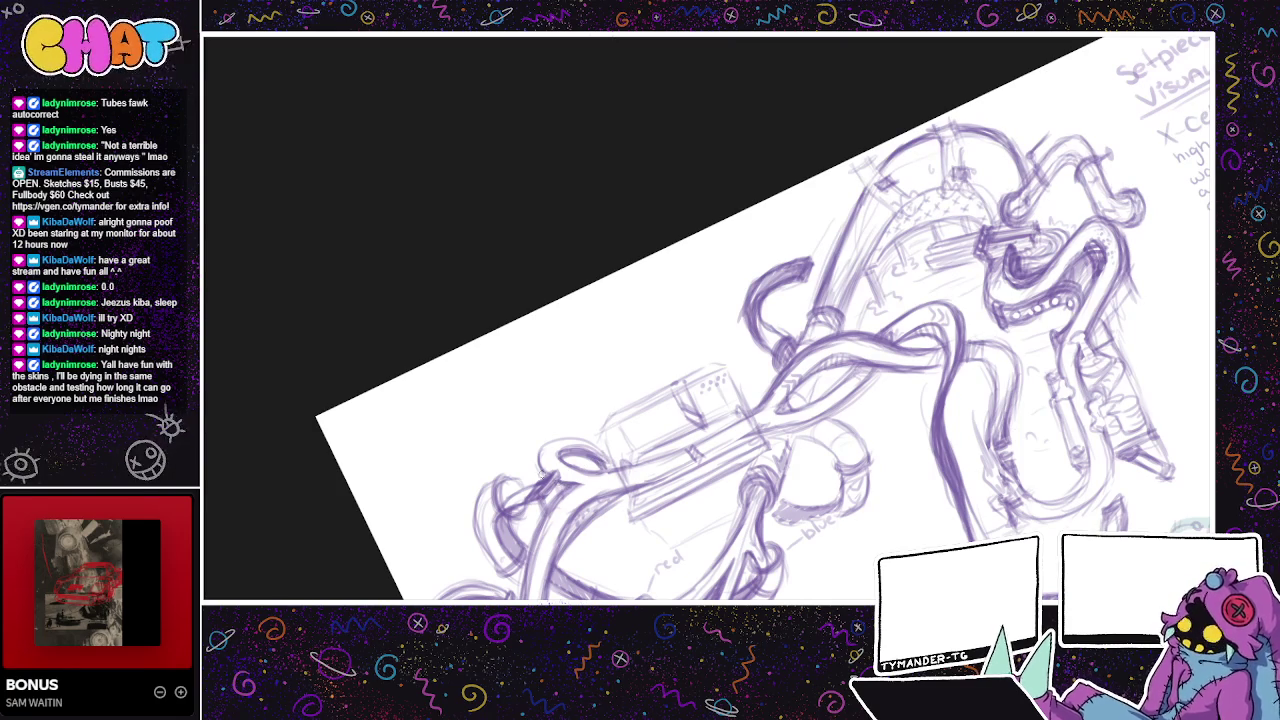
left_click_drag(566, 490, 590, 481)
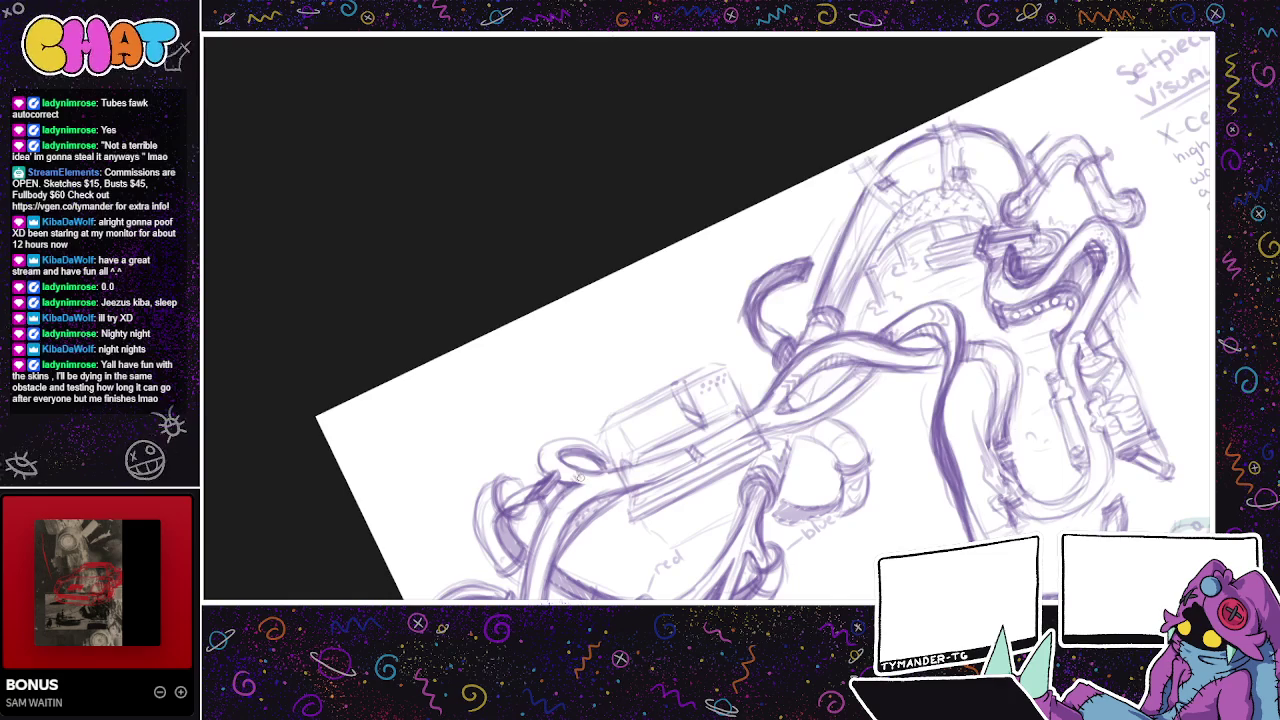
left_click_drag(594, 468, 568, 490)
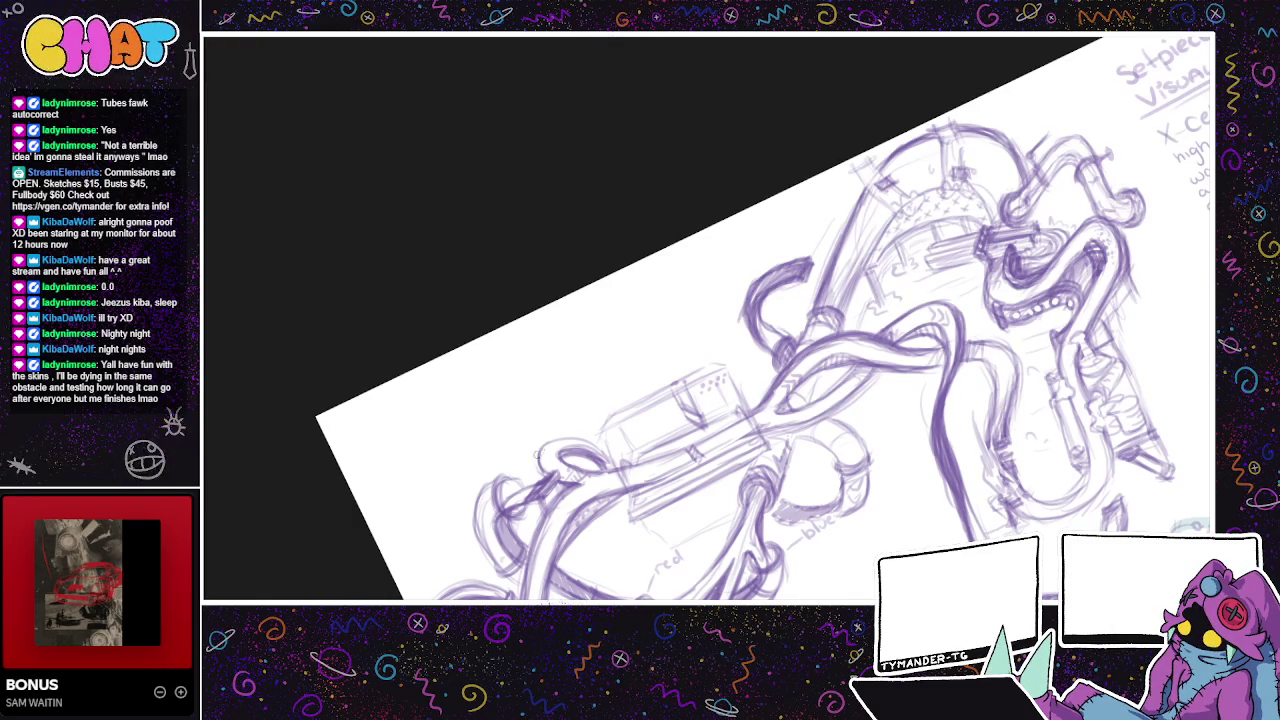
mouse_move(540, 452)
left_mouse_down()
mouse_move(584, 441)
mouse_move(604, 454)
left_mouse_up()
- Draw a dark stroke along the lower tubing, then pan up to frame the full course
left_click_drag(812, 550, 722, 515)
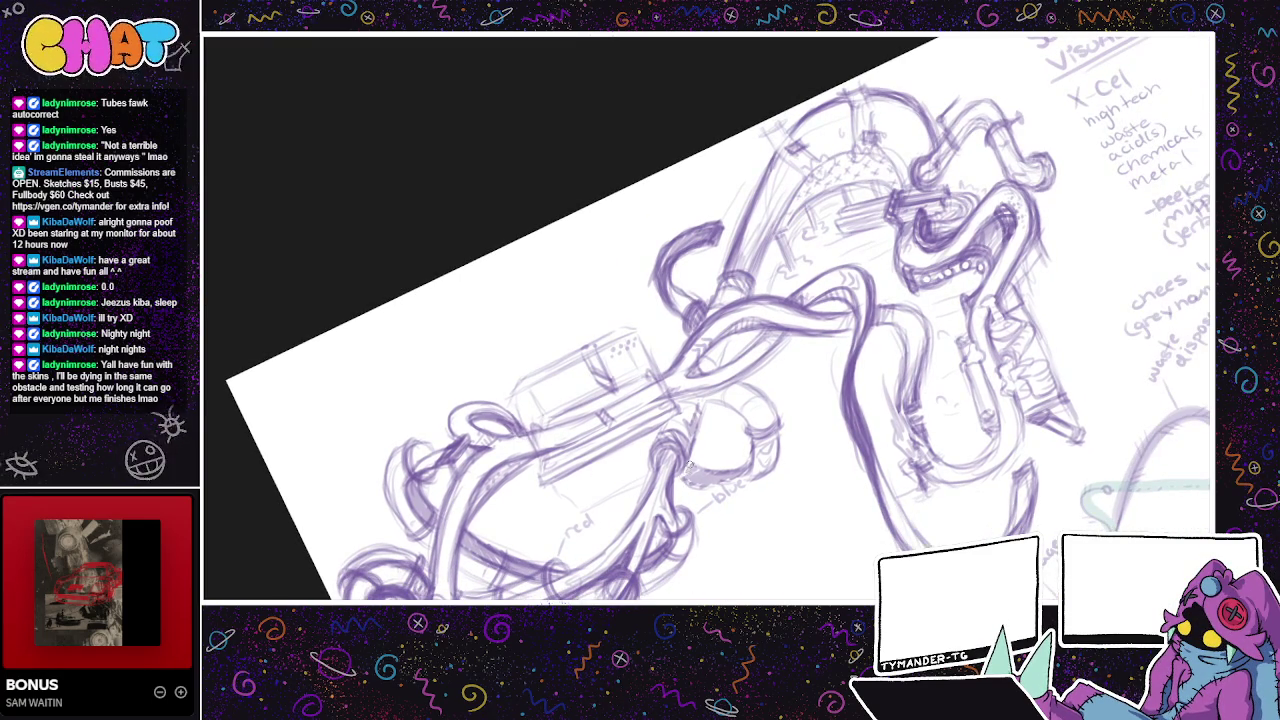
left_click_drag(690, 462, 748, 463)
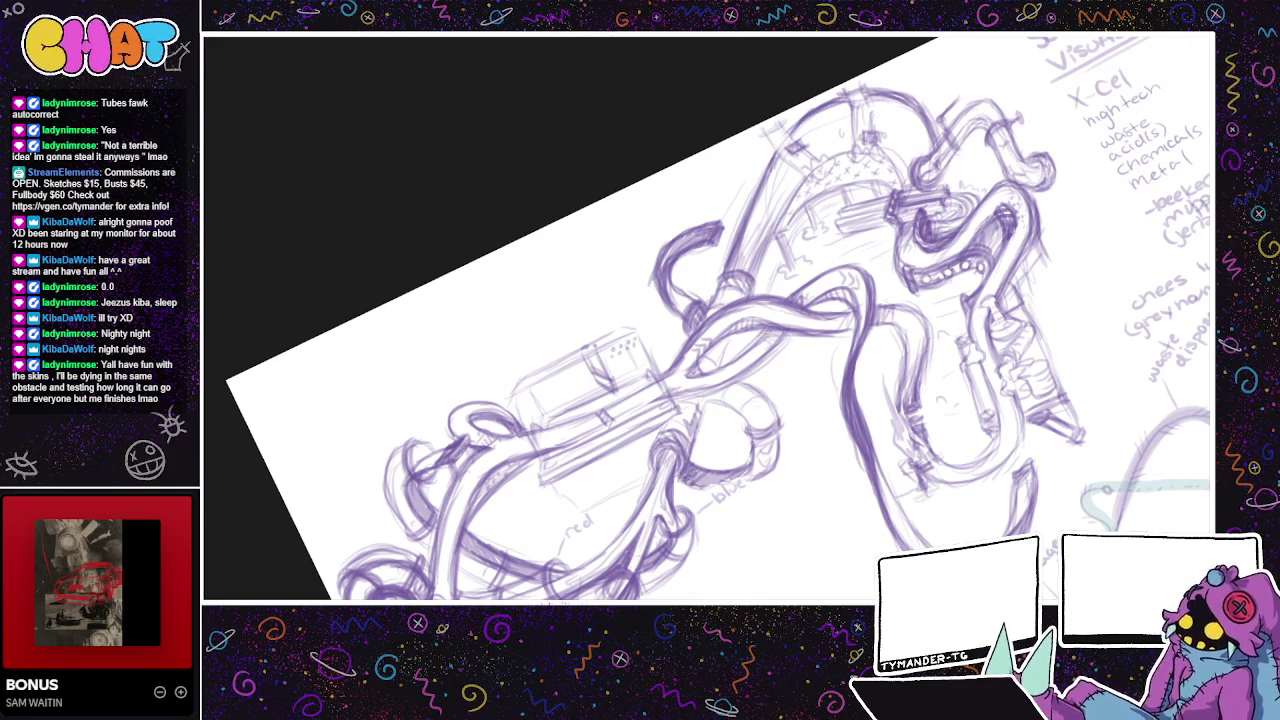
left_click_drag(704, 489, 729, 449)
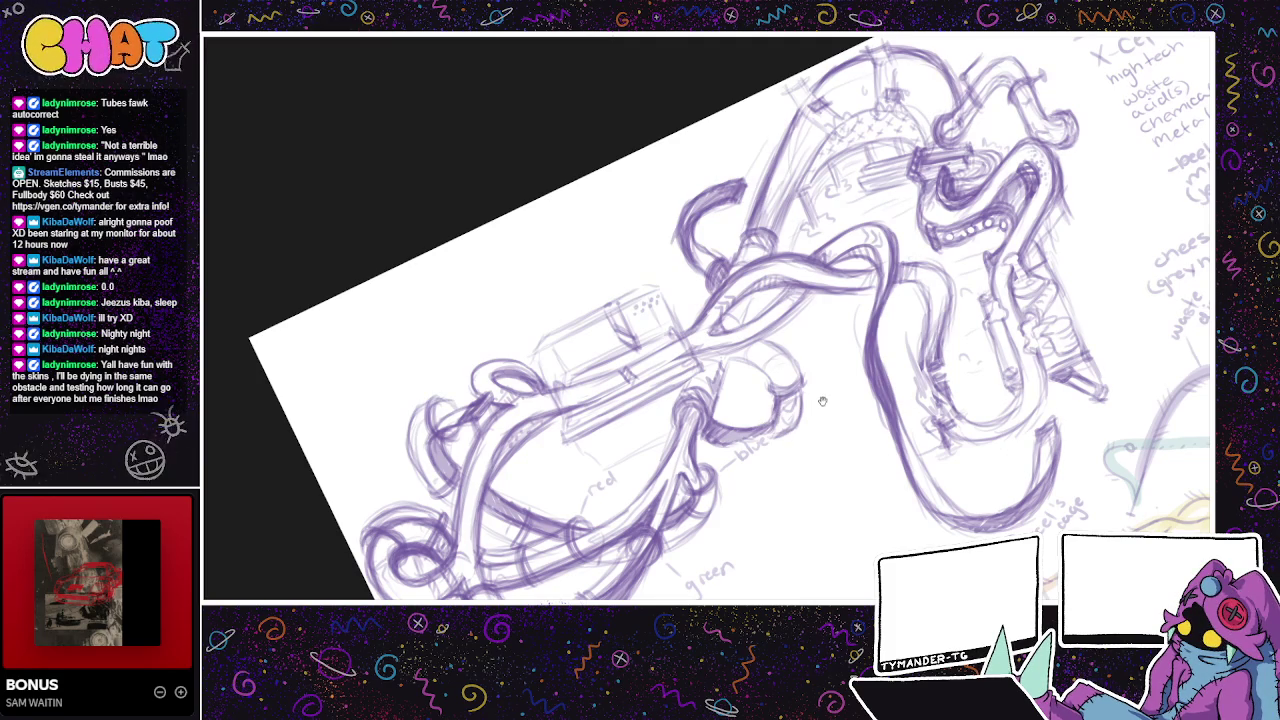
left_click_drag(821, 399, 778, 446)
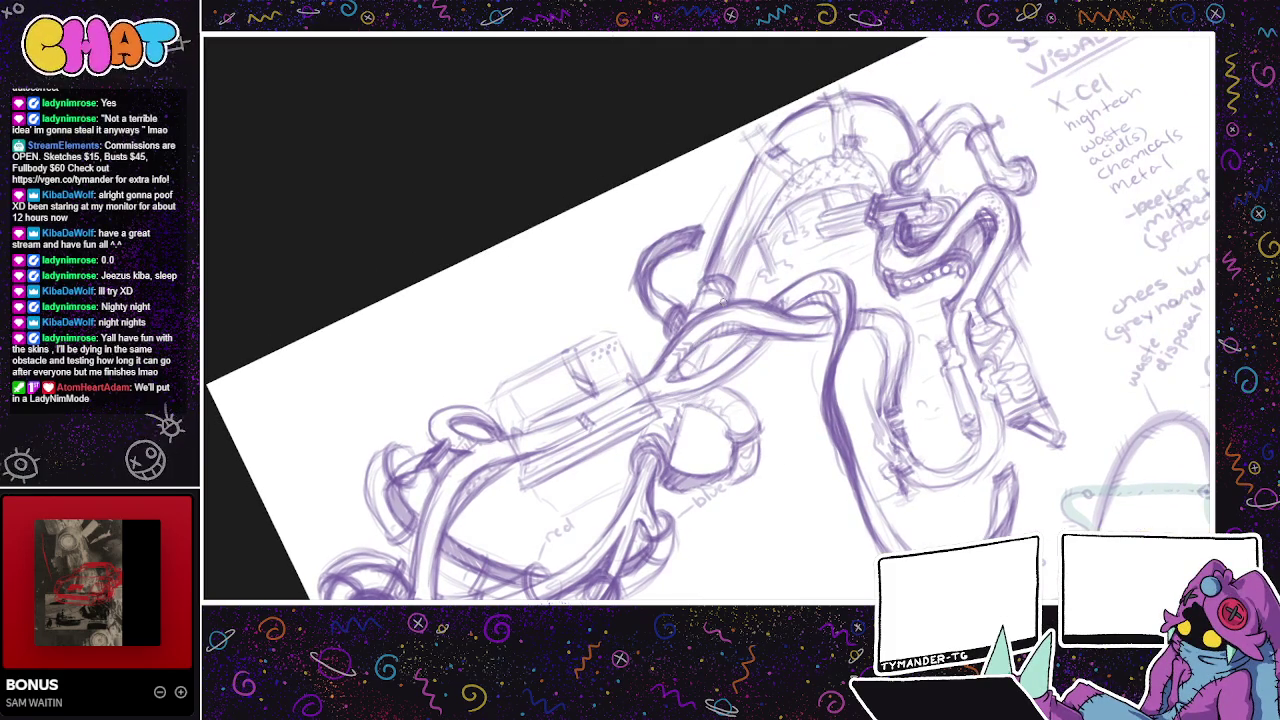
mouse_move(718, 312)
left_mouse_down()
mouse_move(708, 152)
mouse_move(793, 109)
left_mouse_up()
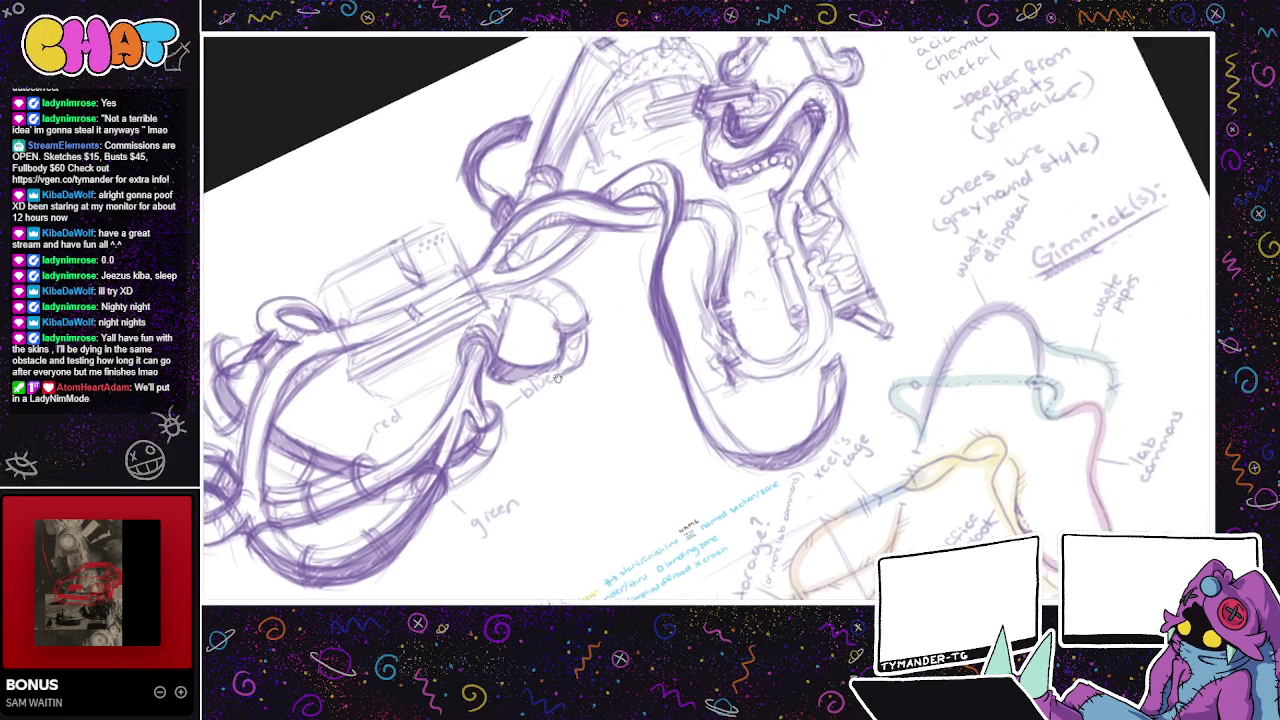
left_click_drag(650, 325, 626, 362)
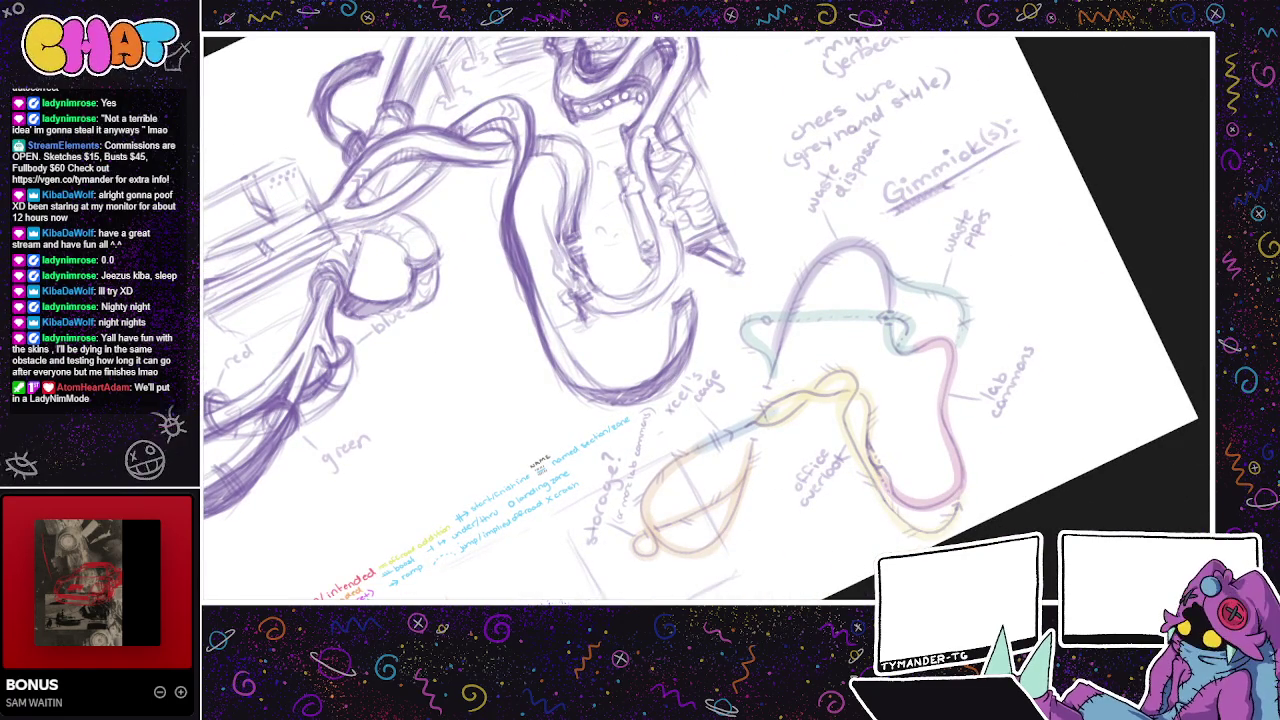
left_click_drag(886, 386, 761, 398)
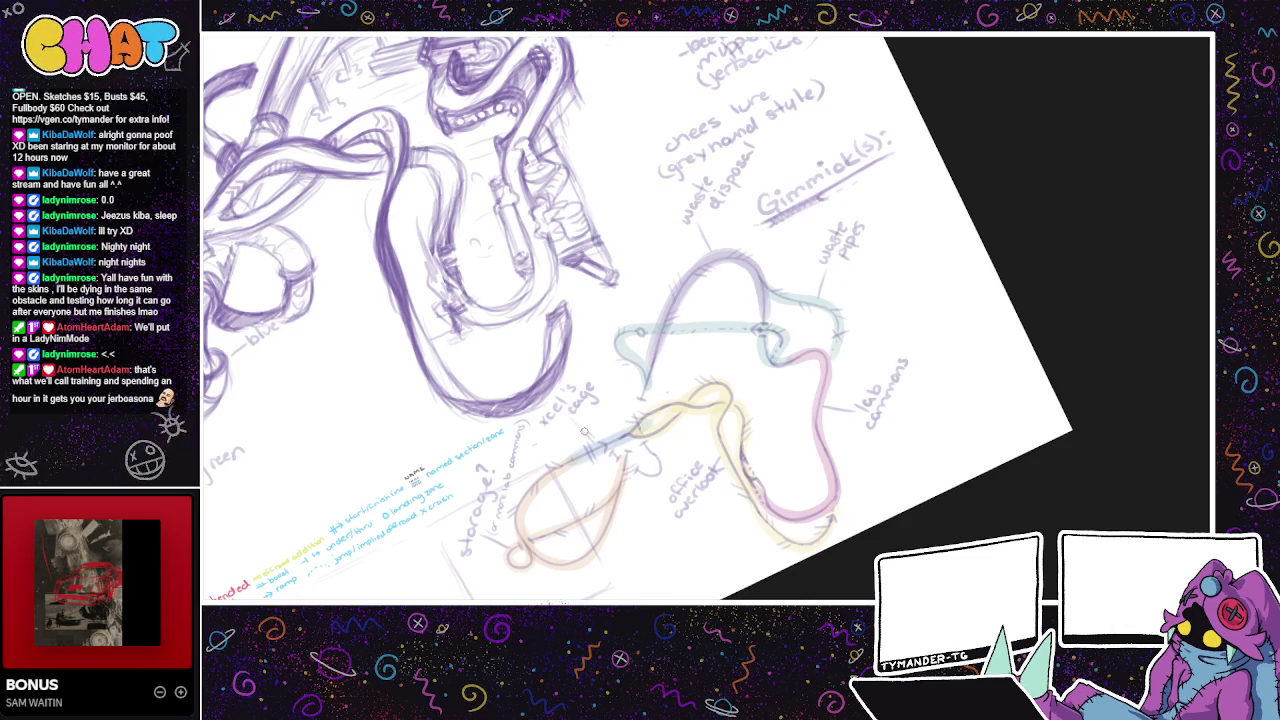
mouse_move(590, 432)
left_mouse_down()
mouse_move(548, 440)
mouse_move(574, 458)
mouse_move(536, 460)
mouse_move(565, 467)
mouse_move(536, 445)
mouse_move(560, 467)
left_mouse_up()
key("ctrl+z")
key("ctrl+z")
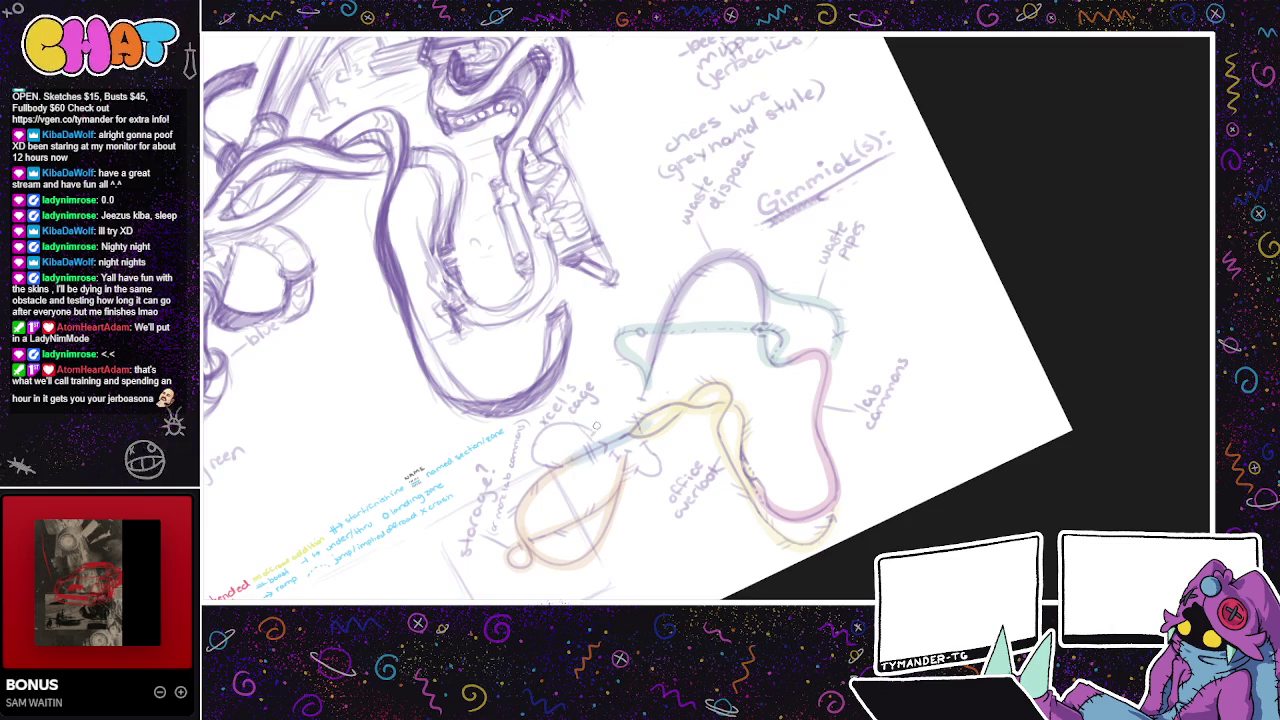
left_click_drag(604, 427, 721, 473)
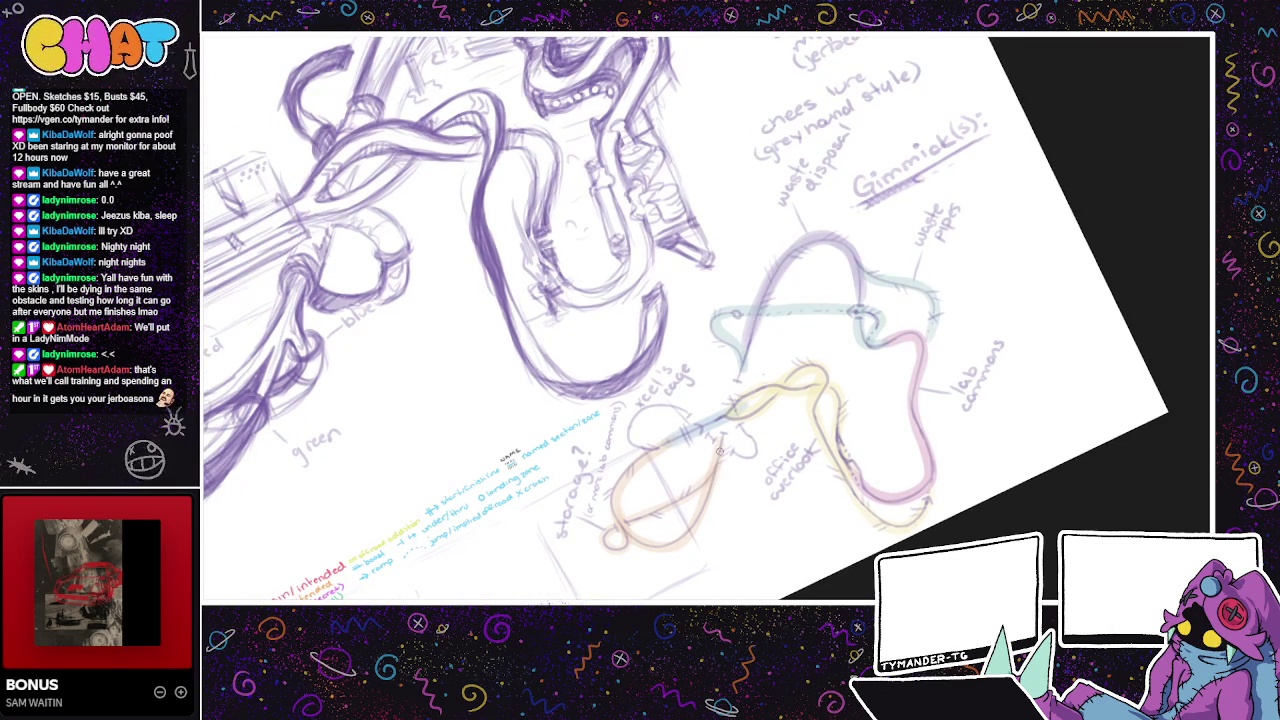
left_click_drag(726, 491, 788, 512)
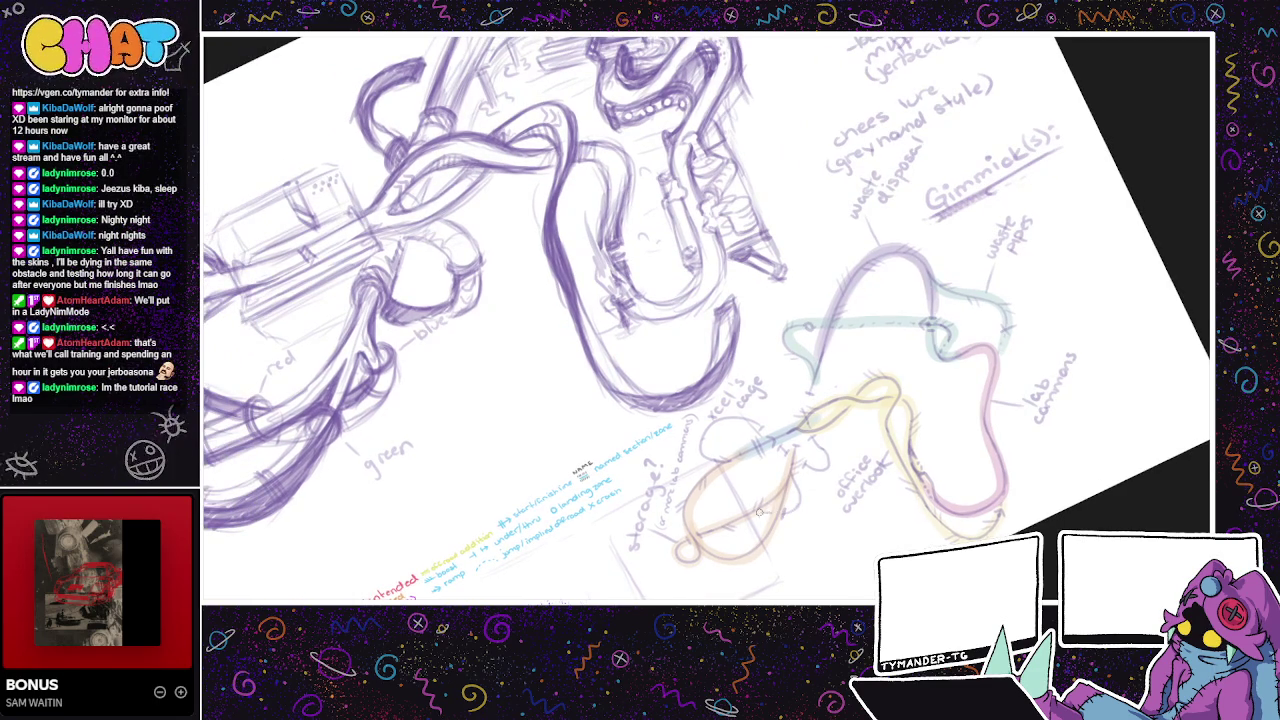
left_click_drag(767, 510, 796, 522)
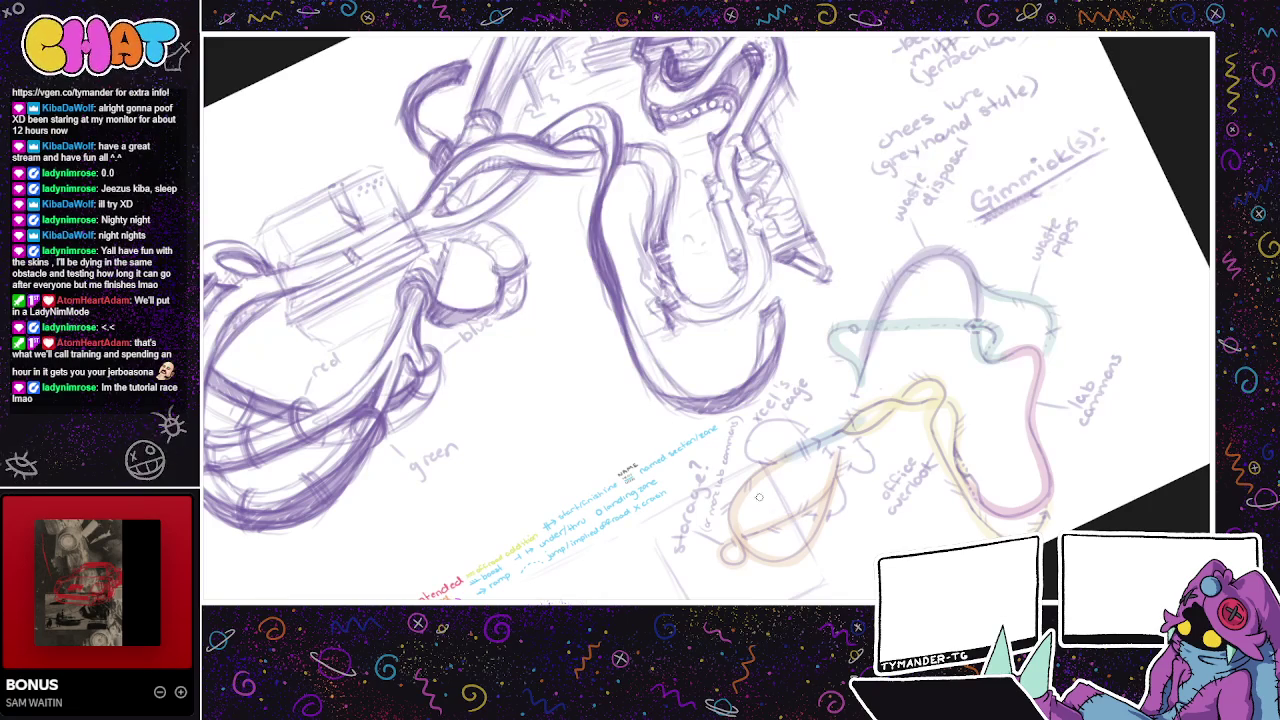
left_click_drag(760, 500, 844, 451)
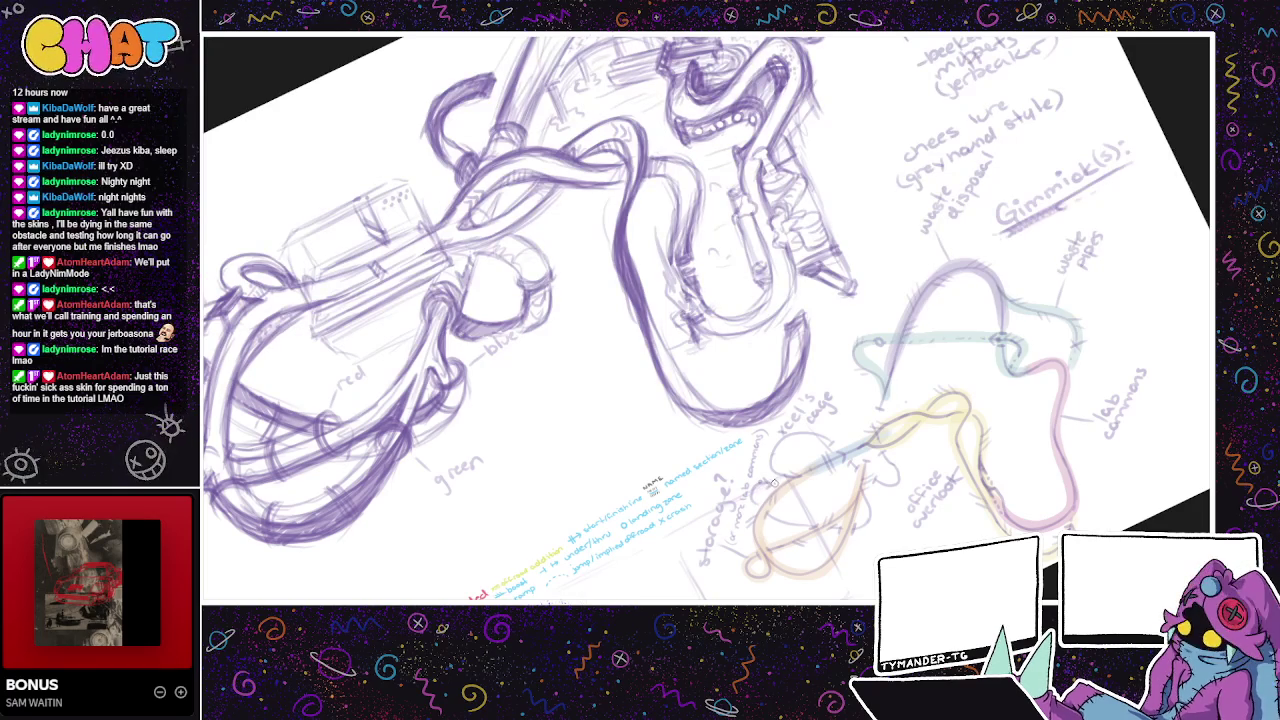
left_click_drag(755, 487, 806, 553)
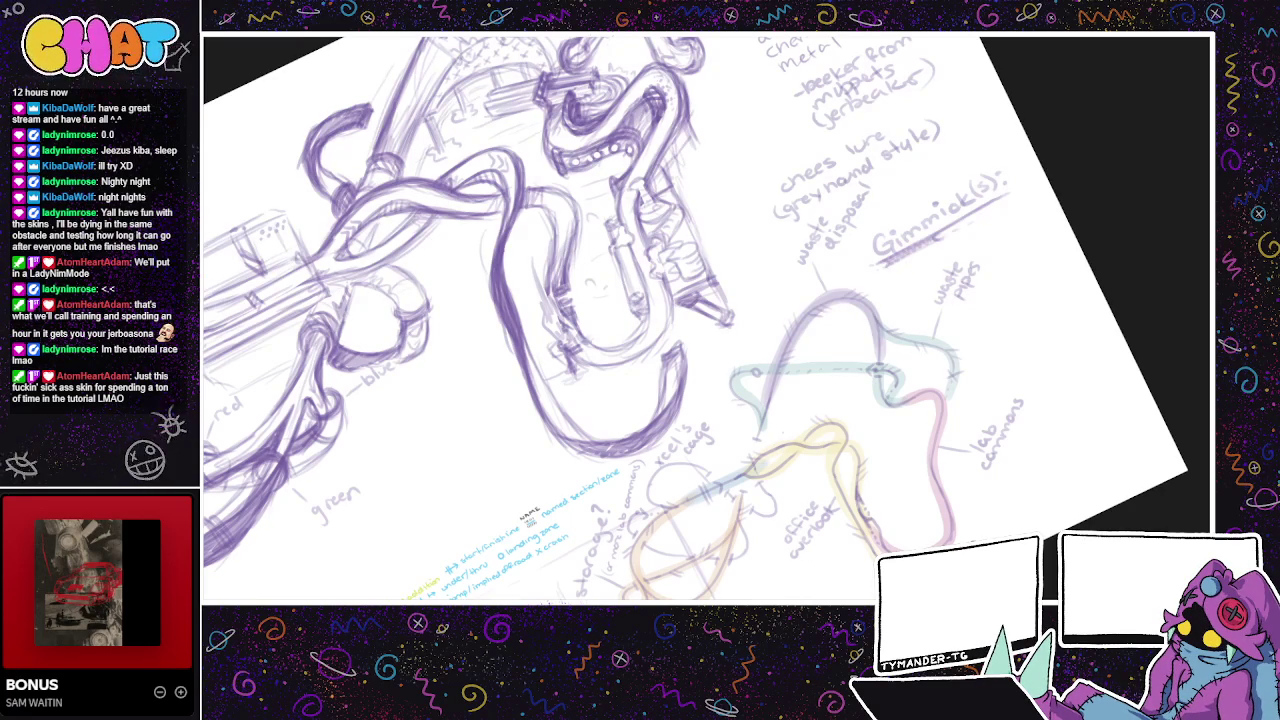
left_click_drag(953, 489, 911, 497)
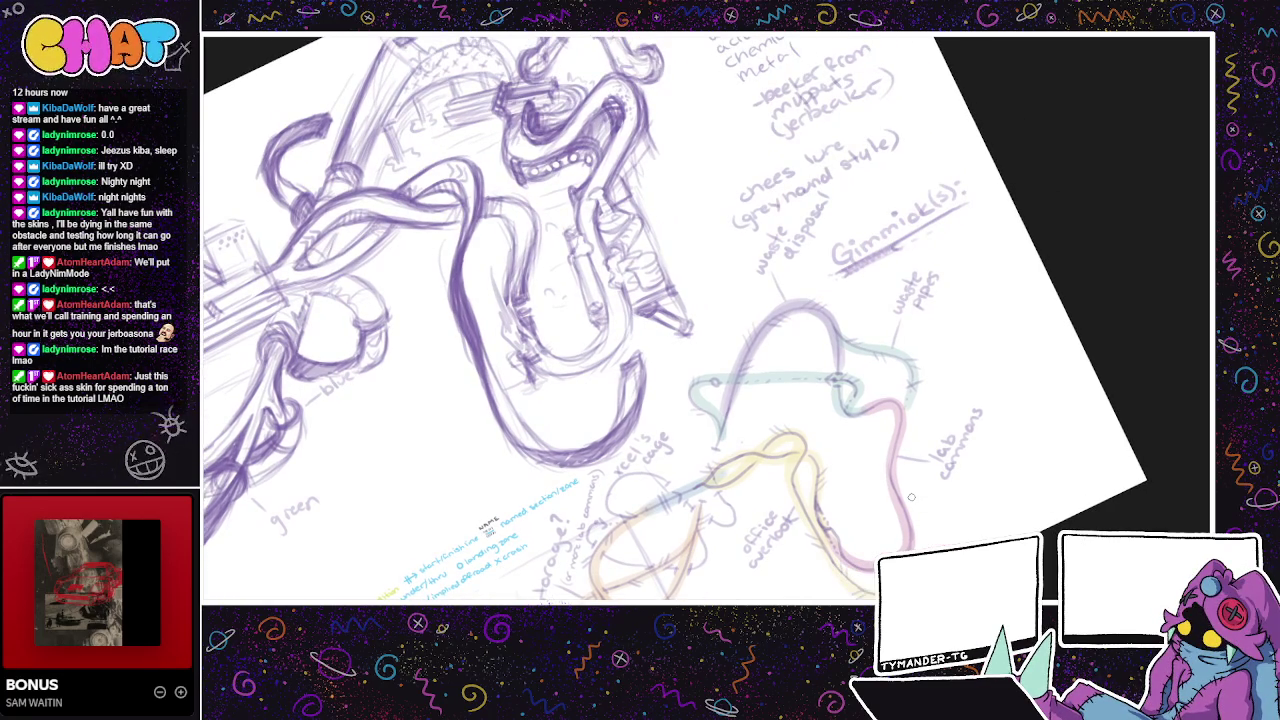
left_click_drag(900, 420, 895, 360)
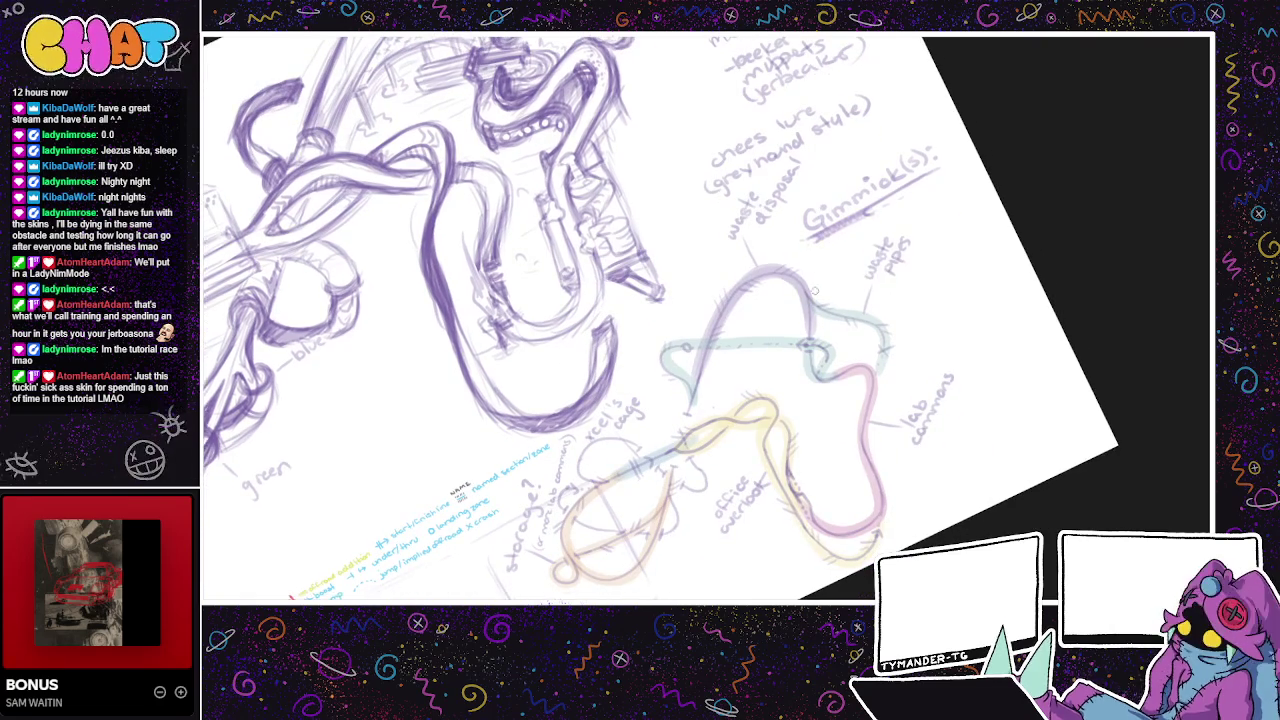
left_click_drag(882, 296, 834, 286)
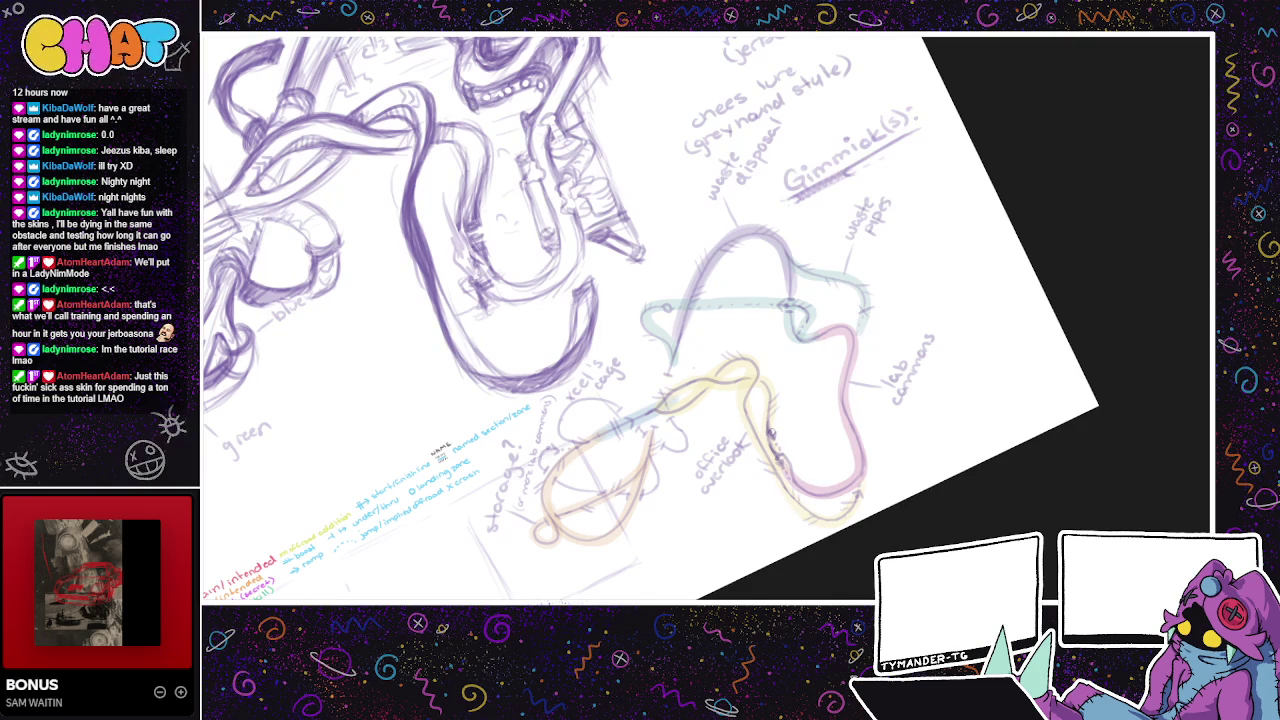
- Add short pencil strokes refining the lines of the U-shaped tube
left_click_drag(762, 539, 704, 559)
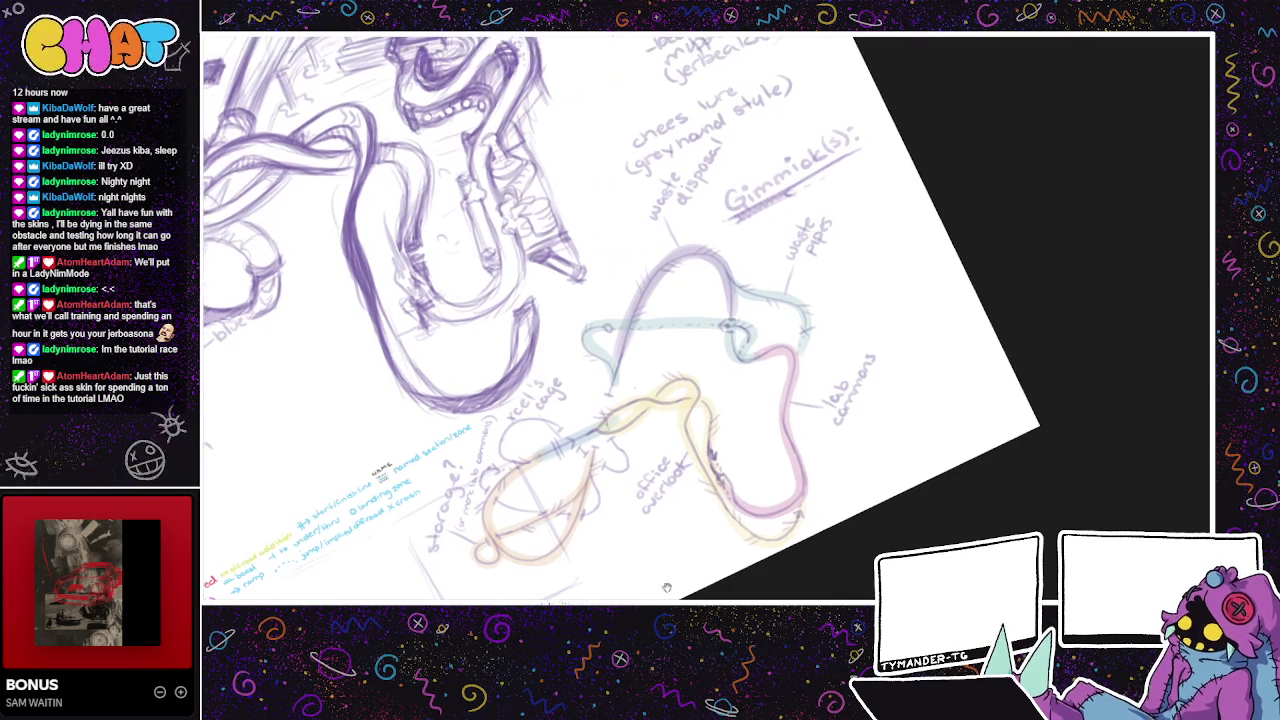
mouse_move(796, 467)
left_mouse_down()
mouse_move(879, 486)
mouse_move(924, 436)
left_mouse_up()
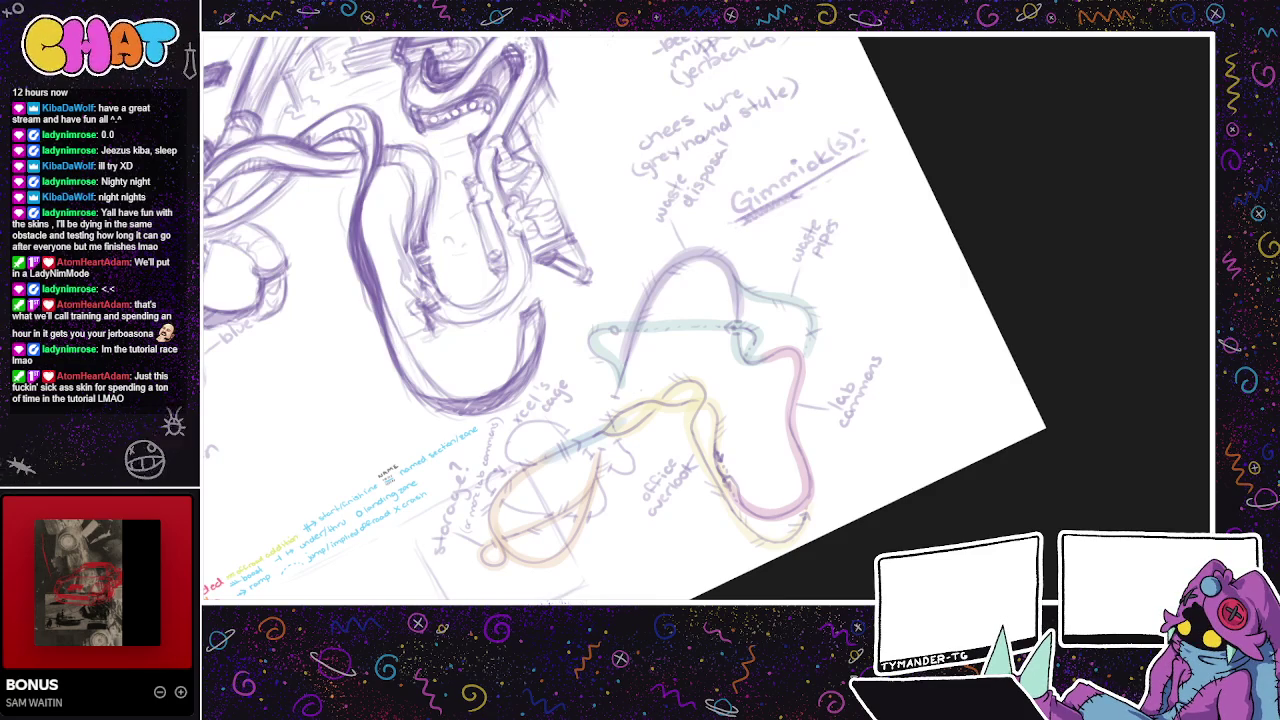
left_click_drag(387, 330, 385, 306)
mouse_move(384, 316)
left_mouse_down()
mouse_move(384, 294)
mouse_move(398, 354)
left_mouse_up()
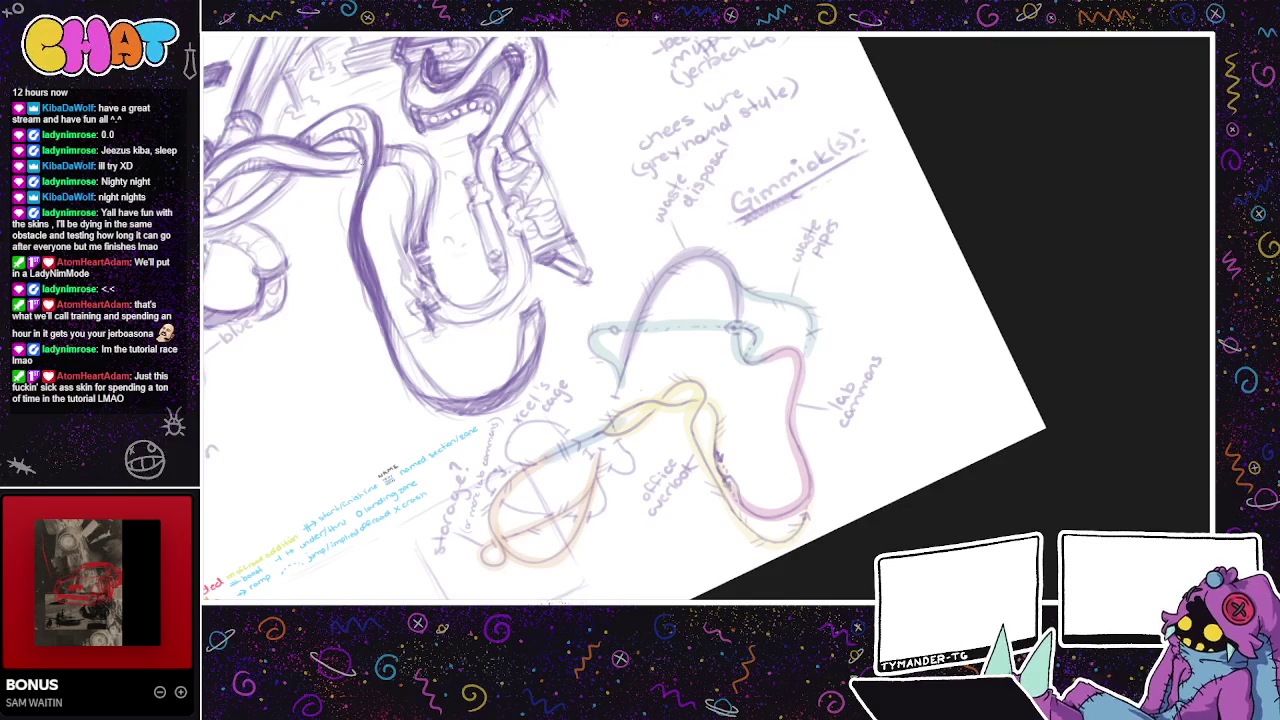
- Pan across the tube cluster and add a faint pencil stroke near the level map
left_click_drag(349, 148, 380, 184)
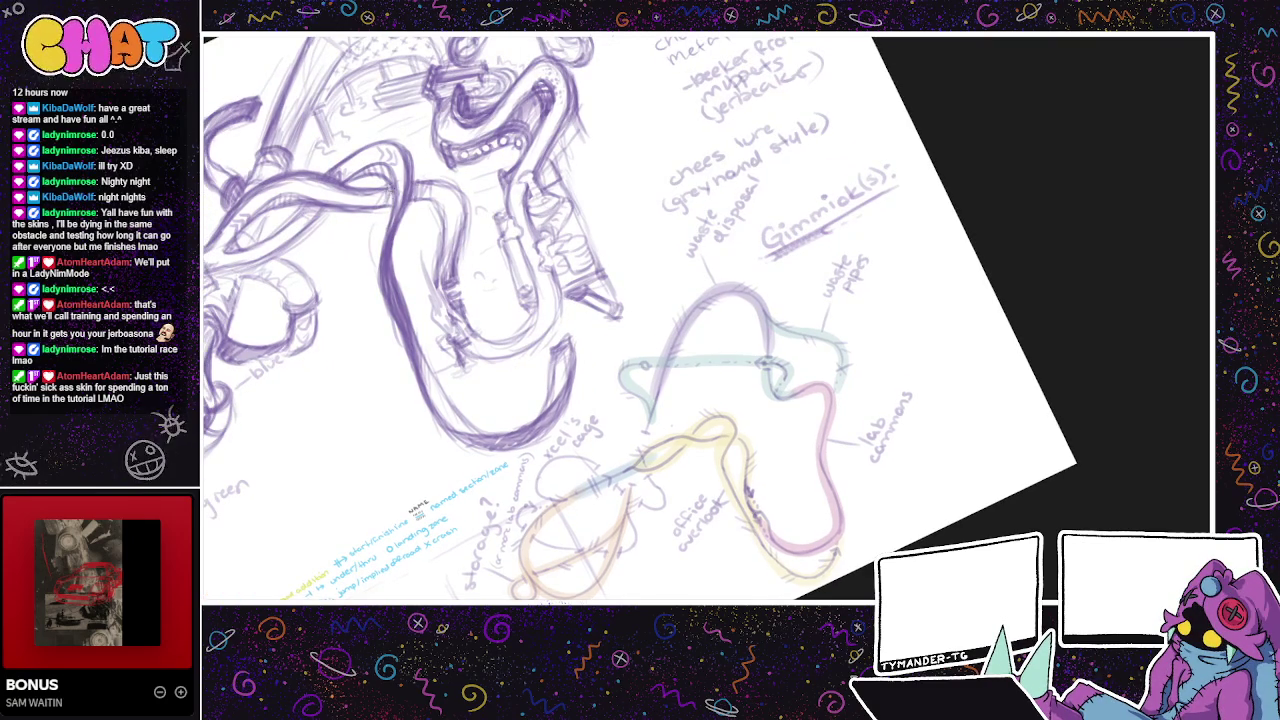
mouse_move(526, 240)
left_mouse_down()
mouse_move(641, 257)
mouse_move(697, 362)
left_mouse_up()
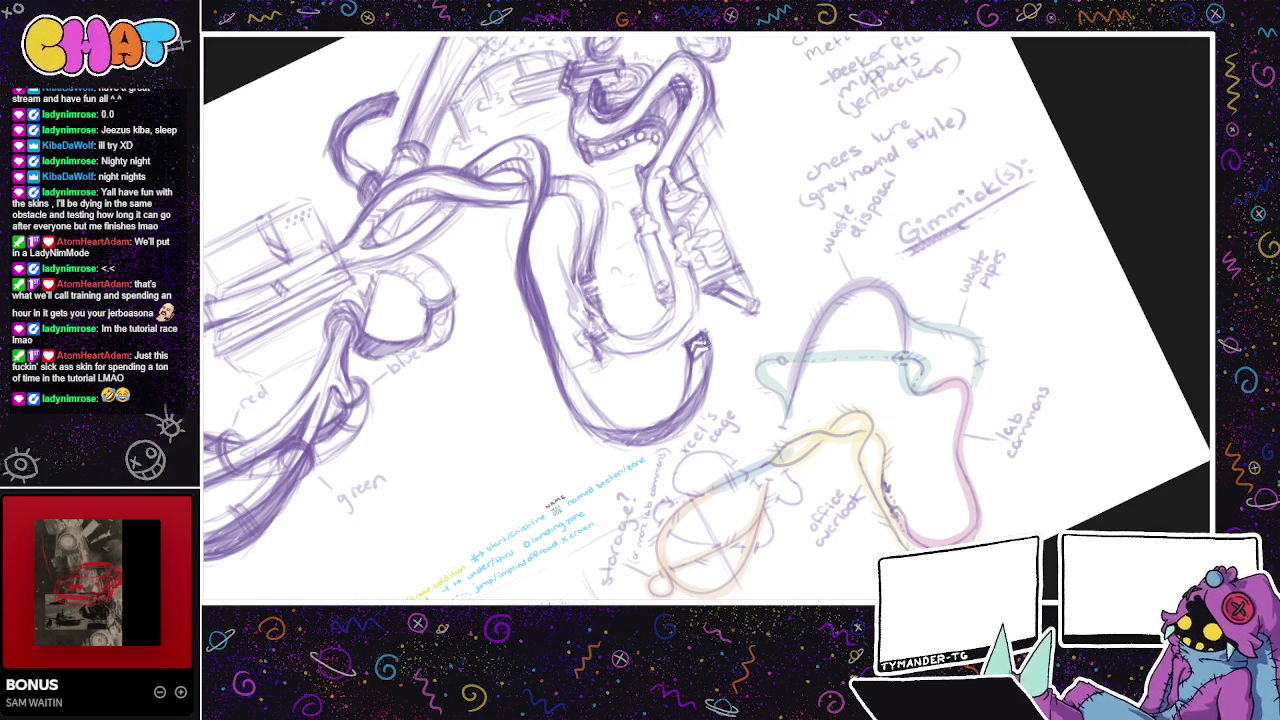
left_click_drag(725, 346, 723, 328)
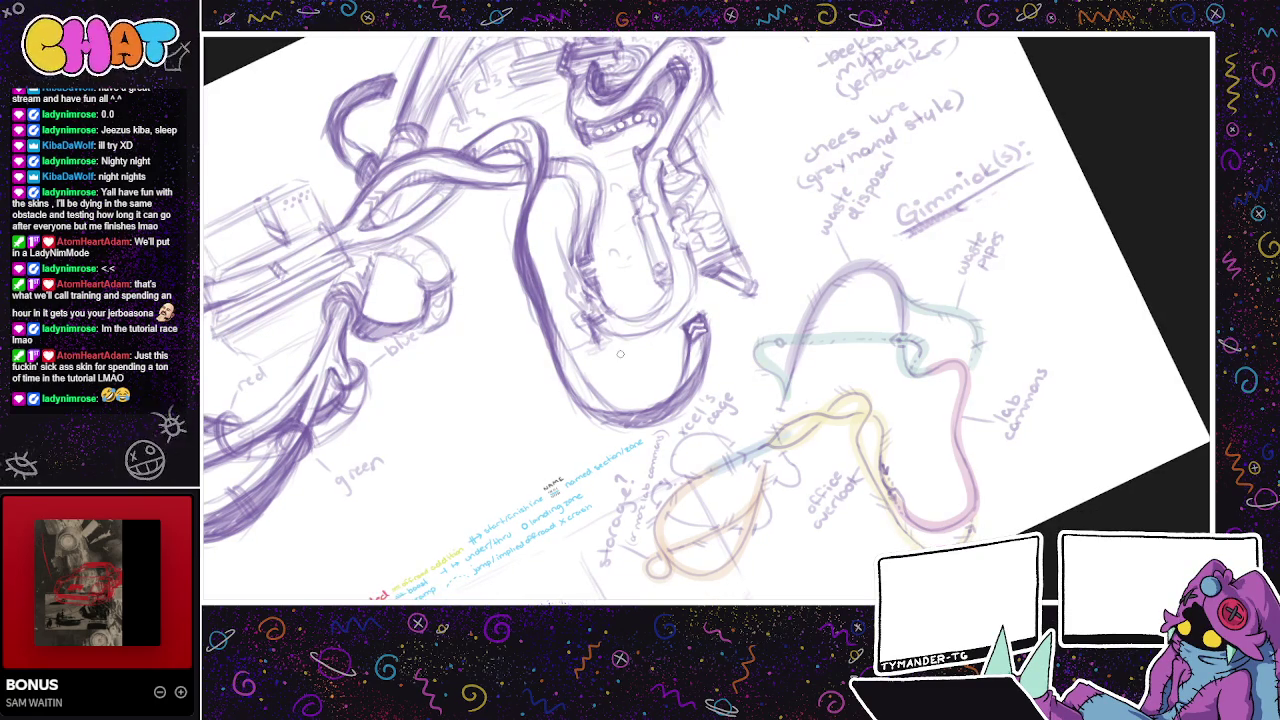
left_click_drag(690, 342, 680, 390)
left_click_drag(662, 364, 718, 364)
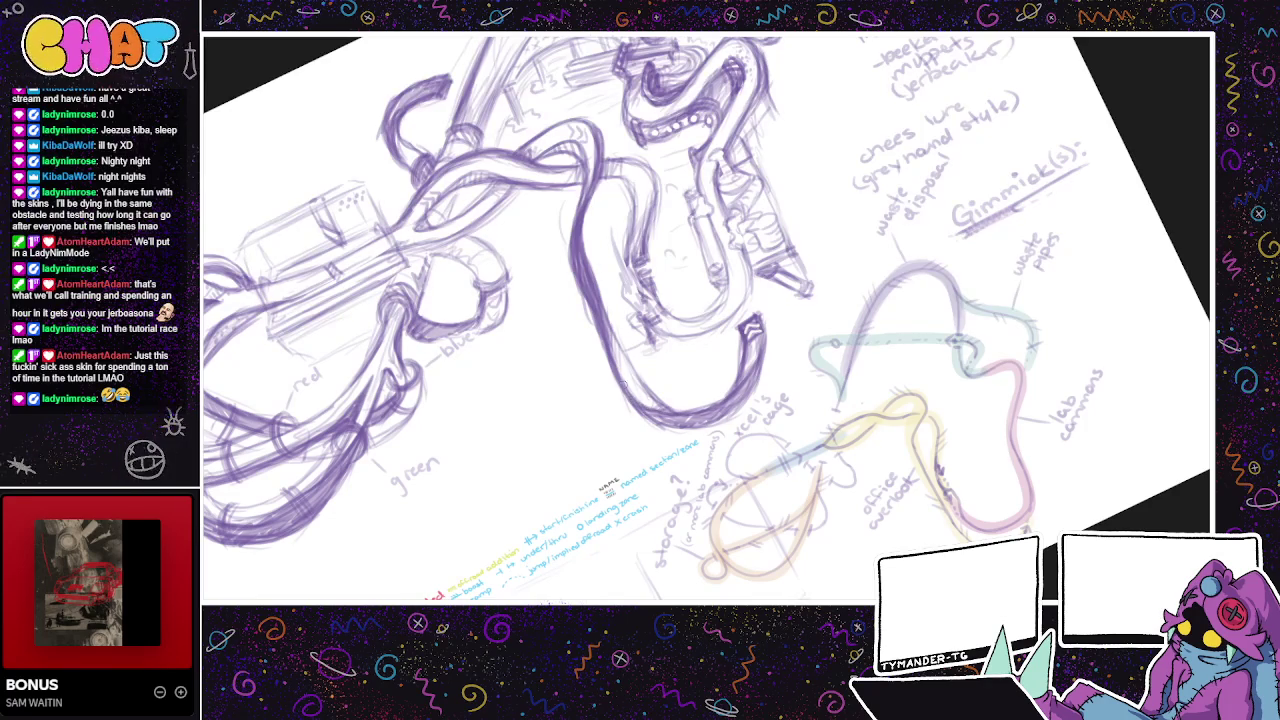
- Darken the U tube's bottom lines and the strokes around its chevron end
mouse_move(707, 403)
left_mouse_down()
mouse_move(899, 483)
mouse_move(839, 479)
left_mouse_up()
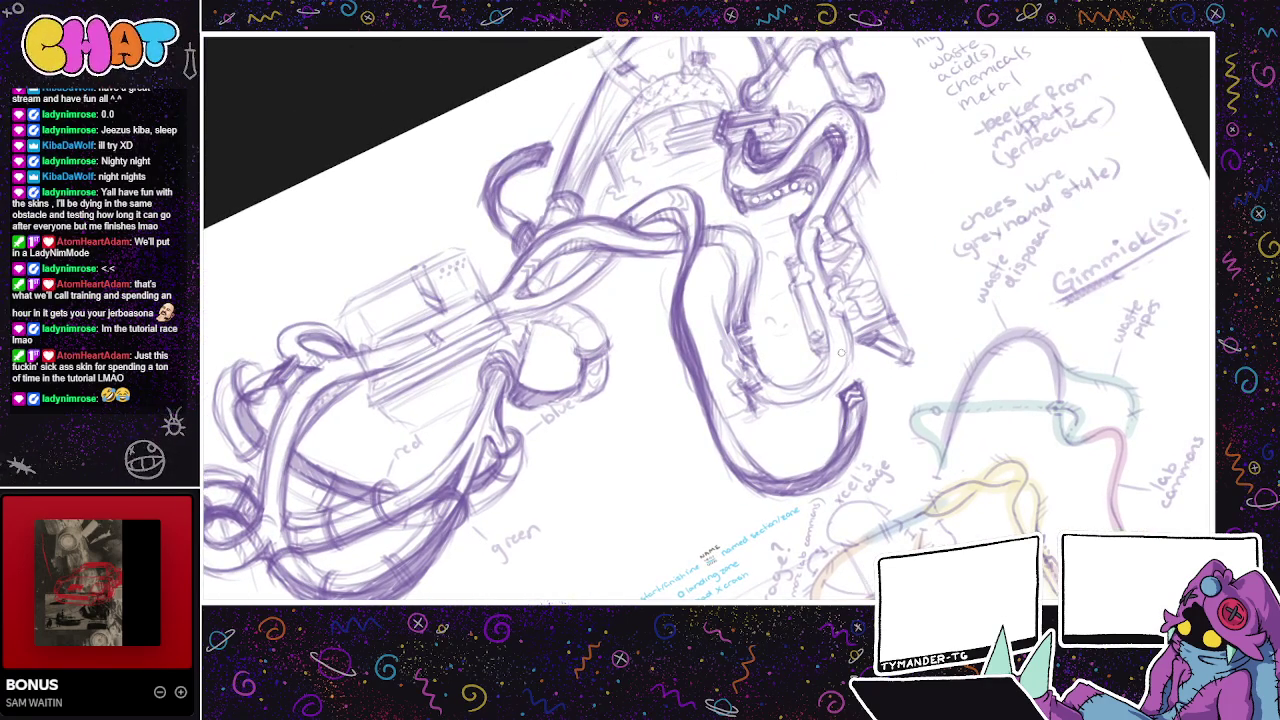
mouse_move(812, 389)
left_mouse_down()
mouse_move(753, 404)
mouse_move(840, 378)
mouse_move(852, 328)
left_mouse_up()
mouse_move(804, 462)
left_mouse_down()
mouse_move(706, 482)
mouse_move(766, 462)
left_mouse_up()
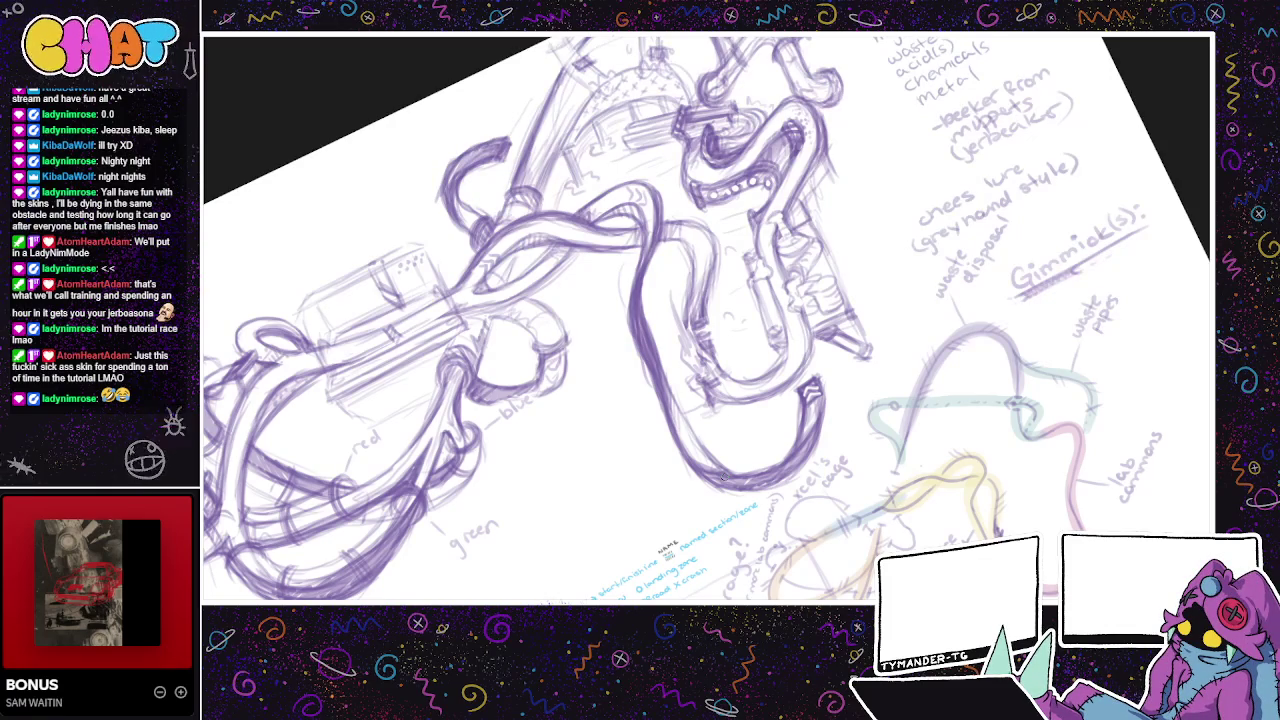
- Pan over to the setpiece notes and scroll down toward the route legend
left_click_drag(541, 505, 614, 497)
left_click_drag(598, 435, 582, 459)
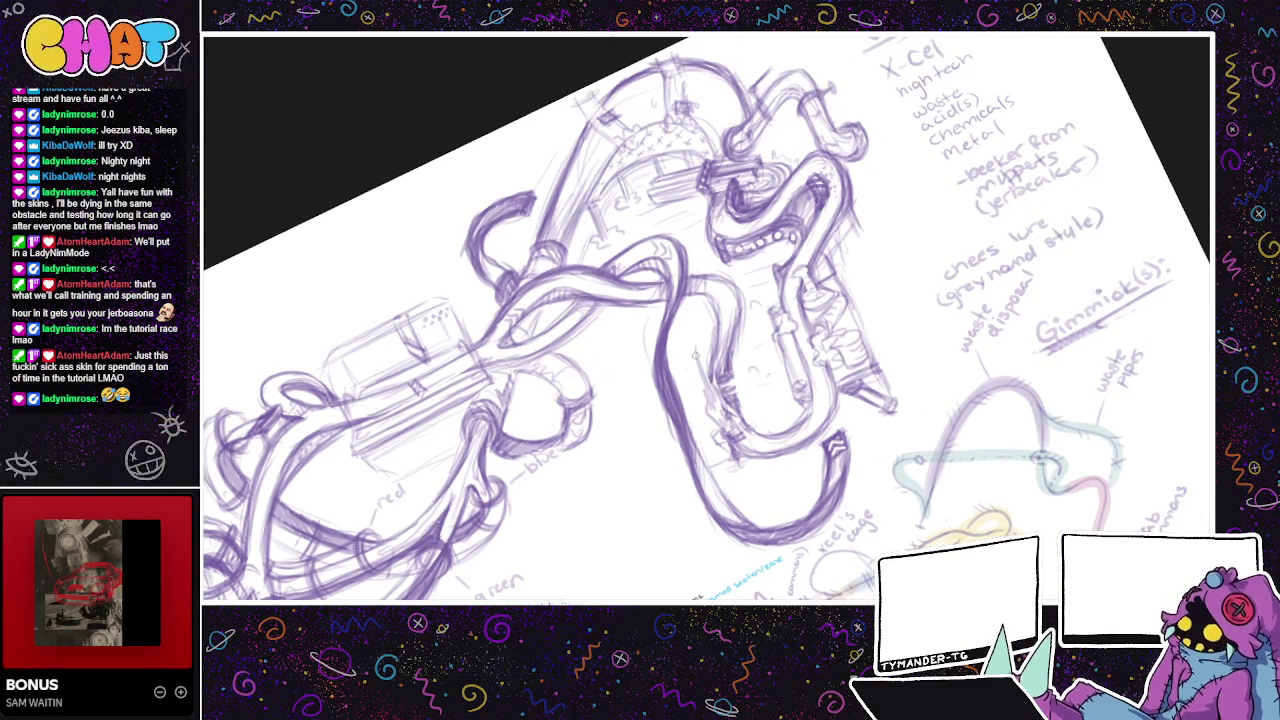
left_click_drag(684, 312, 584, 292)
scroll(682, 246, "up", 2)
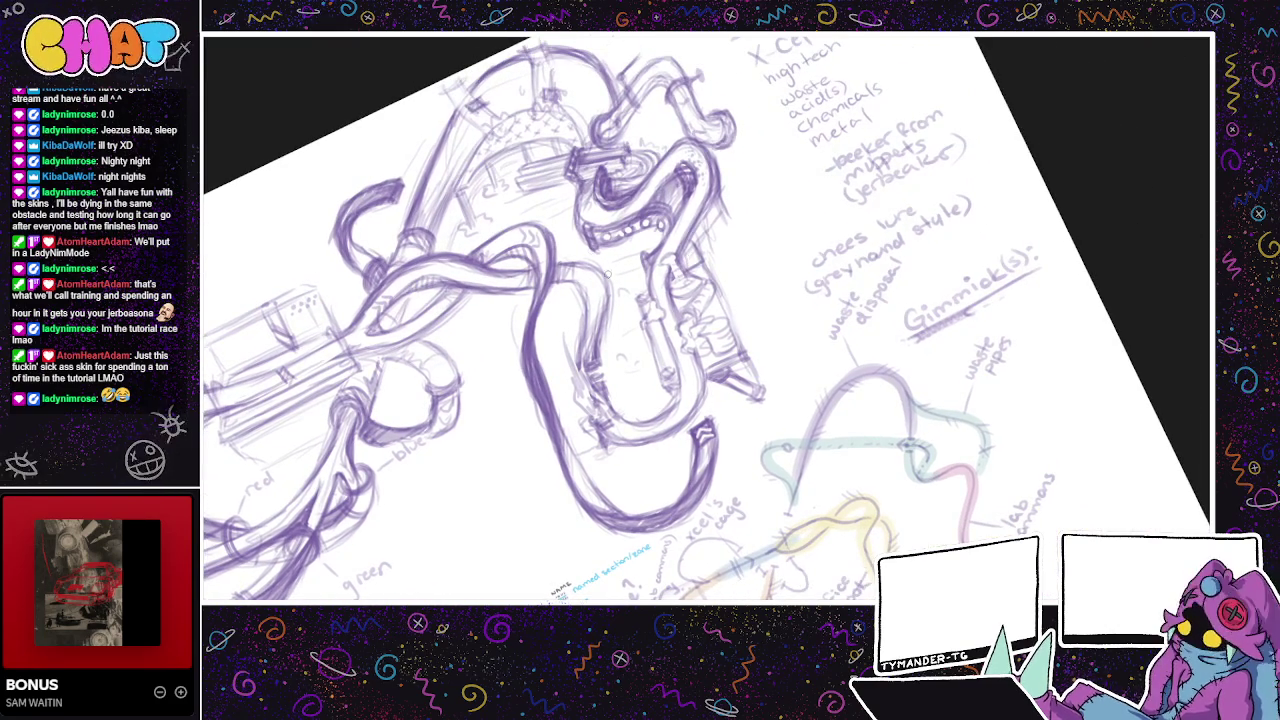
scroll(660, 251, "right", 2)
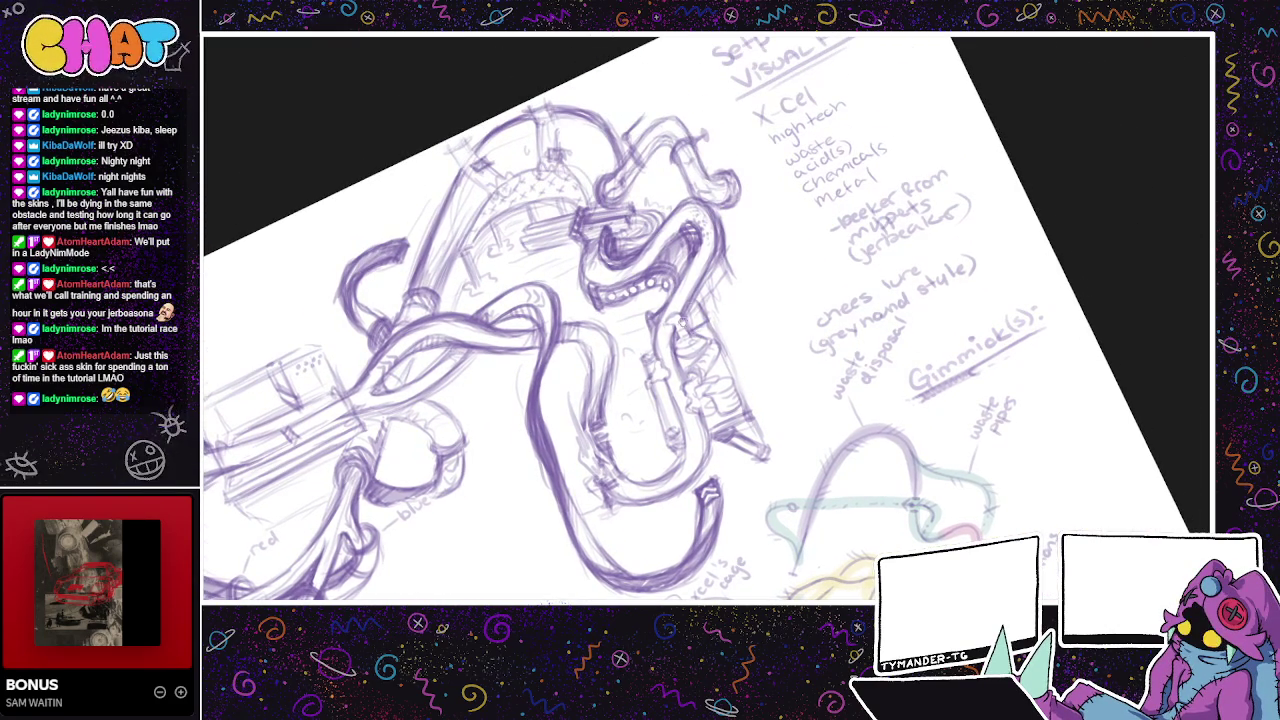
mouse_move(742, 288)
left_mouse_down()
mouse_move(764, 252)
mouse_move(757, 291)
left_mouse_up()
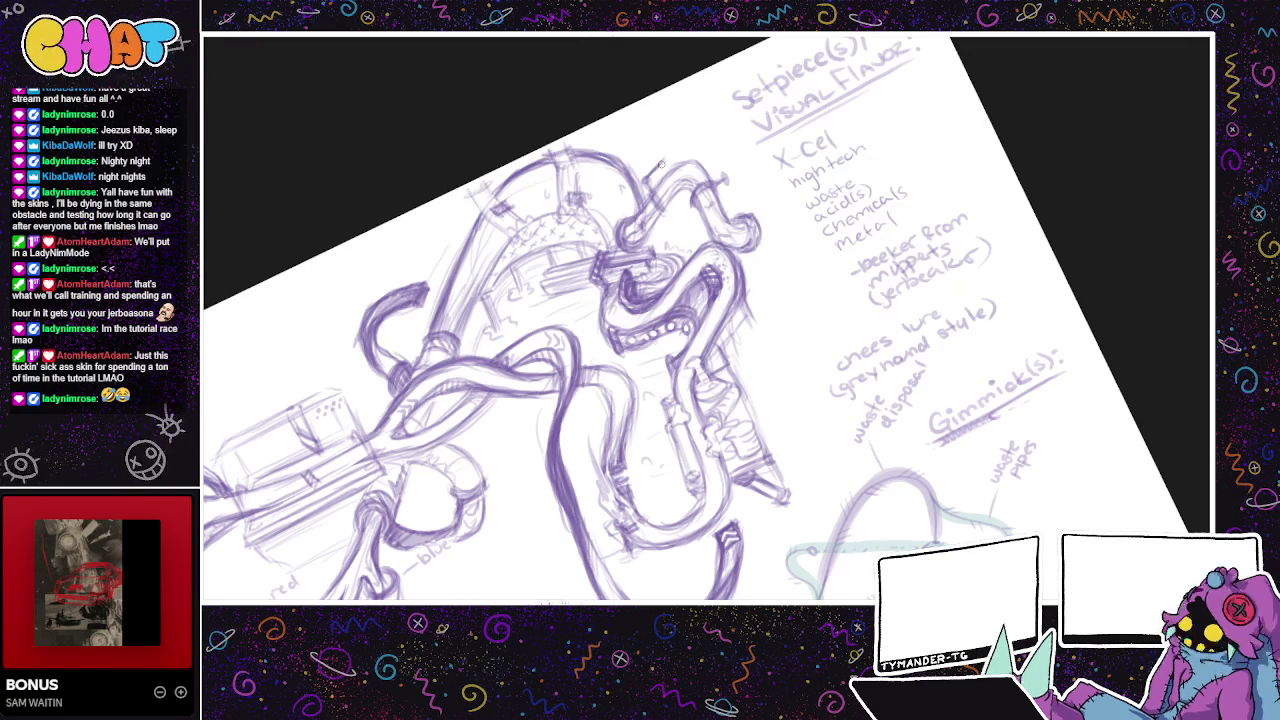
scroll(716, 227, "down", 2)
scroll(716, 227, "down", 1)
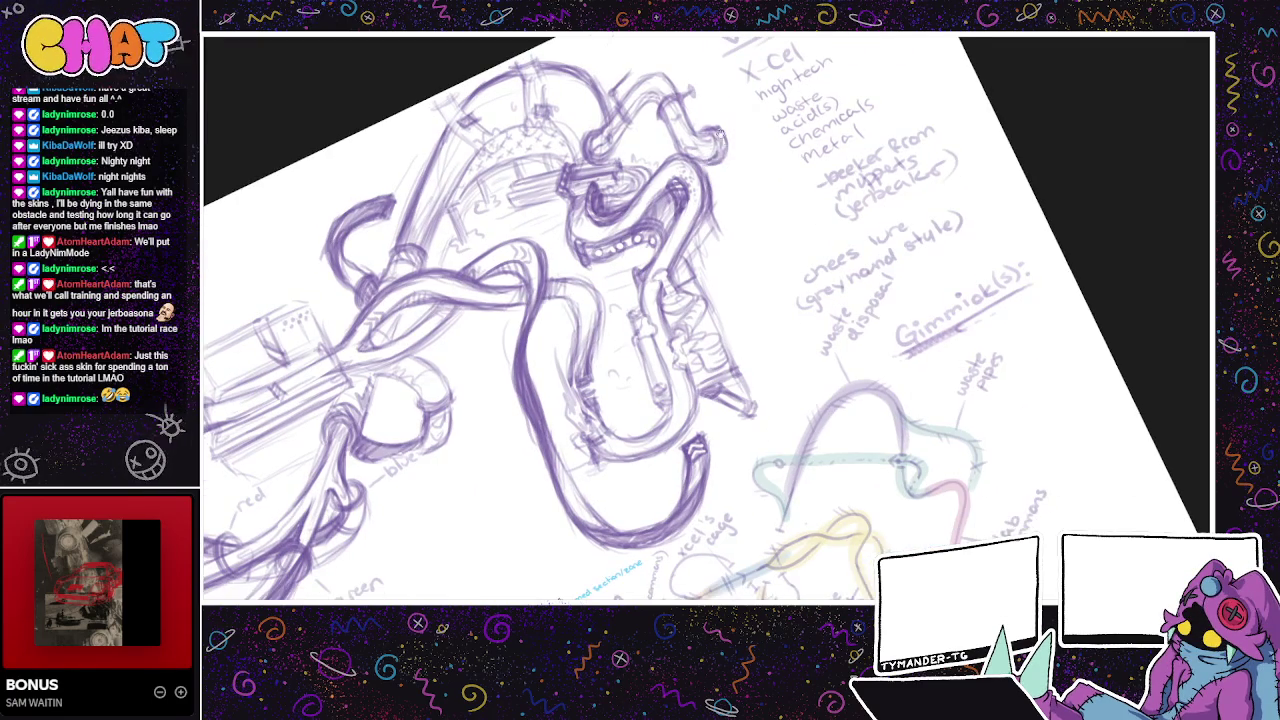
scroll(808, 299, "down", 2)
scroll(640, 400, "down", 2)
scroll(470, 517, "down", 2)
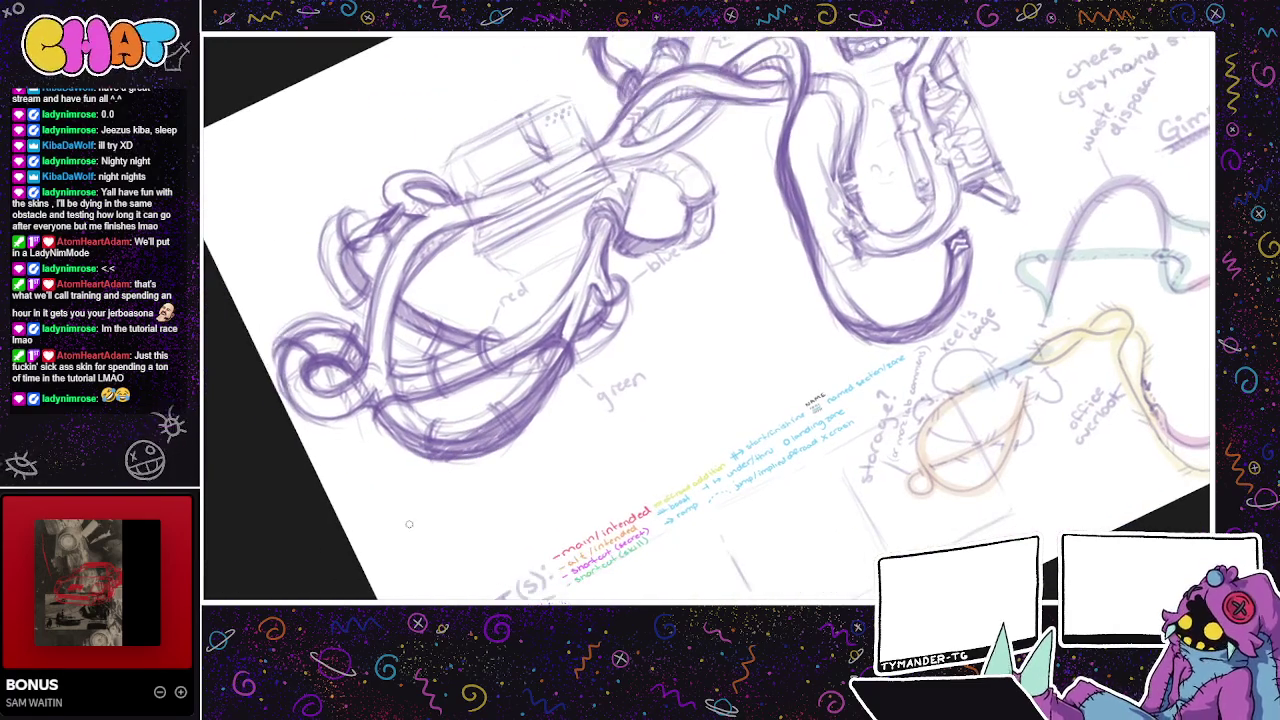
- With the pen, handwrite '1 color key' beside the legend and a '2' below it
left_click_drag(446, 530, 477, 508)
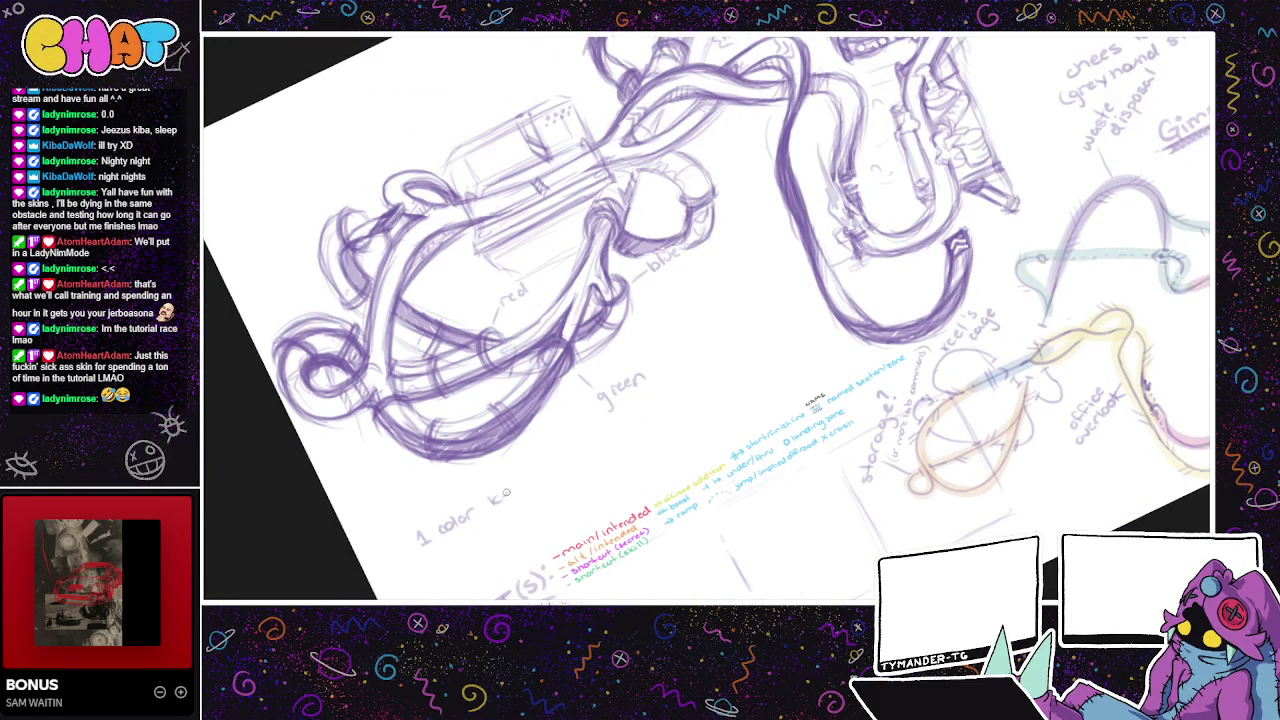
left_click_drag(514, 486, 508, 500)
mouse_move(431, 548)
left_mouse_down()
mouse_move(446, 560)
mouse_move(525, 508)
mouse_move(450, 578)
mouse_move(467, 558)
mouse_move(493, 560)
mouse_move(364, 628)
left_mouse_up()
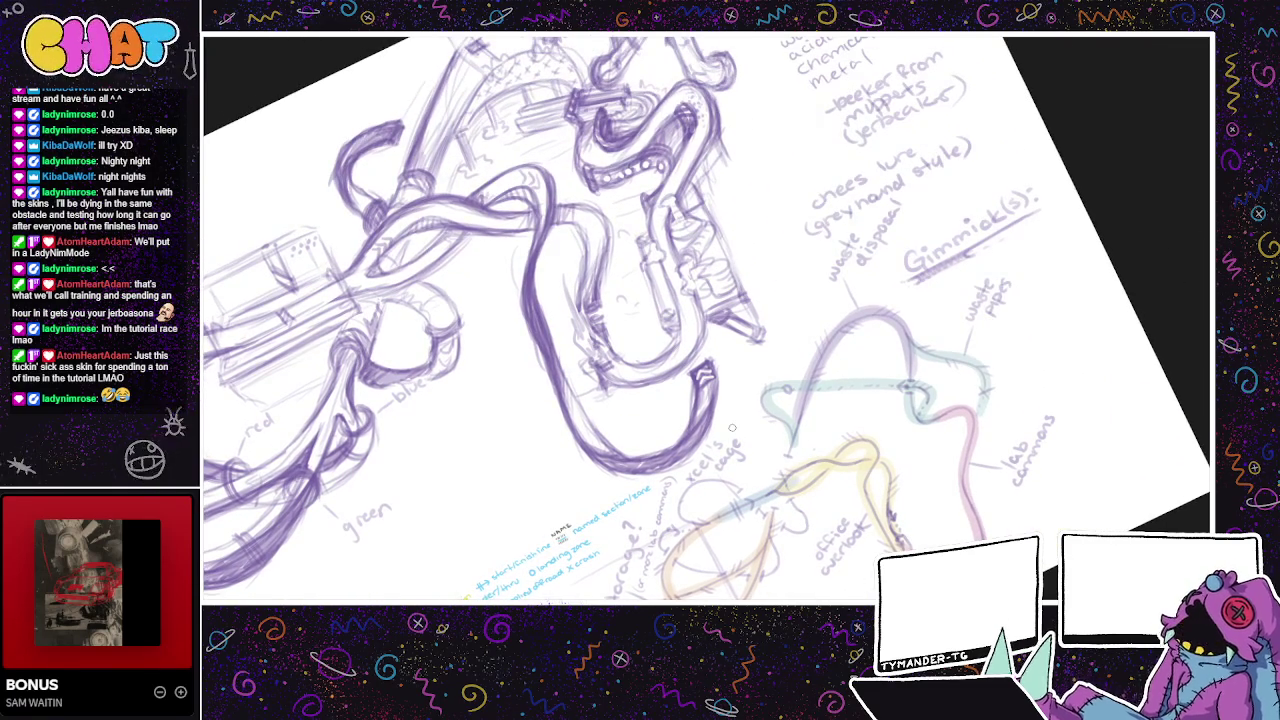
mouse_move(732, 428)
left_mouse_down()
mouse_move(718, 440)
mouse_move(726, 461)
left_mouse_up()
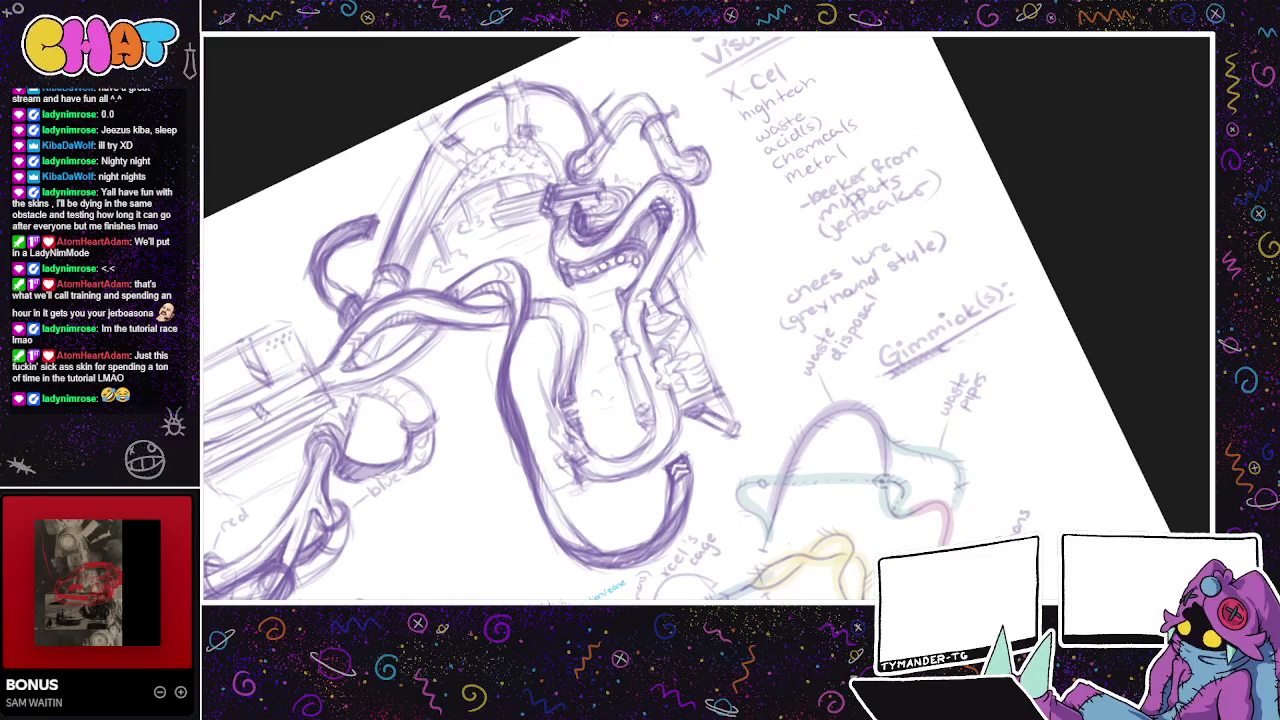
left_click_drag(575, 152, 559, 205)
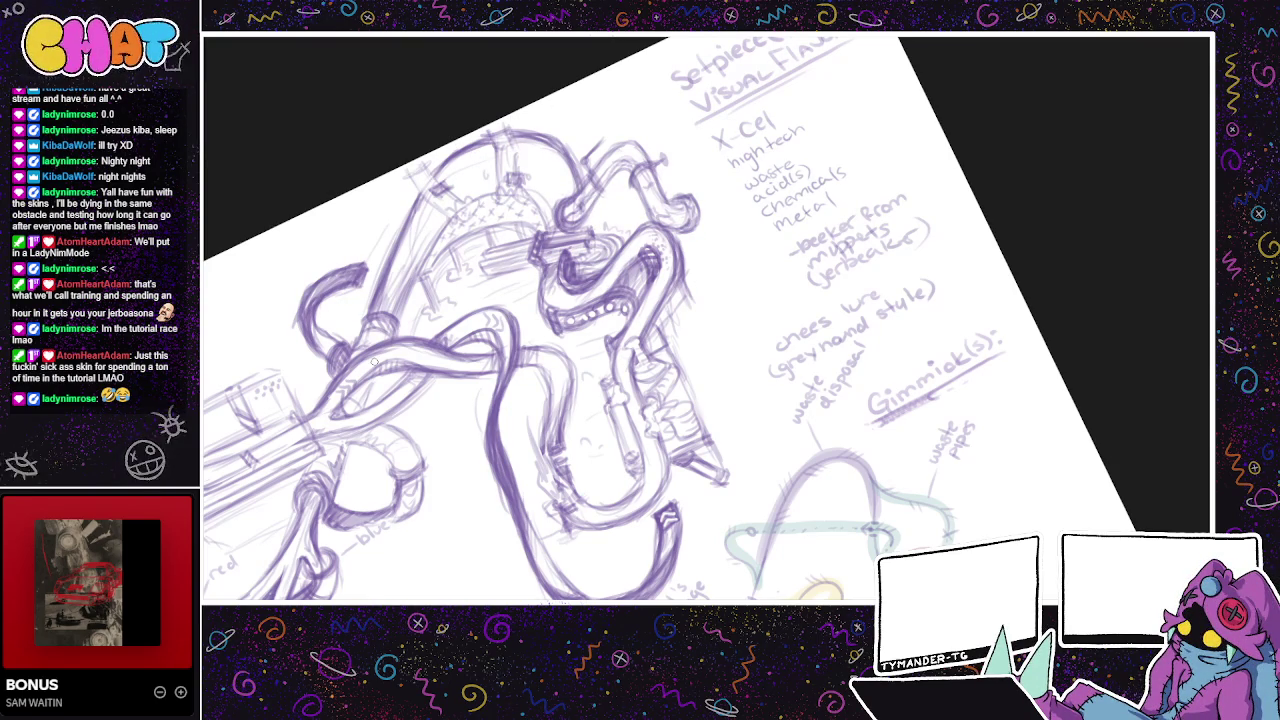
left_click_drag(720, 261, 724, 231)
left_click_drag(702, 288, 718, 258)
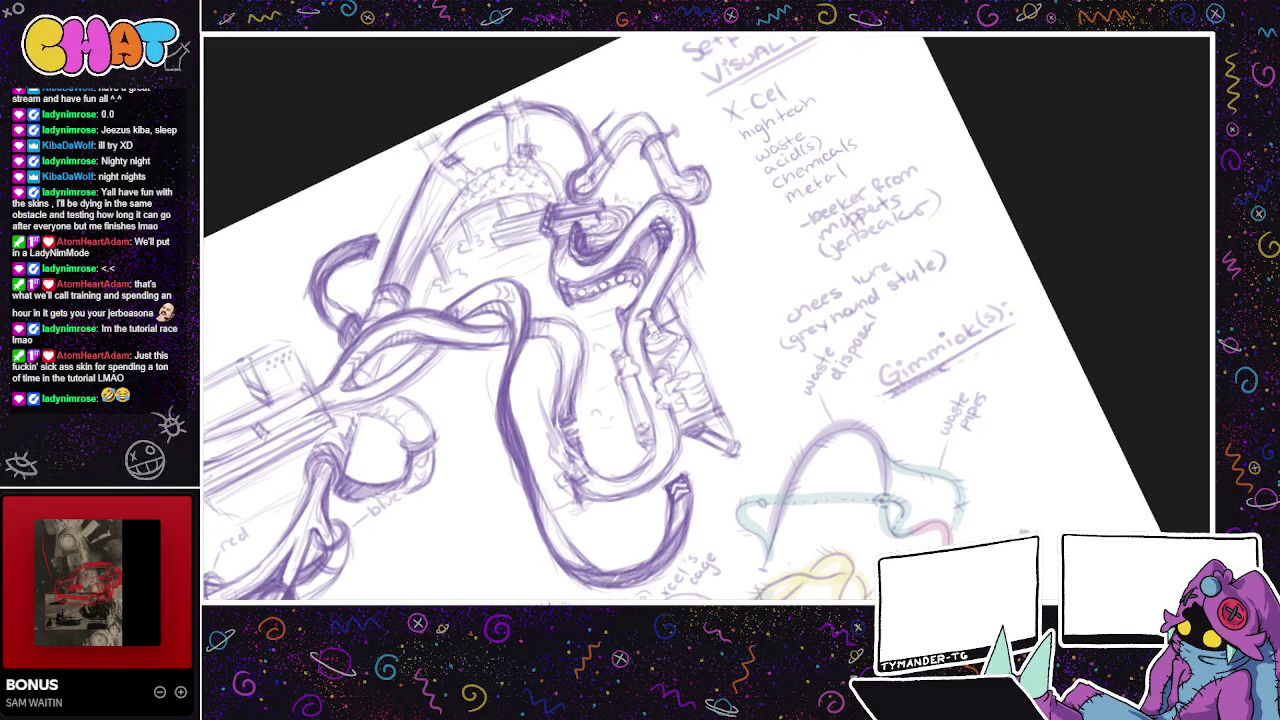
left_click_drag(704, 297, 724, 325)
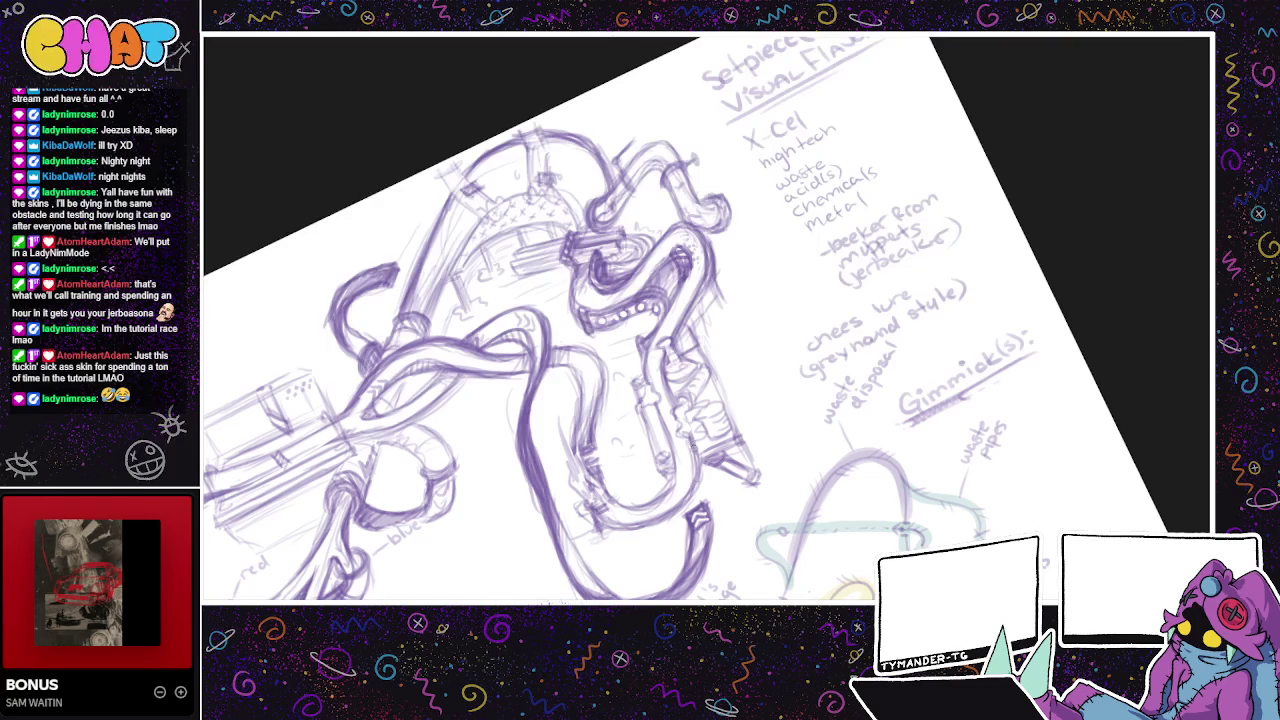
mouse_move(690, 446)
left_mouse_down()
mouse_move(672, 486)
mouse_move(668, 440)
left_mouse_up()
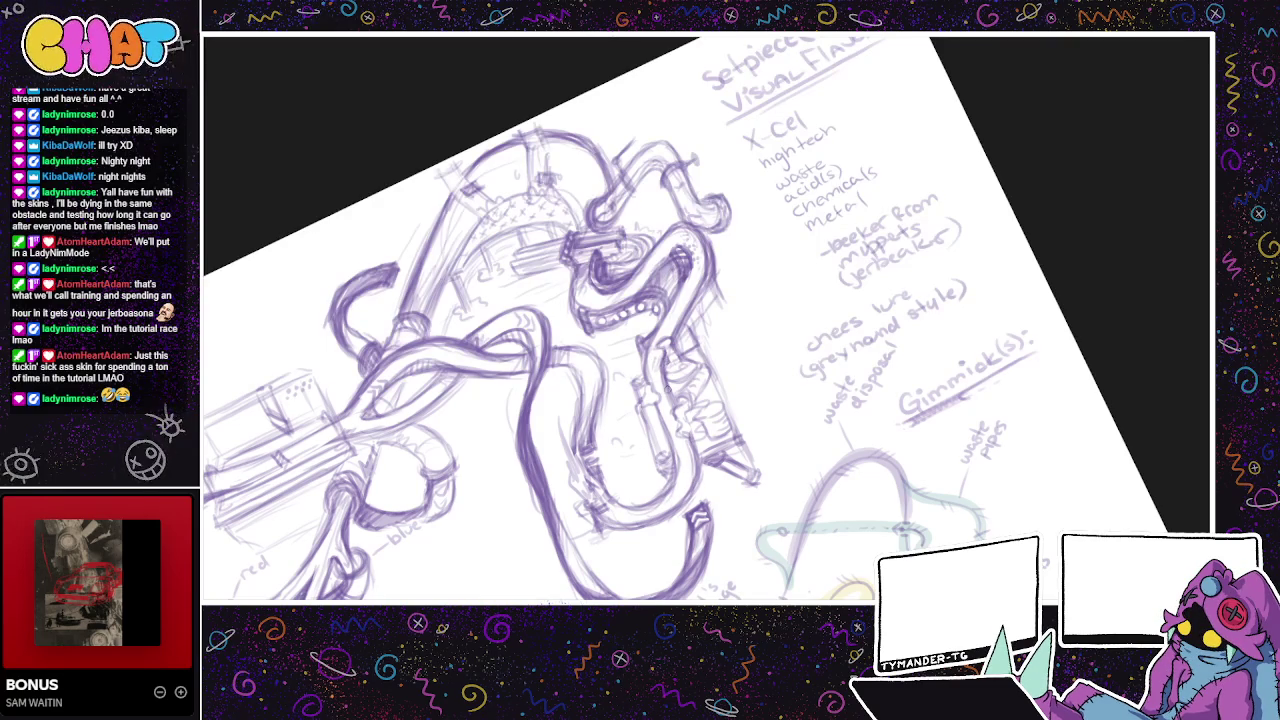
left_click_drag(691, 391, 751, 329)
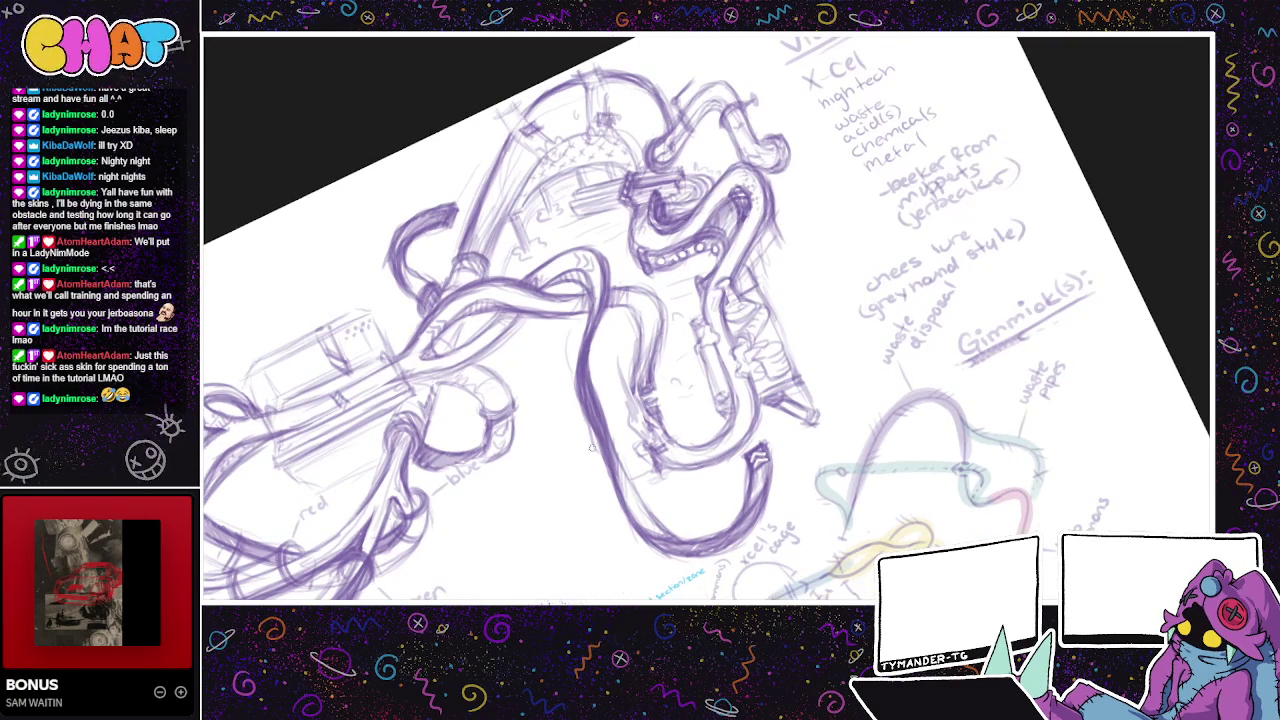
scroll(590, 445, "up", 2)
left_click_drag(590, 445, 680, 467)
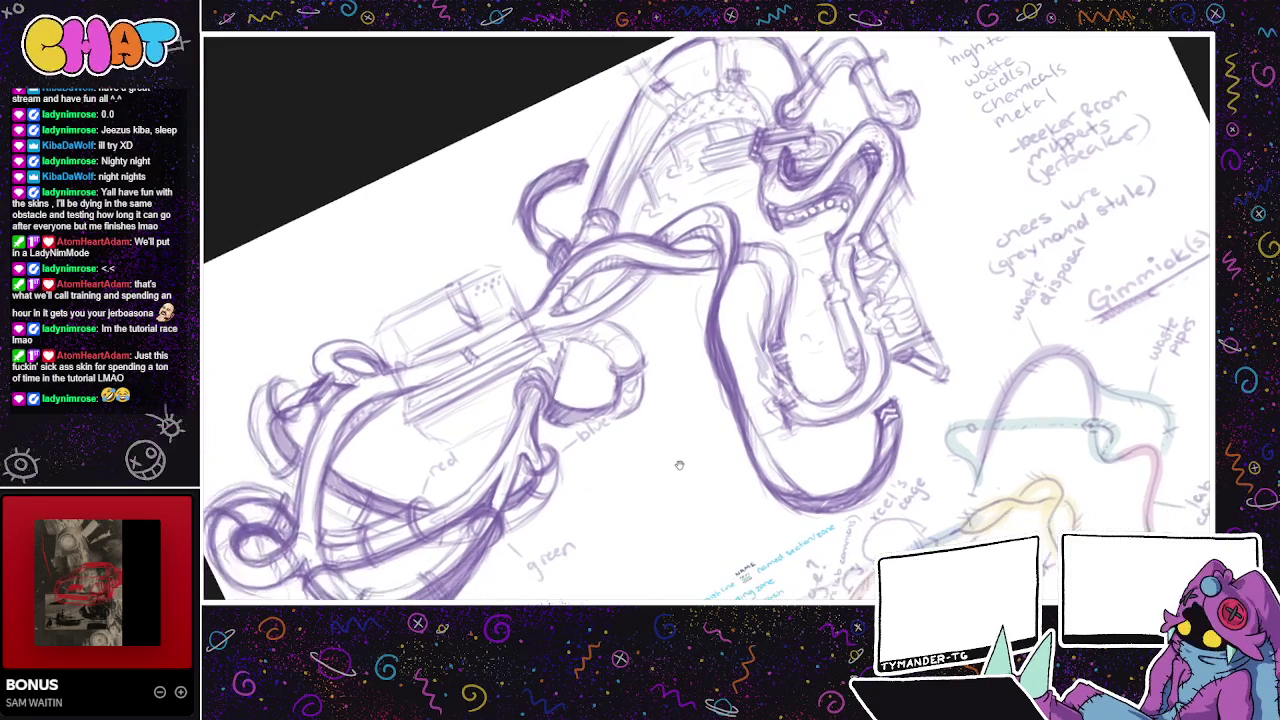
left_click_drag(480, 537, 525, 522)
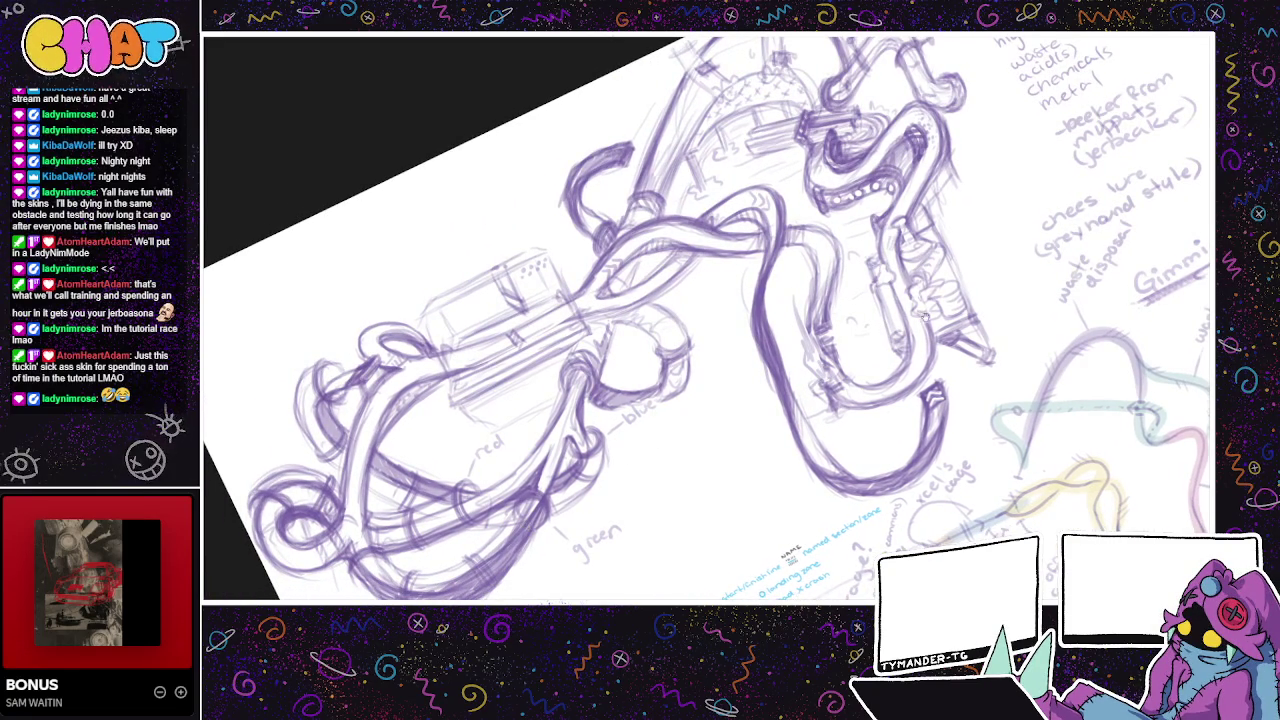
left_click_drag(927, 310, 738, 447)
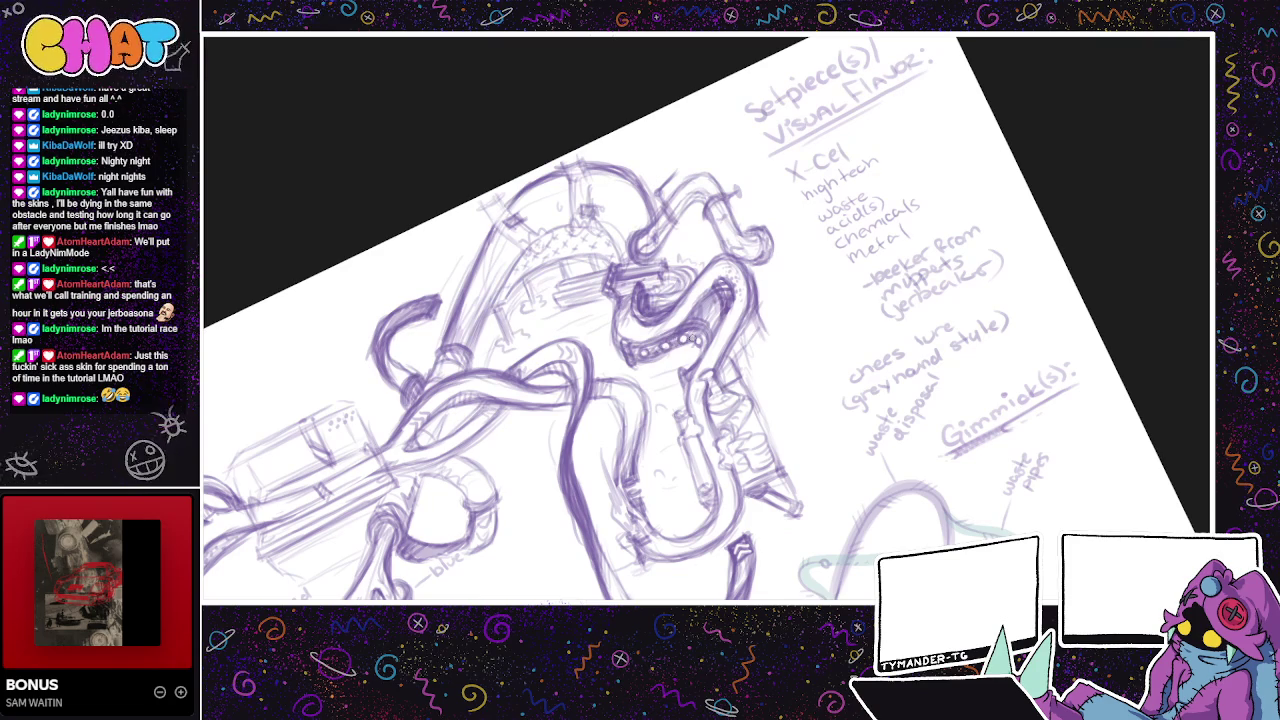
left_click_drag(722, 350, 697, 430)
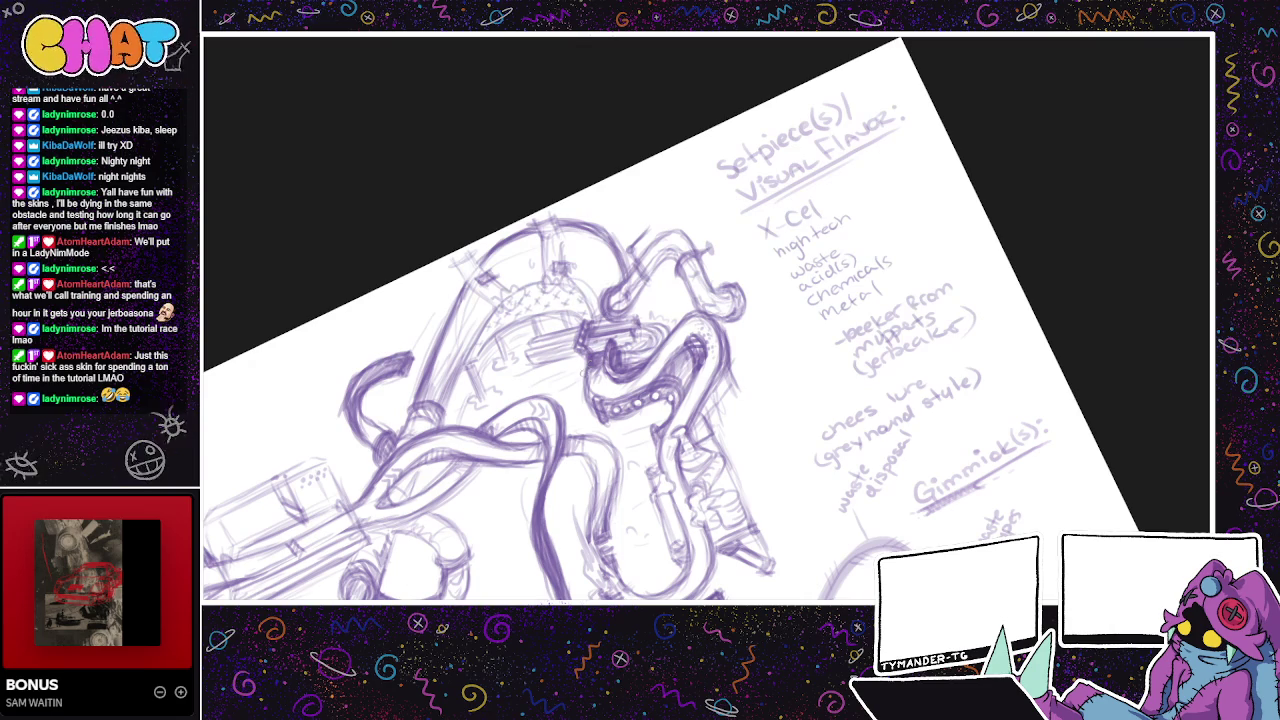
mouse_move(674, 385)
left_mouse_down()
mouse_move(724, 399)
mouse_move(729, 420)
left_mouse_up()
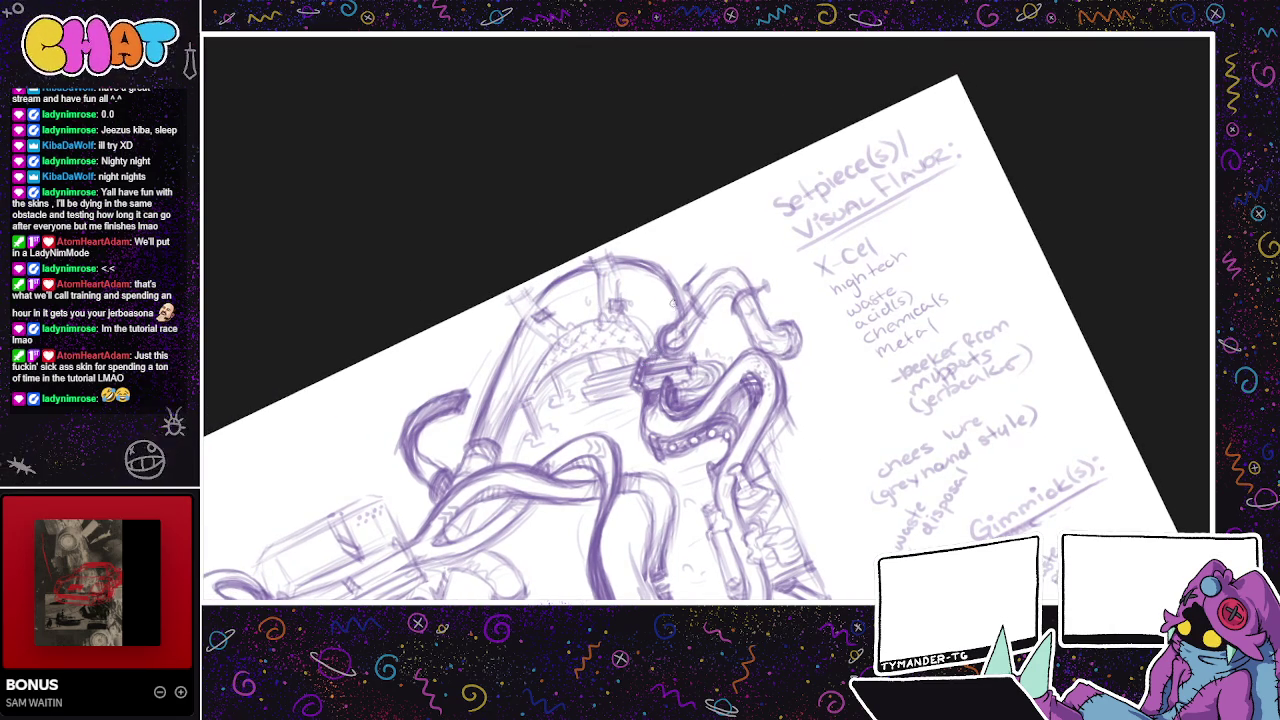
scroll(700, 270, "down", 2)
scroll(723, 240, "down", 2)
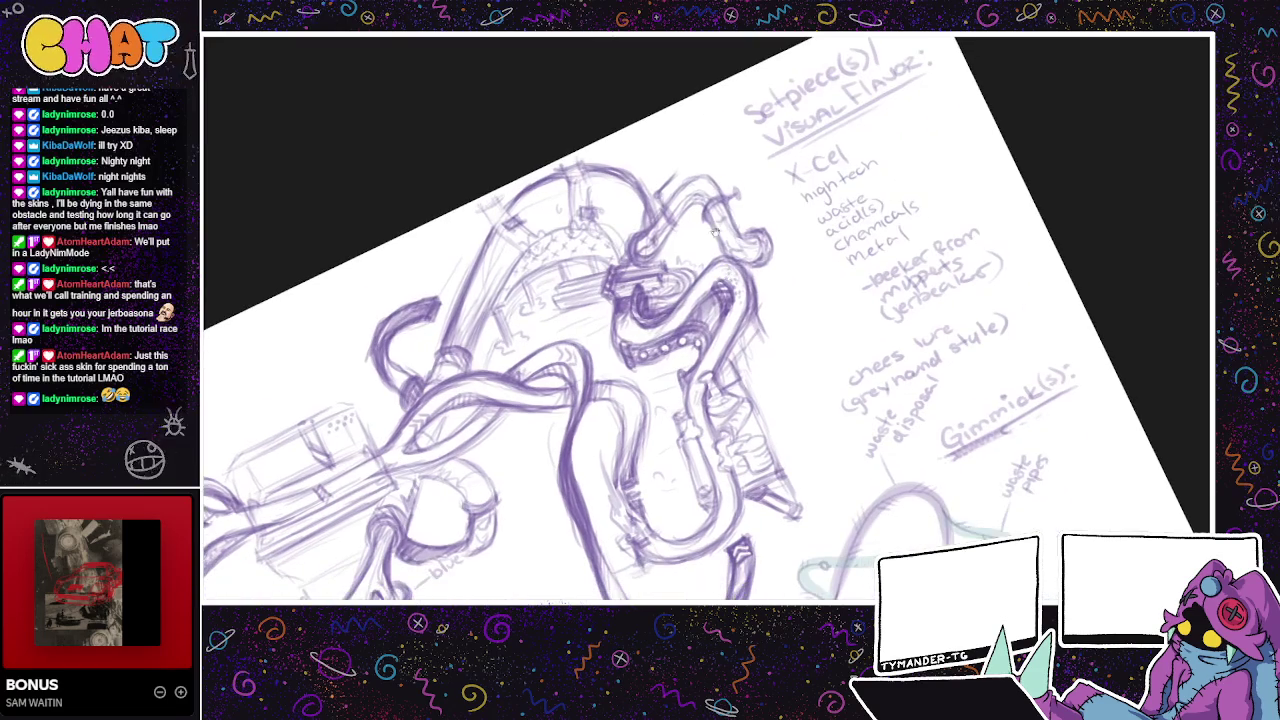
scroll(700, 200, "down", 2)
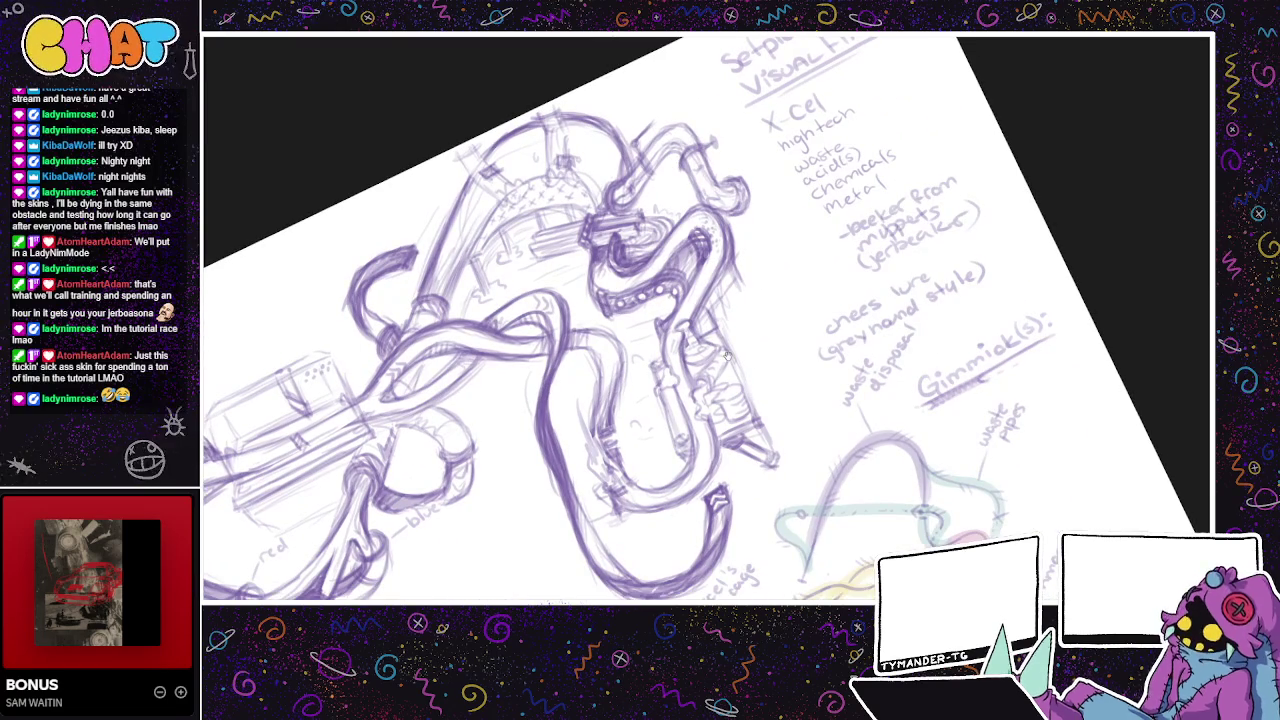
scroll(728, 357, "down", 1)
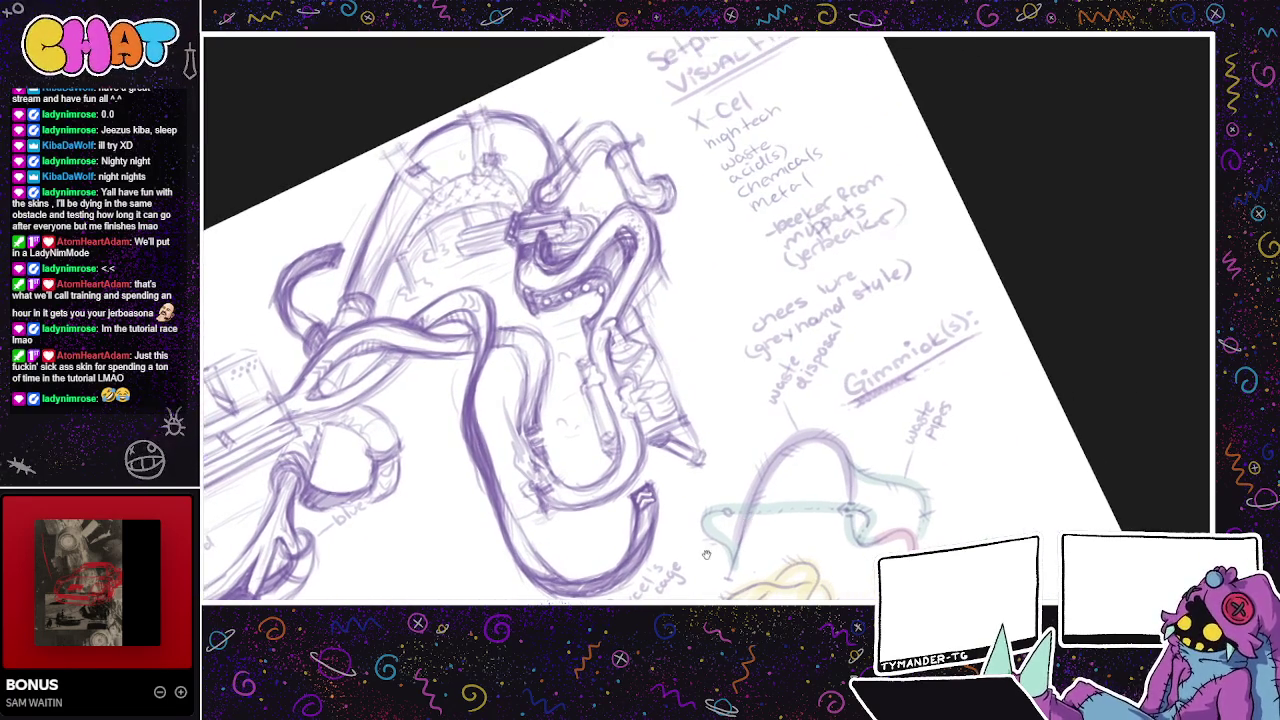
mouse_move(714, 370)
left_mouse_down()
mouse_move(703, 409)
mouse_move(754, 355)
mouse_move(671, 457)
mouse_move(643, 414)
mouse_move(687, 423)
mouse_move(715, 459)
mouse_move(527, 573)
left_mouse_up()
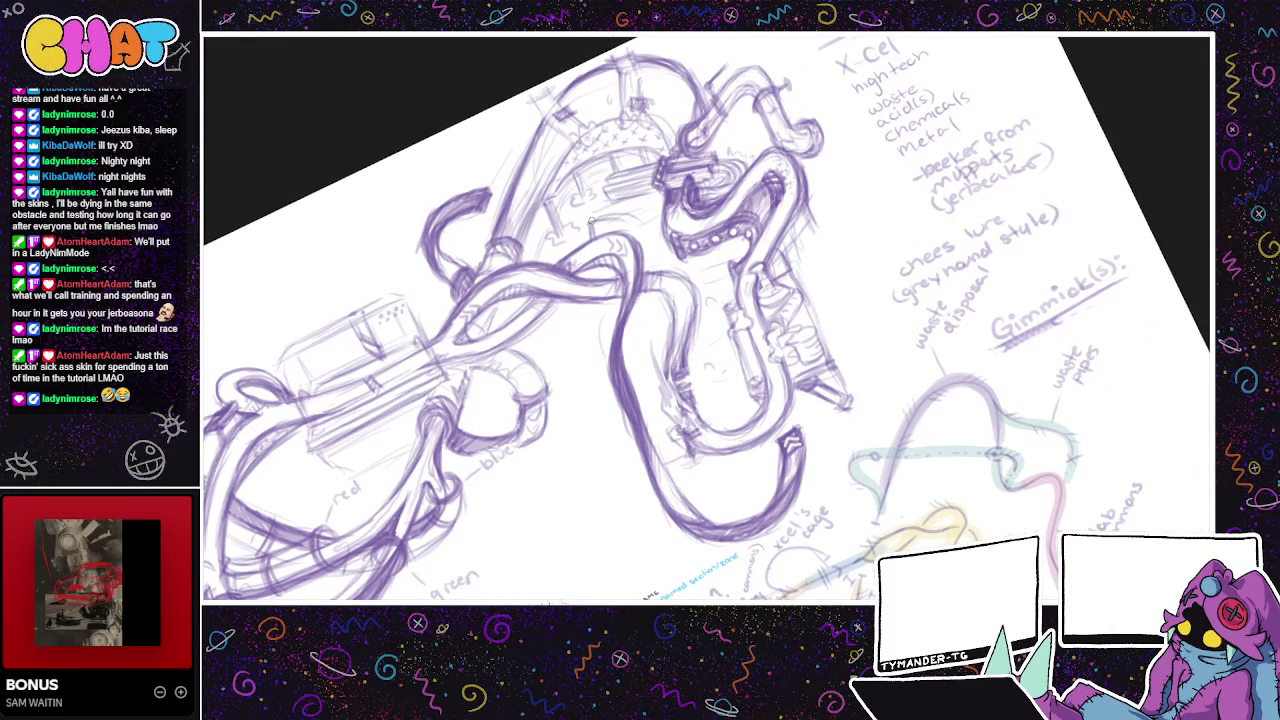
left_click_drag(627, 218, 640, 252)
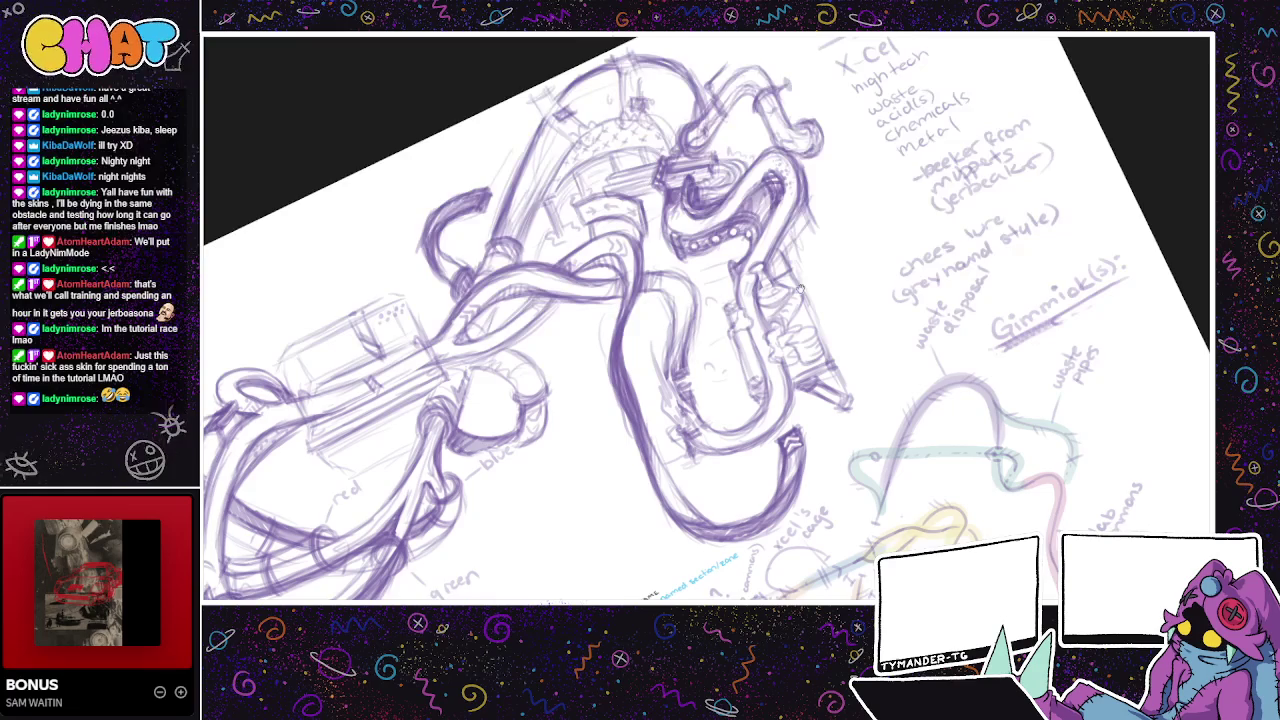
- Pan and zoom across the sketch to centre on the coloured level map
left_click_drag(802, 275, 762, 249)
left_click_drag(720, 334, 715, 310)
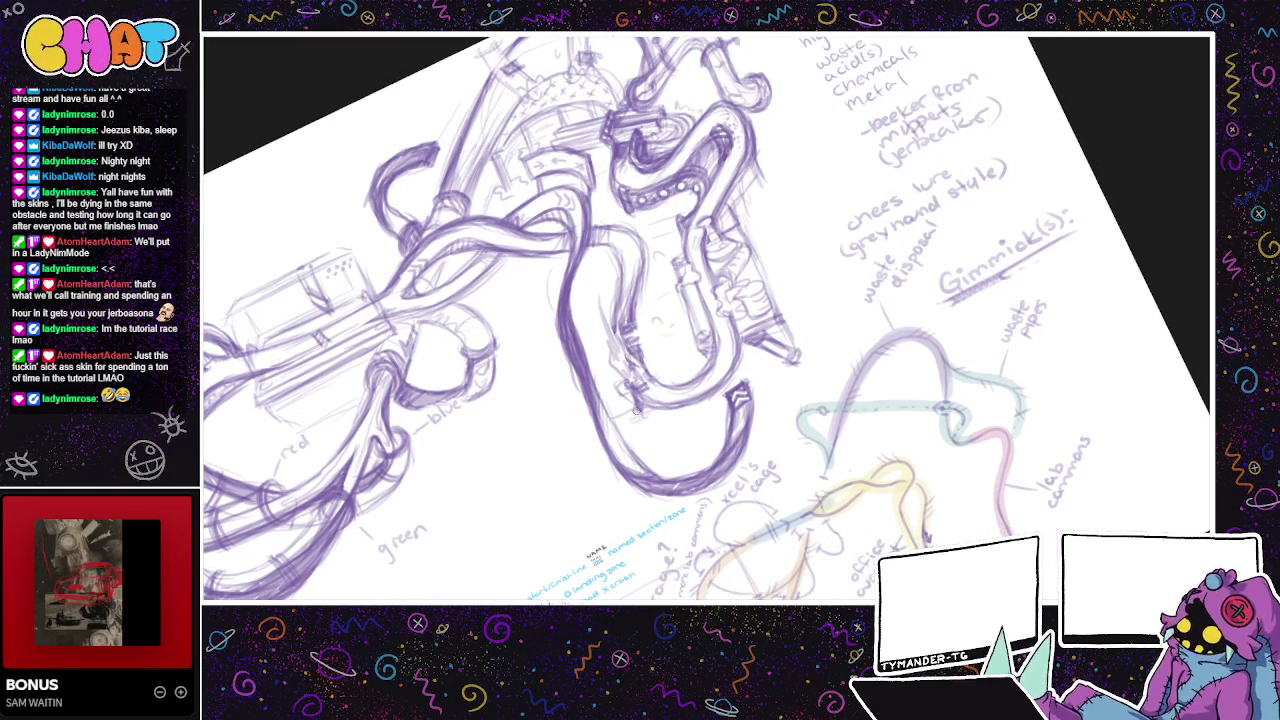
mouse_move(771, 400)
left_mouse_down()
mouse_move(796, 469)
mouse_move(804, 414)
left_mouse_up()
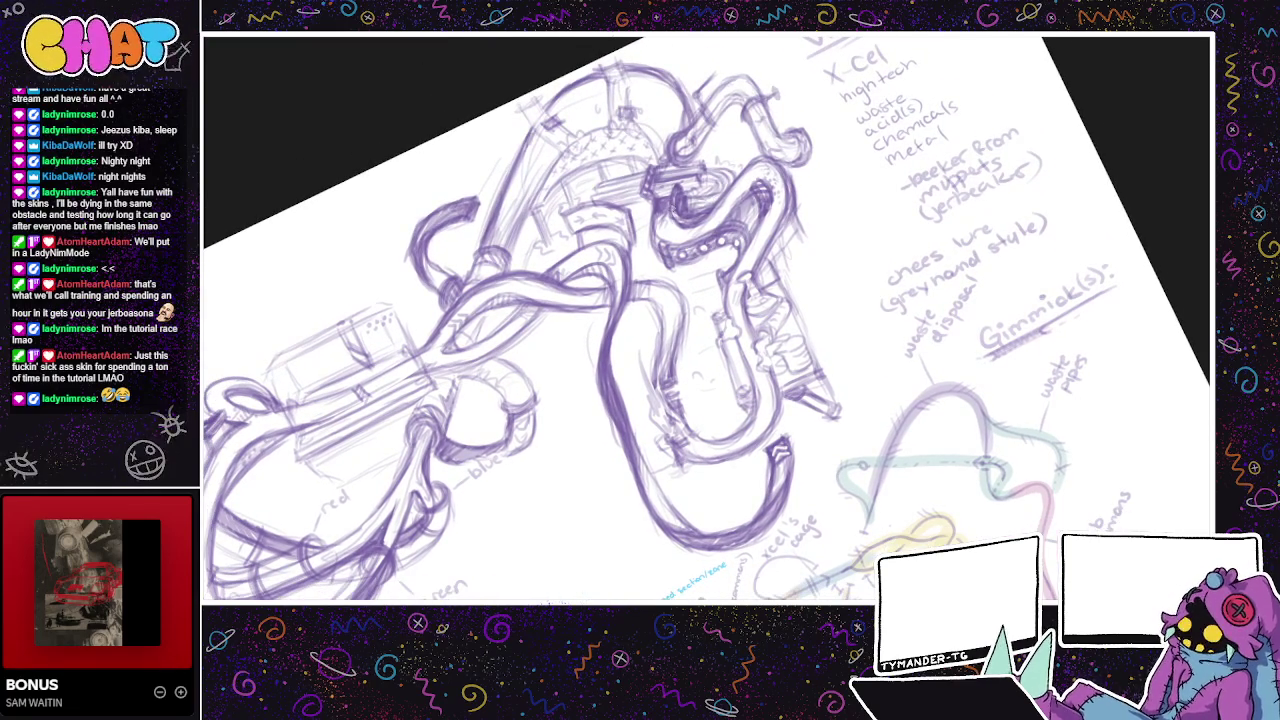
left_click_drag(785, 274, 762, 220)
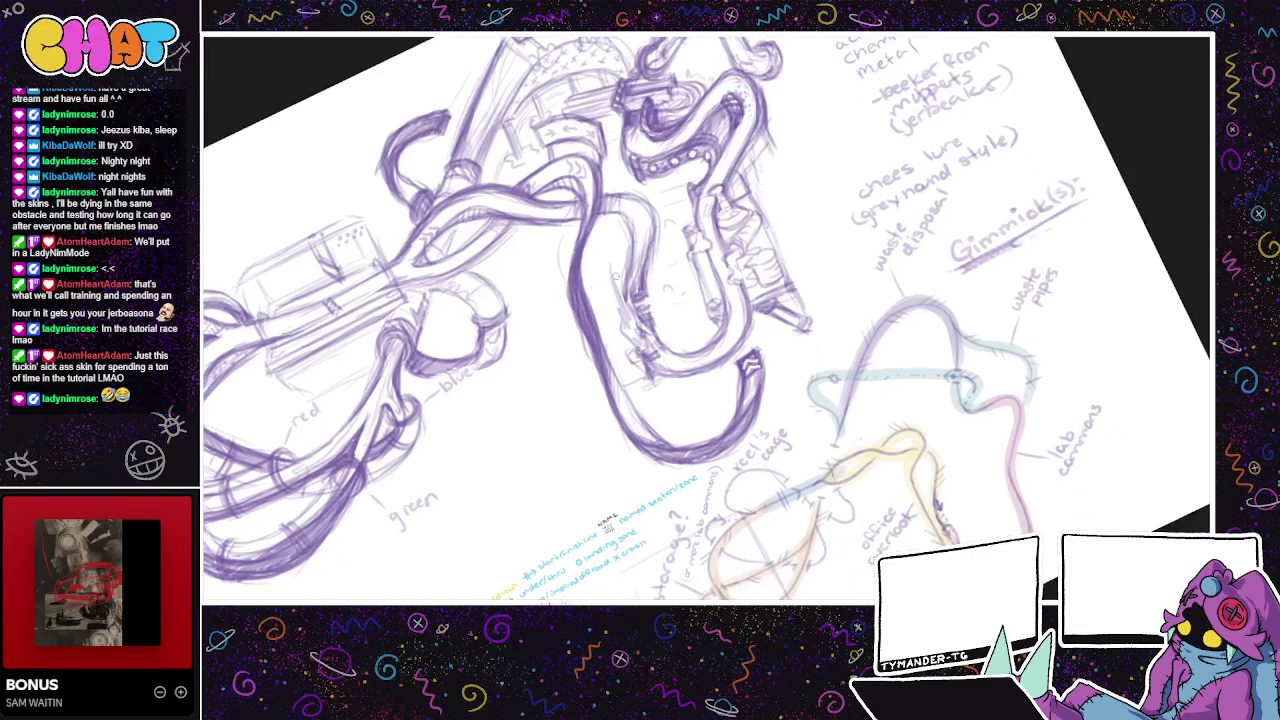
left_click_drag(862, 461, 848, 439)
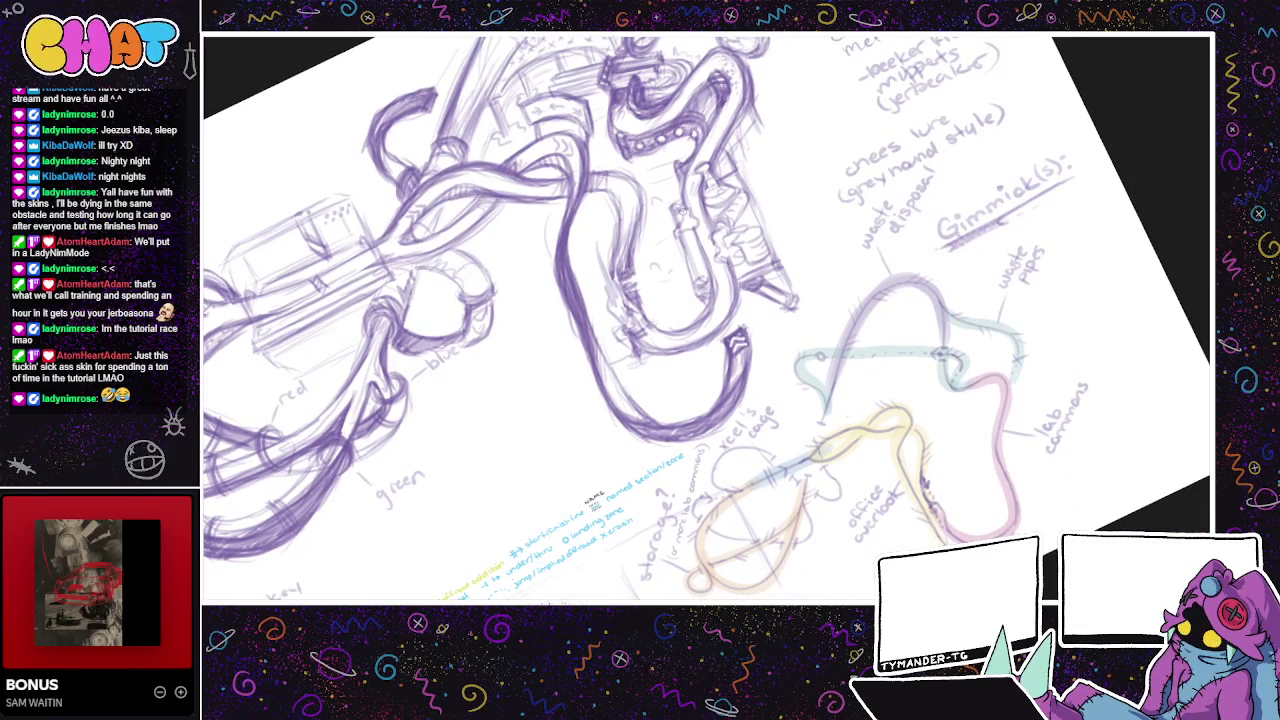
left_click_drag(709, 260, 681, 246)
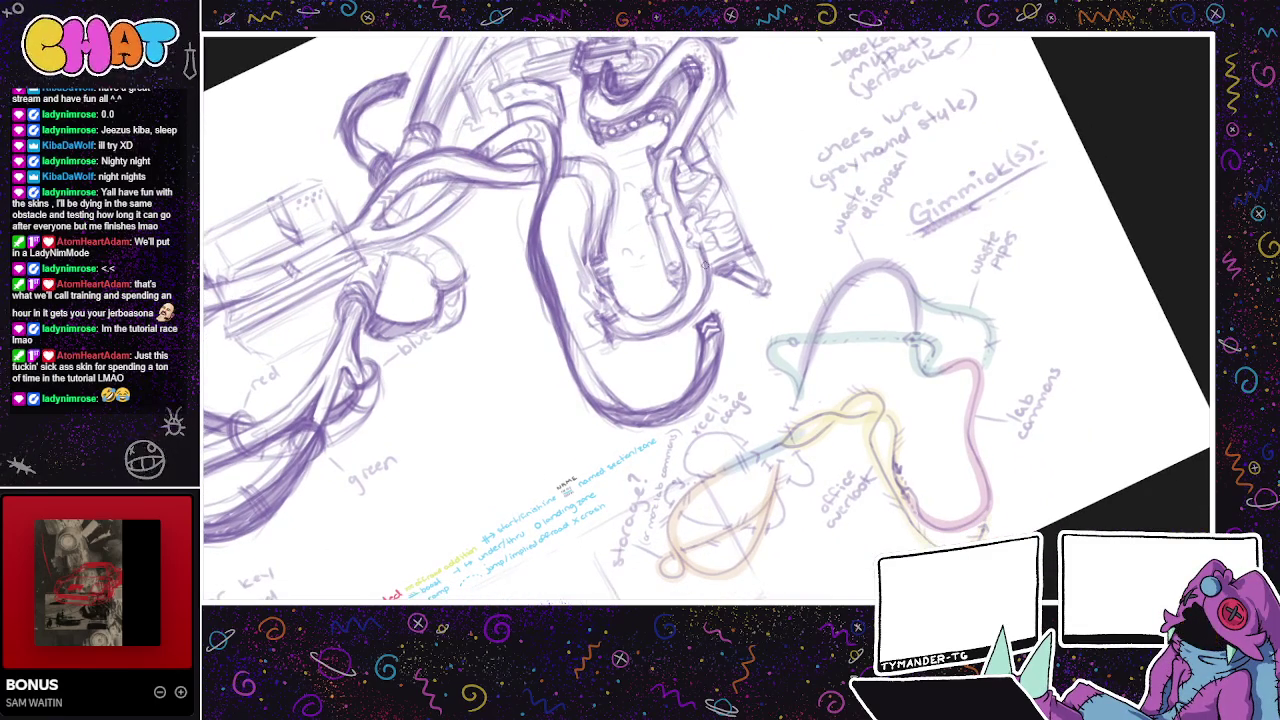
left_click_drag(891, 394, 713, 413)
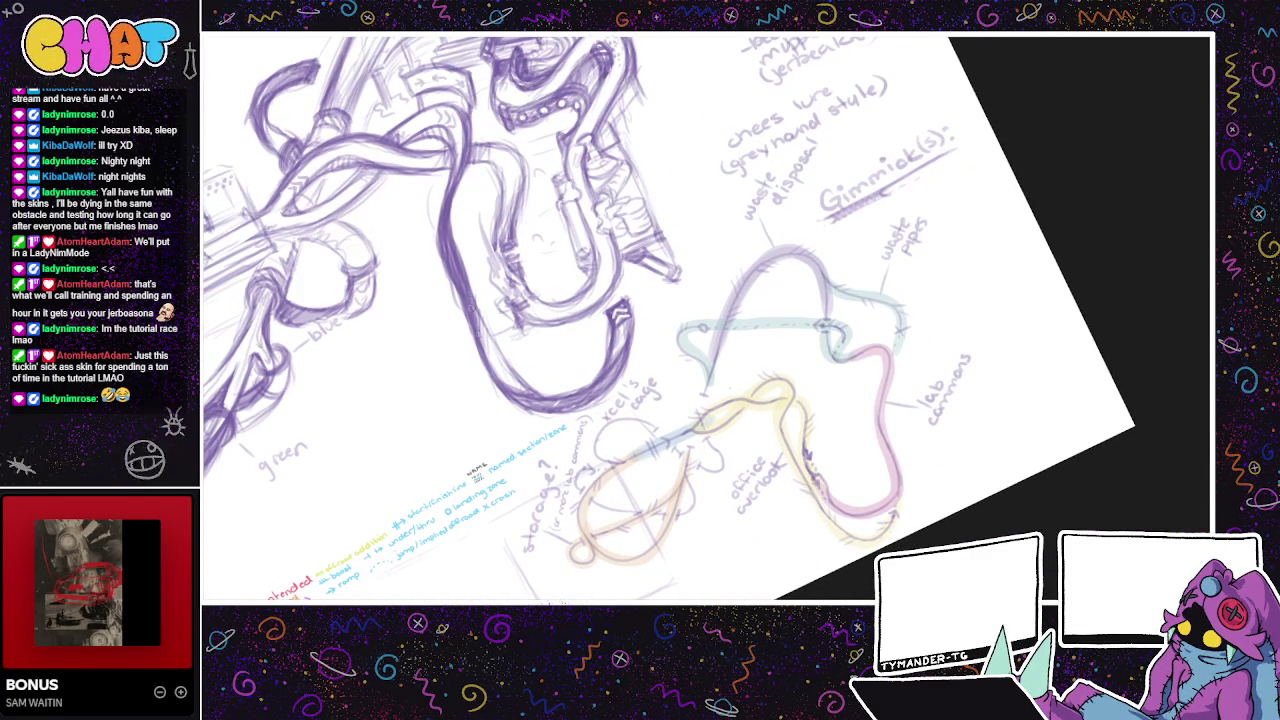
left_click_drag(796, 353, 797, 331)
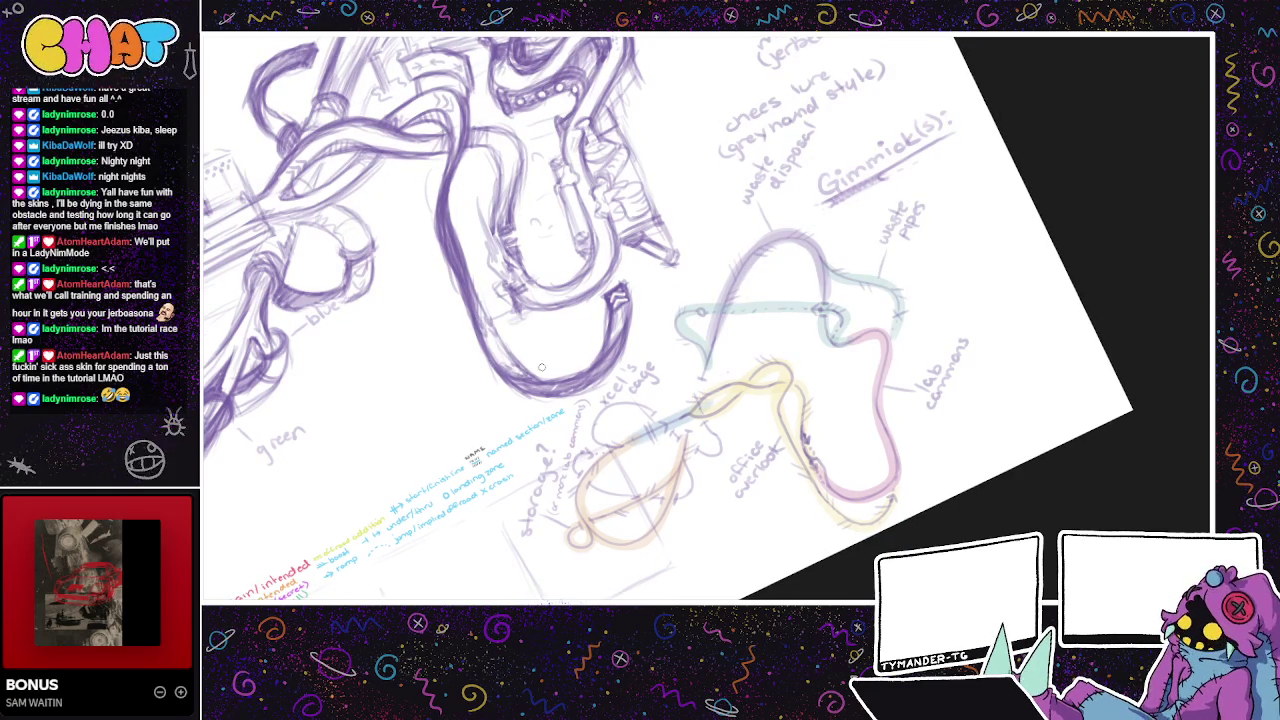
- Rotate the view and pencil a thin stroke below the tubes, starting the rail gun label
left_click_drag(509, 369, 645, 453)
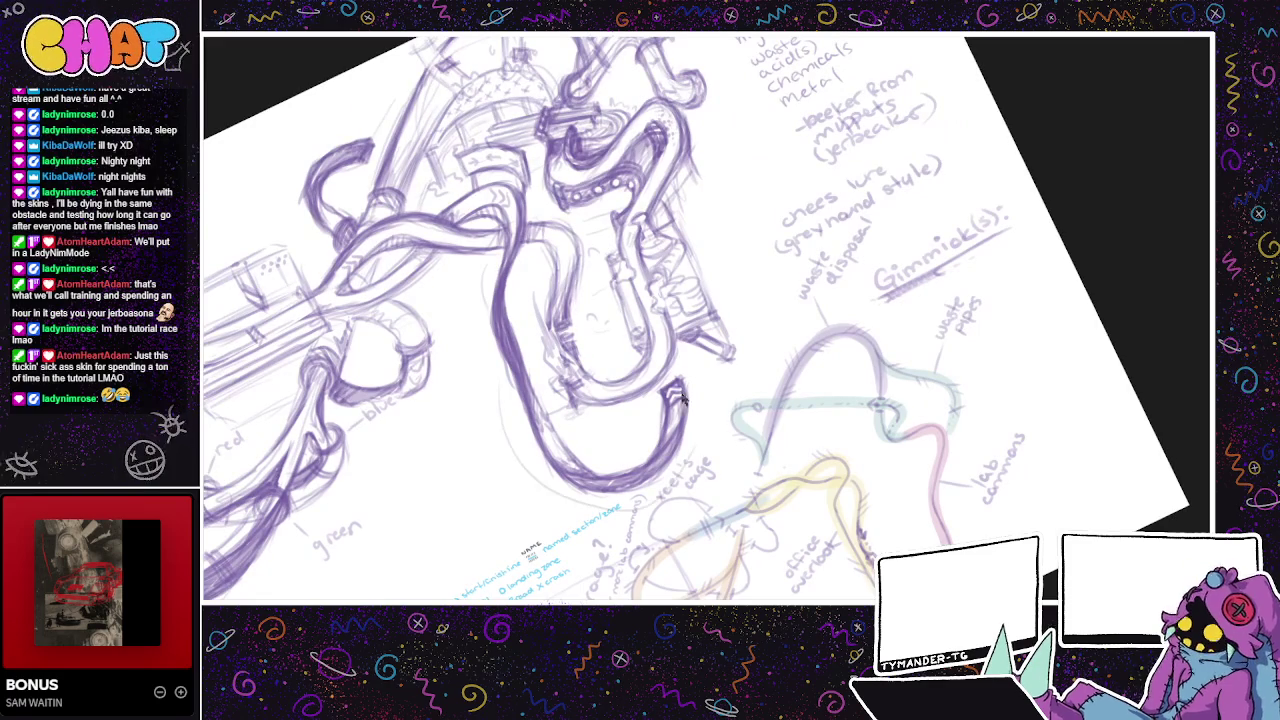
left_click_drag(545, 466, 605, 444)
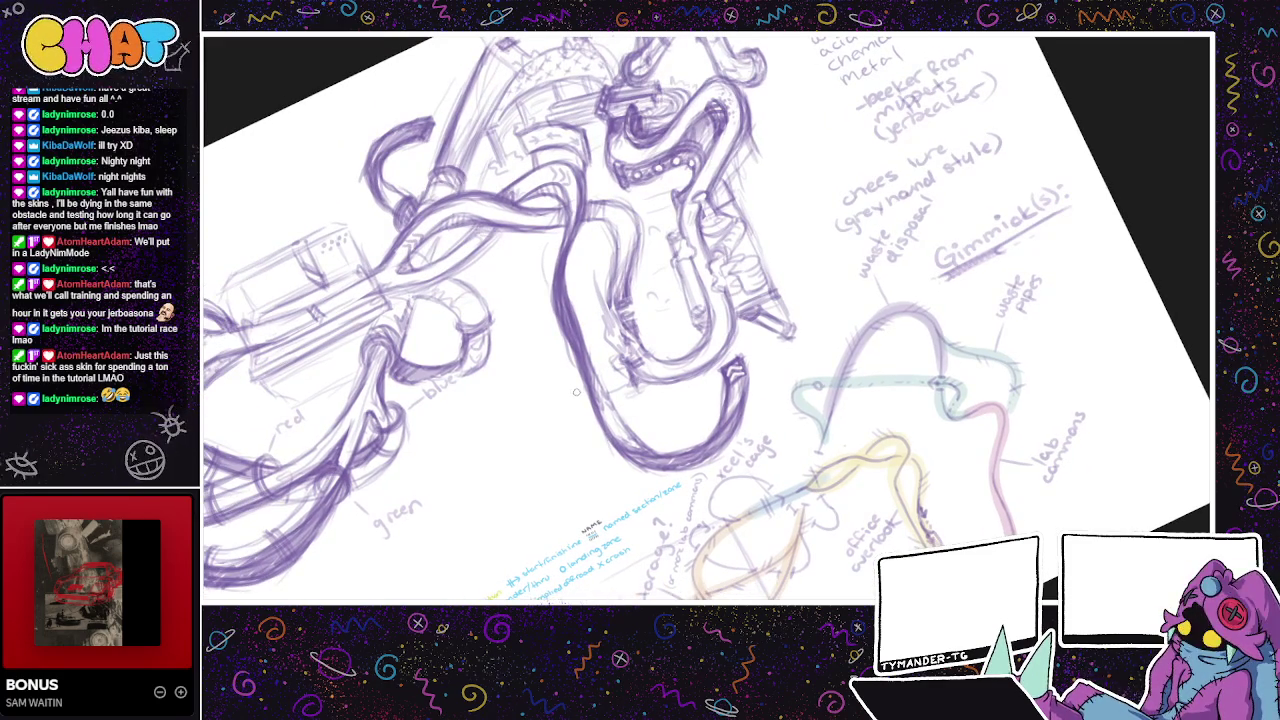
left_click_drag(578, 400, 613, 467)
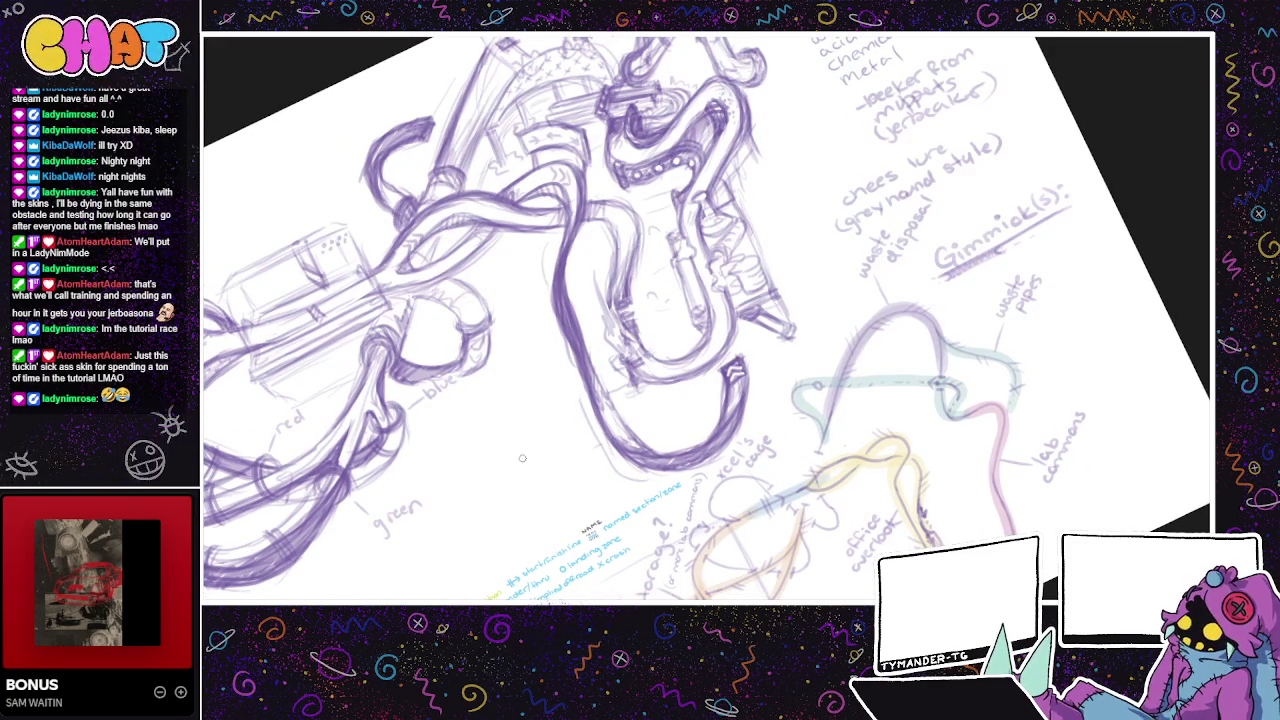
left_click_drag(514, 463, 530, 460)
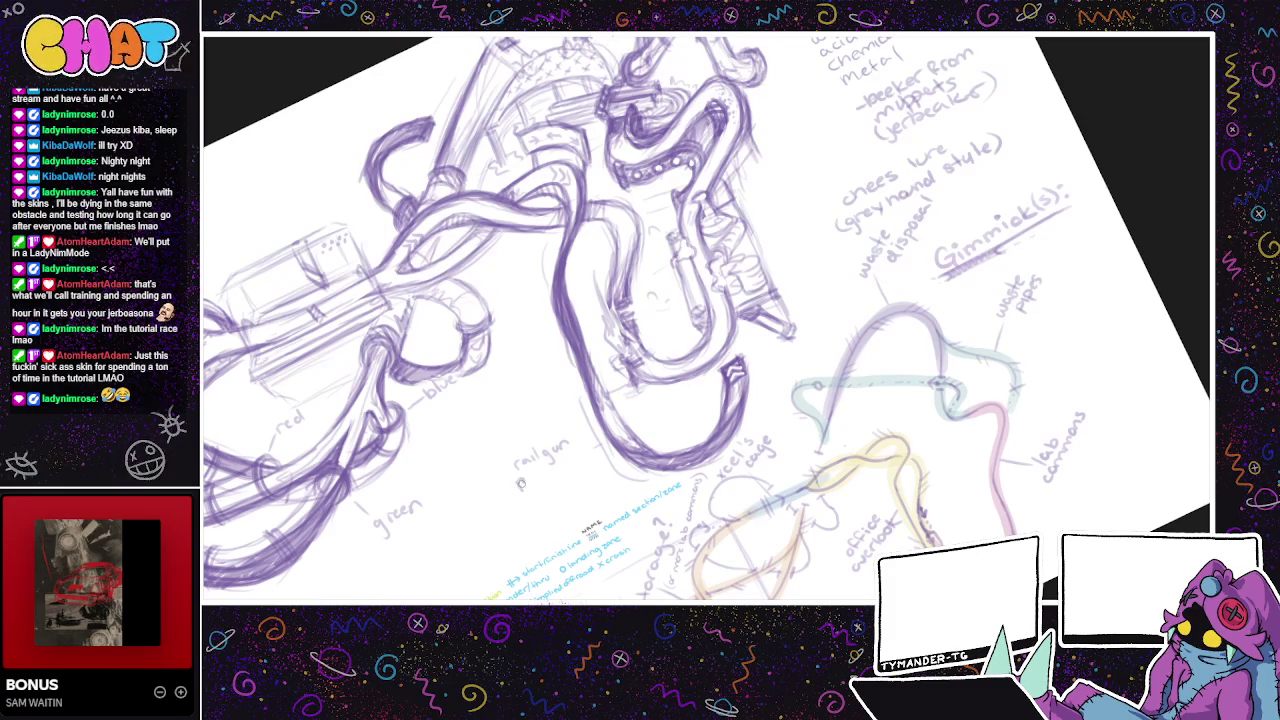
- Write 'password' beneath the 'rail gun' label and shift the view to check it
left_click_drag(528, 478, 564, 462)
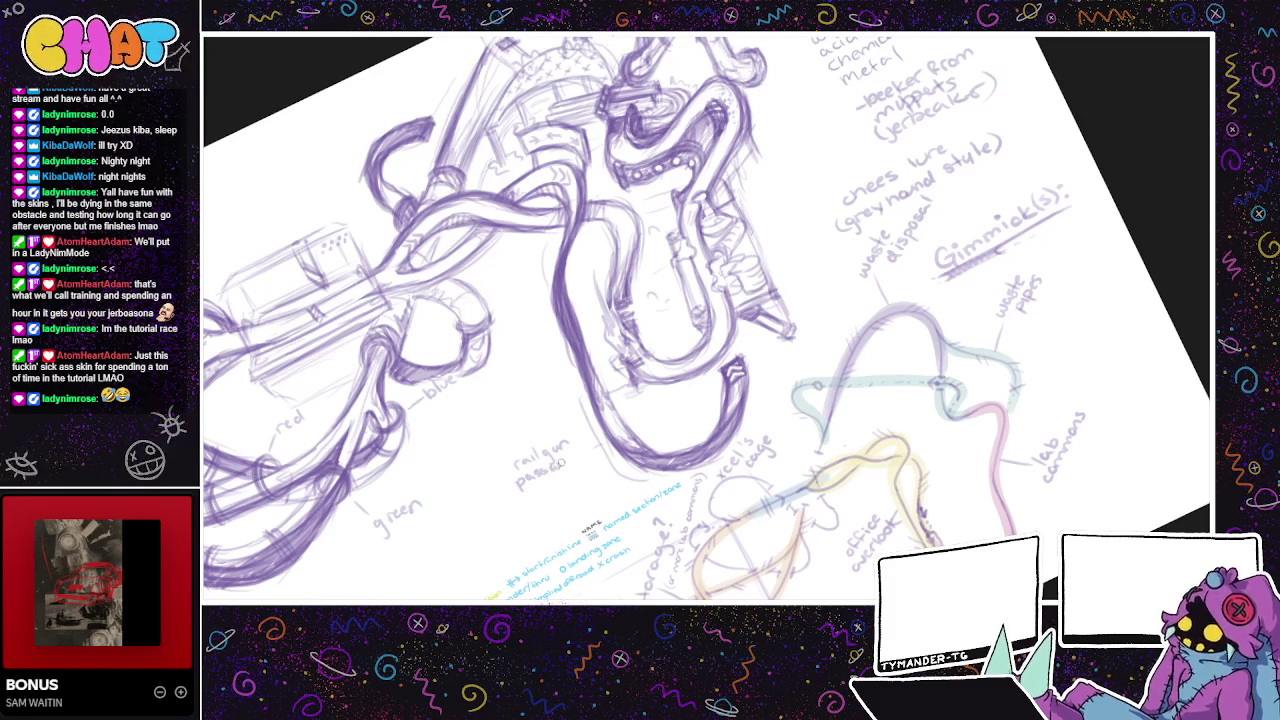
left_click_drag(654, 397, 702, 423)
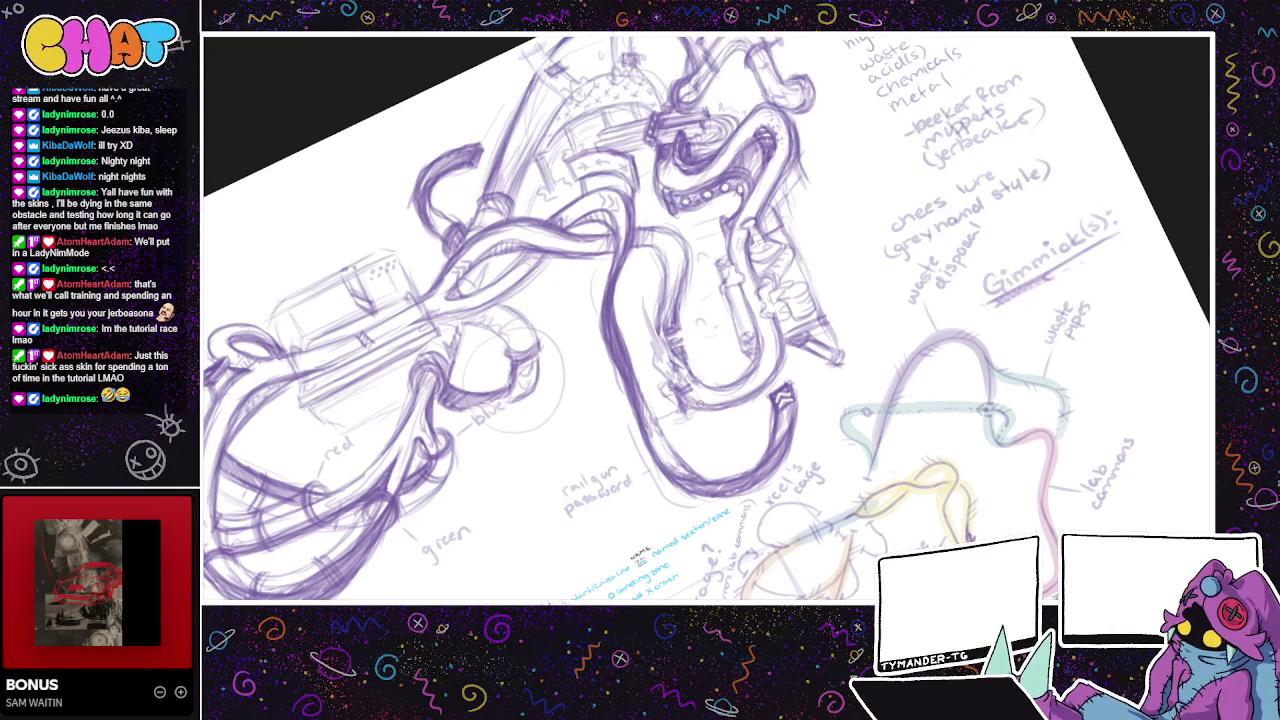
mouse_move(652, 480)
left_mouse_down()
mouse_move(776, 482)
mouse_move(777, 512)
left_mouse_up()
left_click_drag(793, 290, 790, 358)
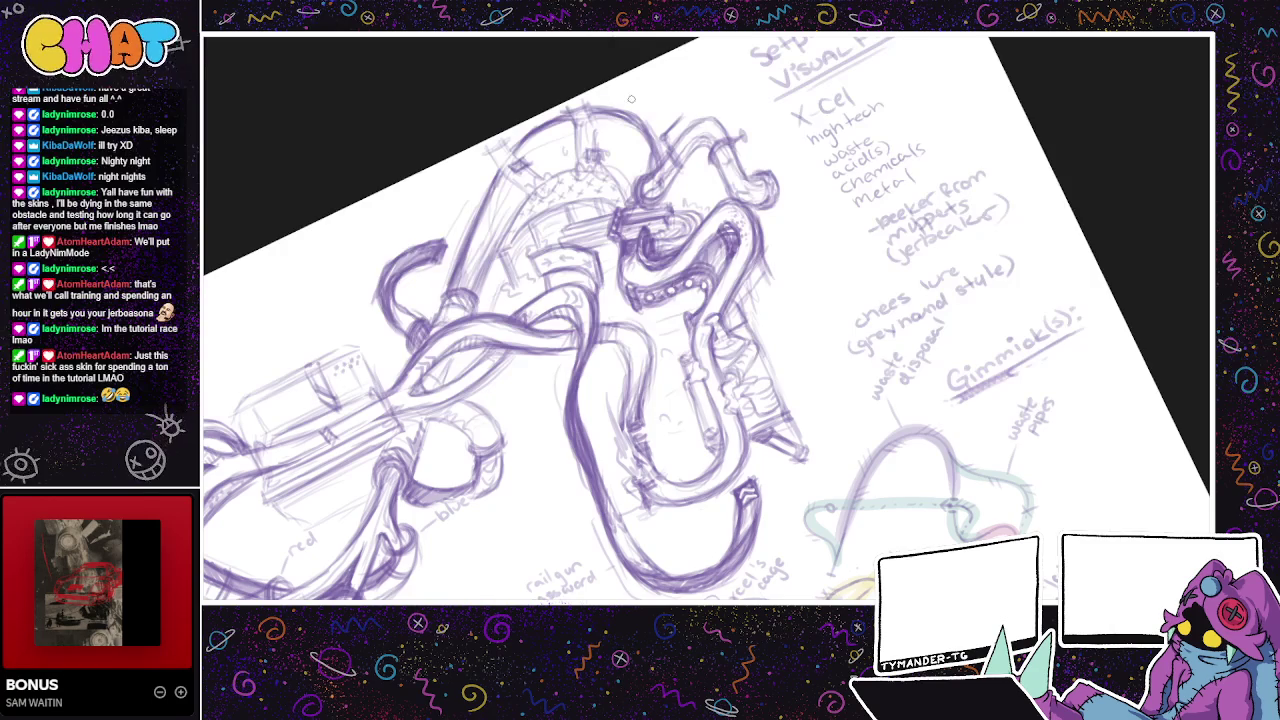
mouse_move(652, 117)
left_mouse_down()
mouse_move(633, 118)
mouse_move(557, 209)
left_mouse_up()
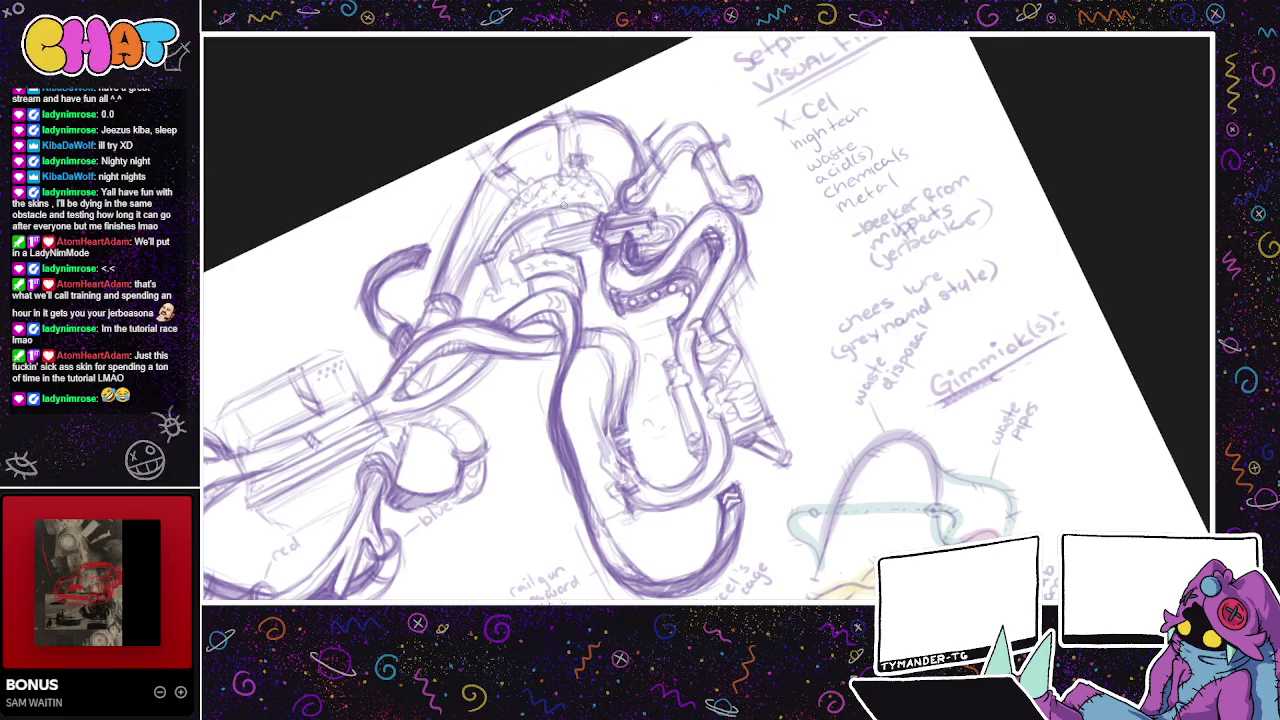
left_click_drag(784, 374, 772, 354)
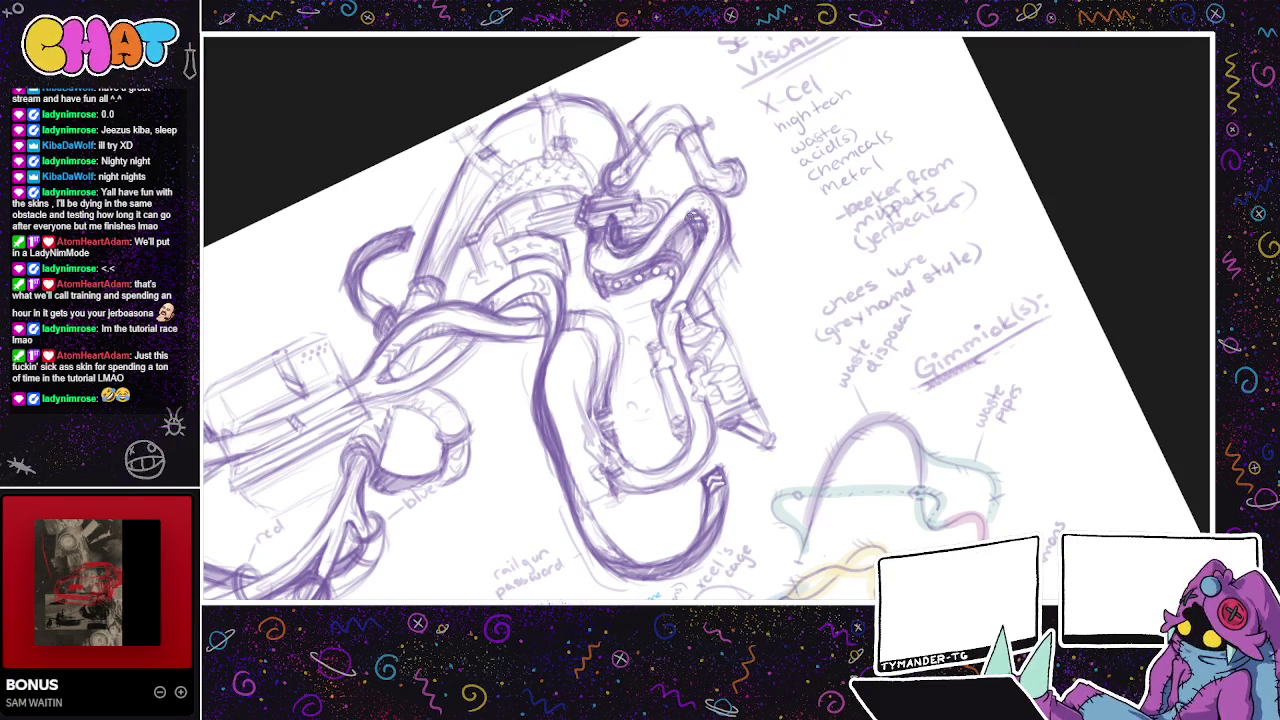
left_click_drag(804, 323, 679, 420)
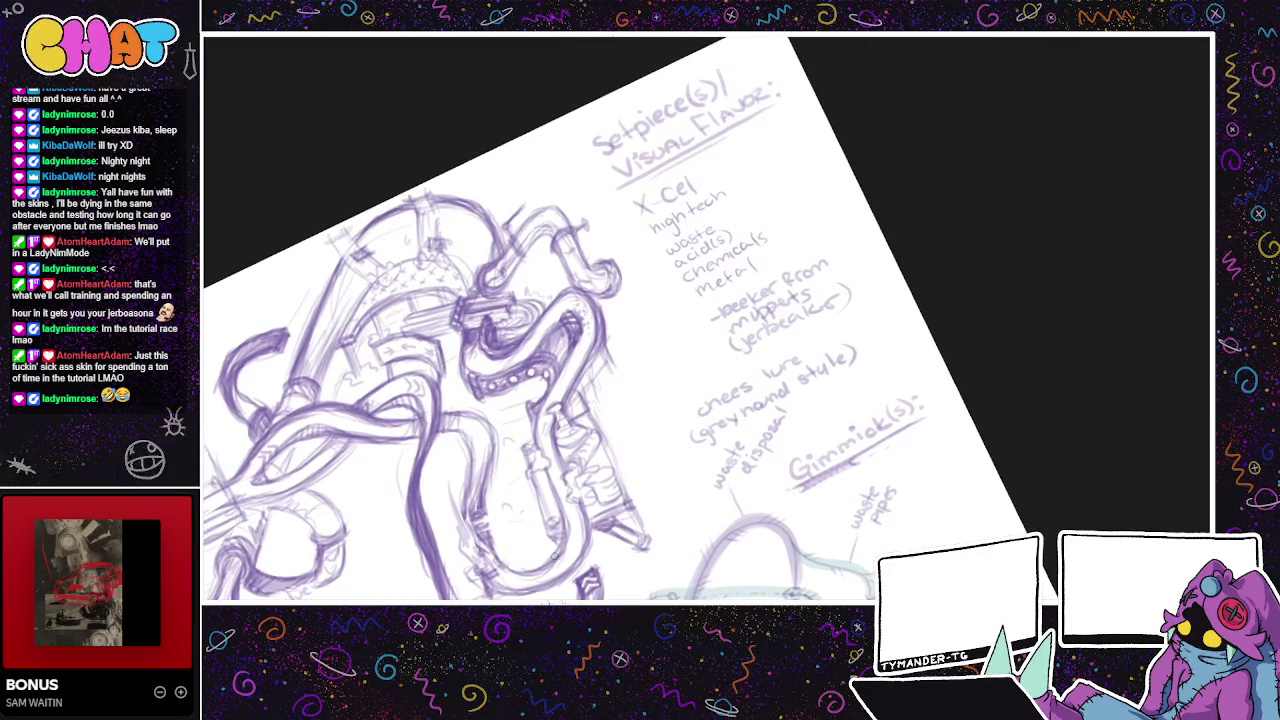
mouse_move(650, 547)
left_mouse_down()
mouse_move(815, 492)
mouse_move(773, 522)
mouse_move(788, 514)
mouse_move(873, 287)
left_mouse_up()
scroll(873, 287, "up", 2)
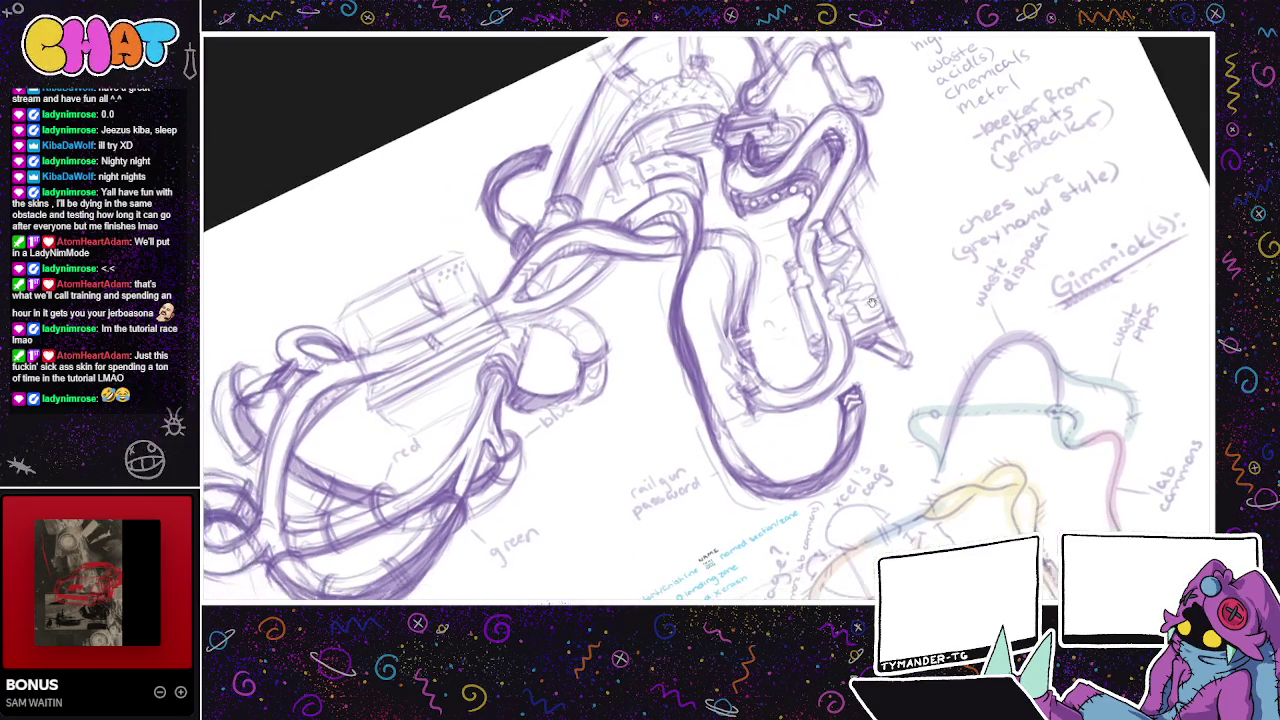
scroll(834, 332, "up", 2)
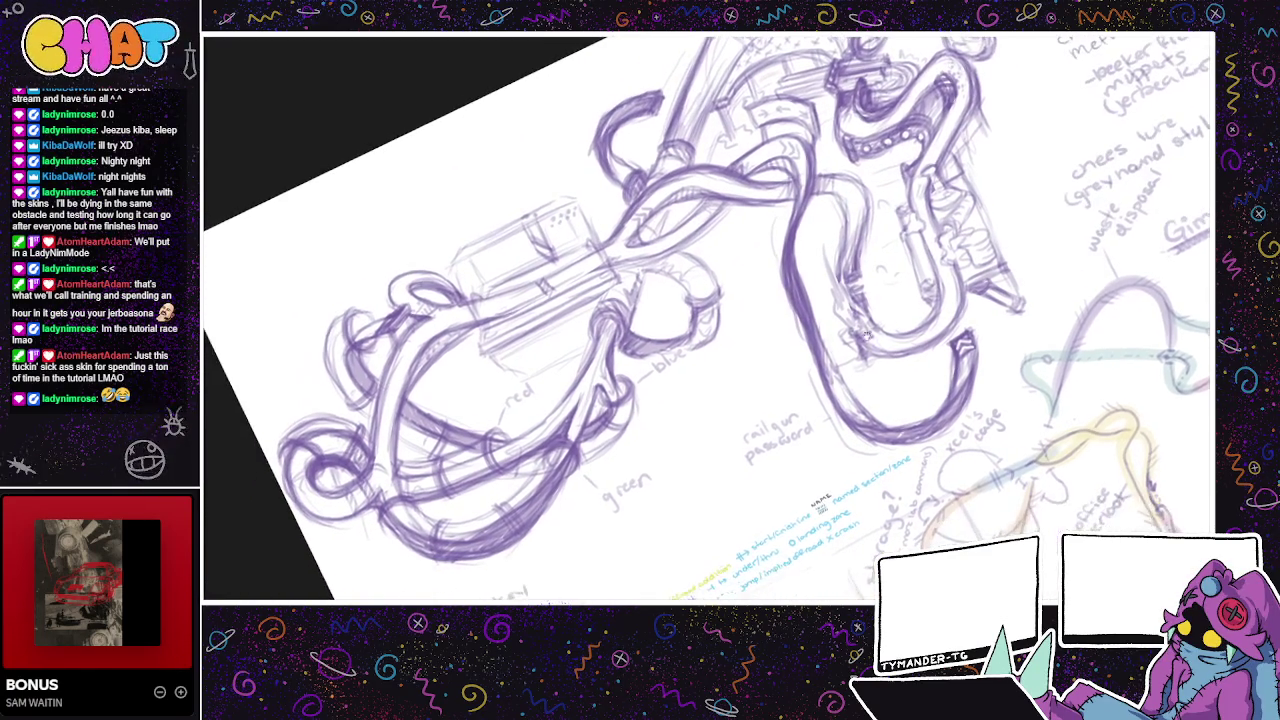